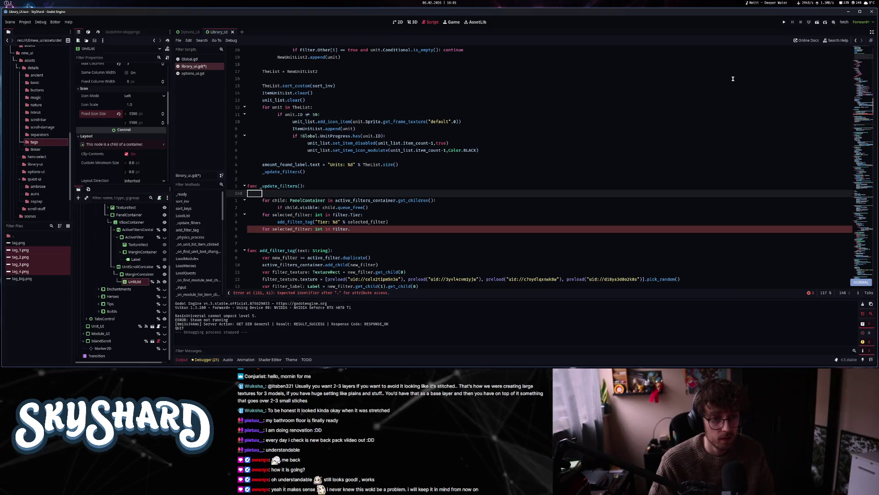
# - Paste the six filter entries (Tier through Other) into _update_filters and comment out the DamageClass line
pyautogui.press('p')
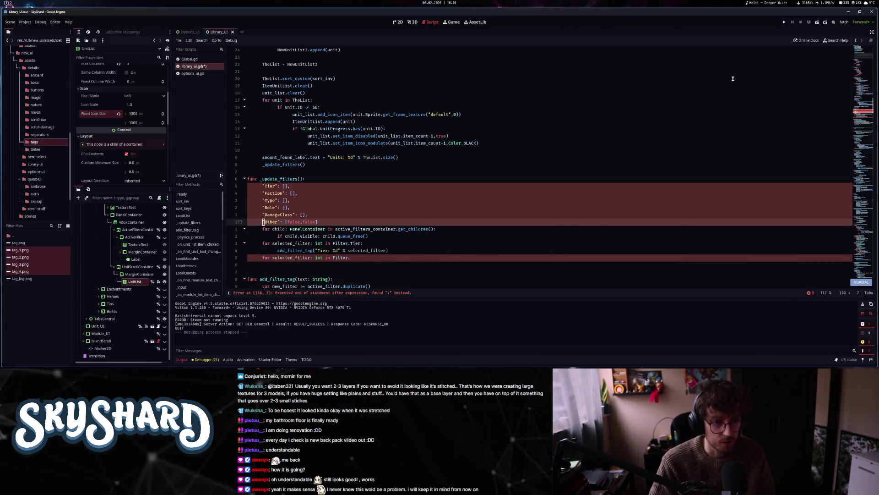
pyautogui.press('Up')
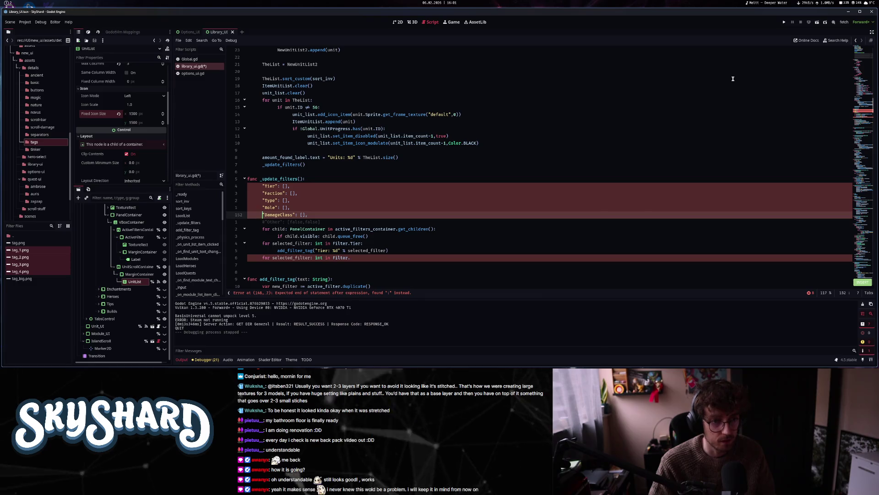
pyautogui.press('BackSpace')
pyautogui.hotkey('ctrl', 'k')
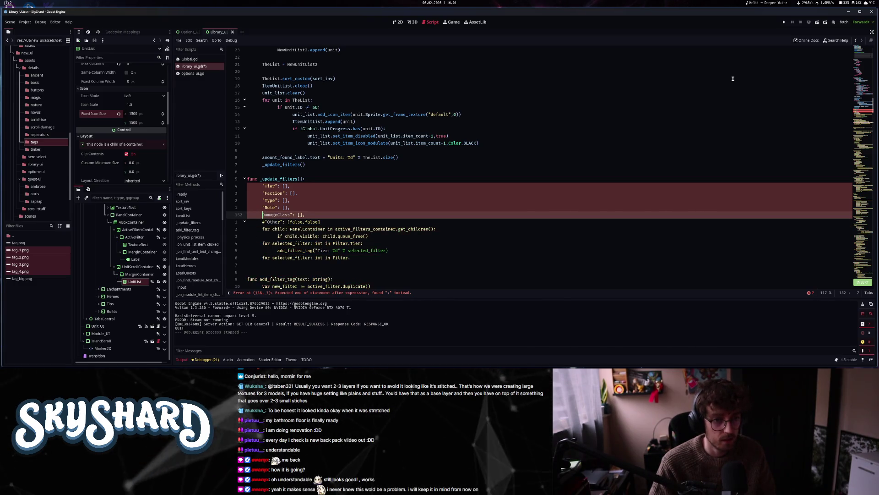
pyautogui.write('"')
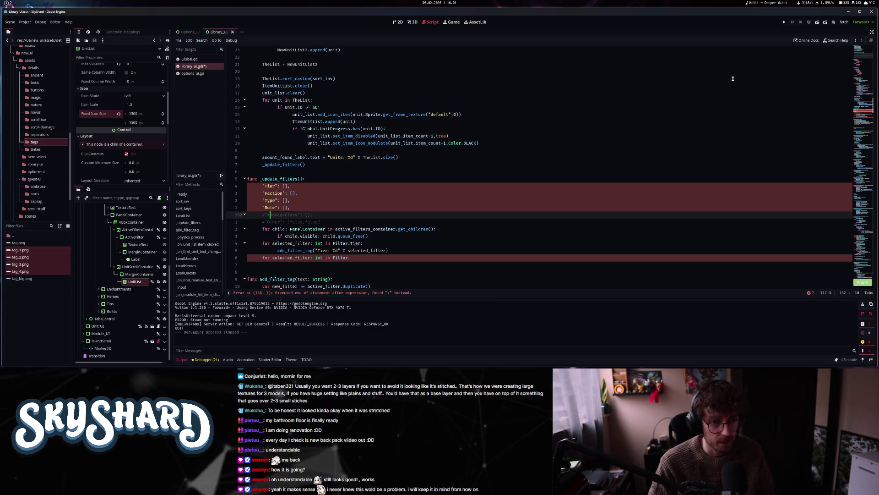
pyautogui.write('k')
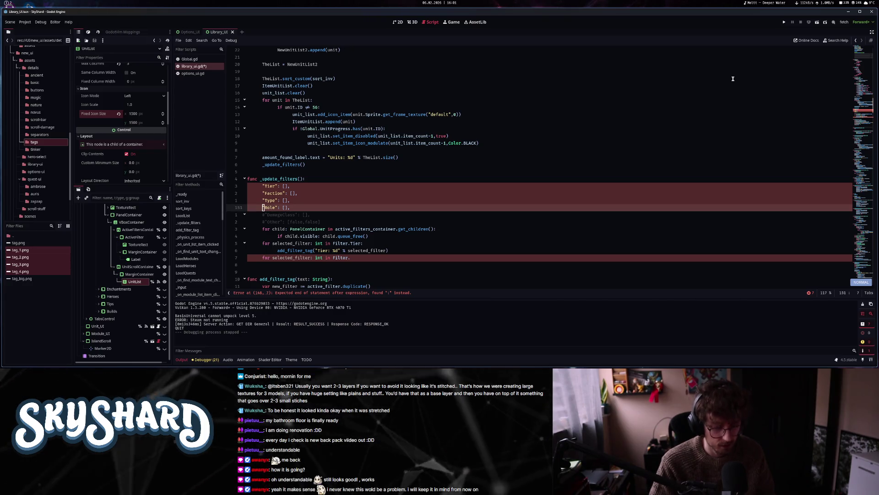
pyautogui.write('j')
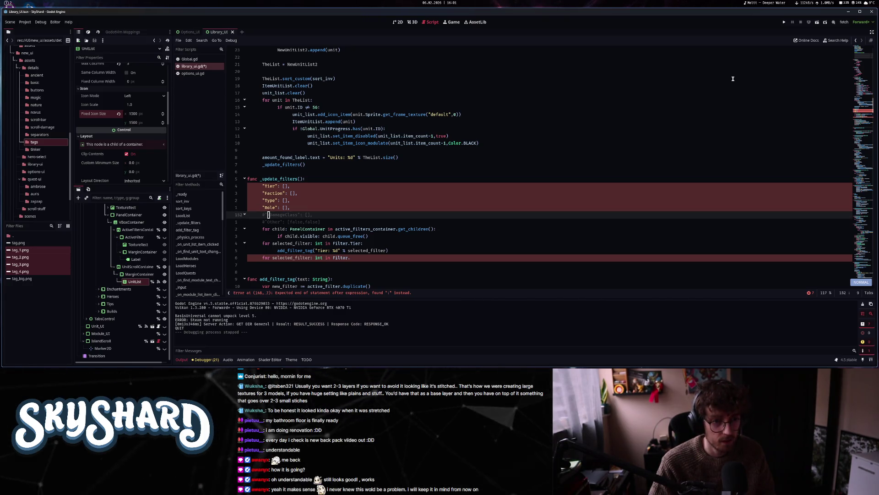
pyautogui.write('ki')
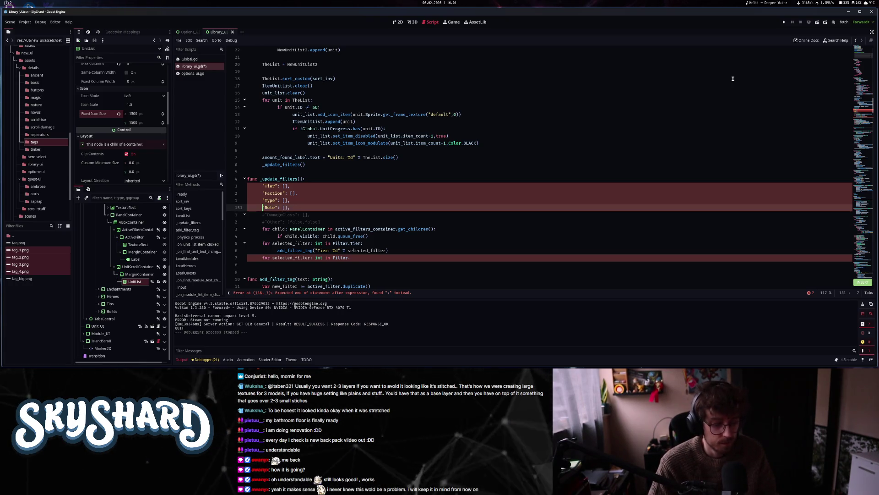
# - Comment out the remaining filter lines, including Role, Faction and Tier
pyautogui.hotkey('ctrl', 'k')
pyautogui.press('Up')
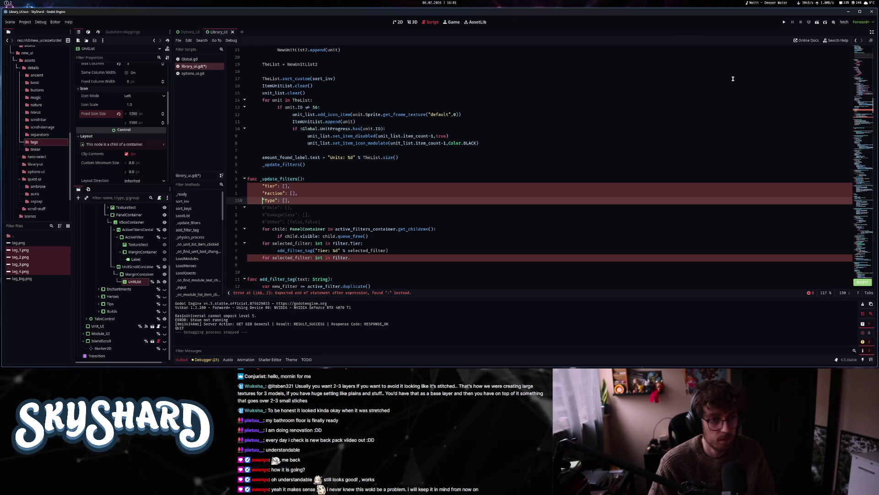
pyautogui.press('Up')
pyautogui.hotkey('ctrl', 'k')
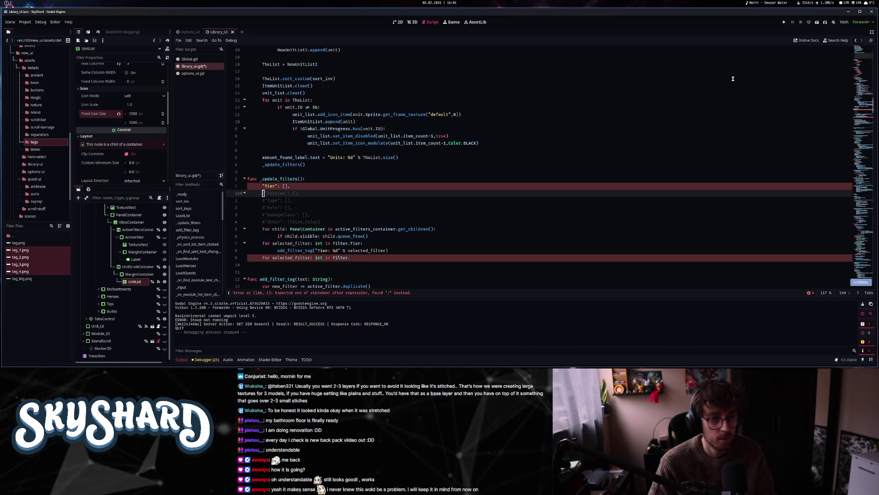
pyautogui.press('Escape')
pyautogui.press('k')
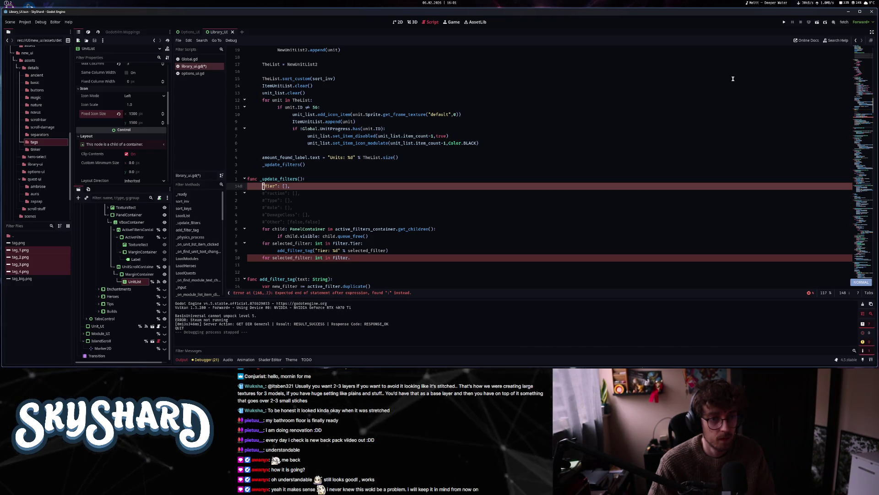
pyautogui.hotkey('ctrl', 'k')
pyautogui.press('Escape')
pyautogui.press('j')
pyautogui.press('j')
pyautogui.press('j')
pyautogui.press('j')
pyautogui.press('j')
pyautogui.press('j')
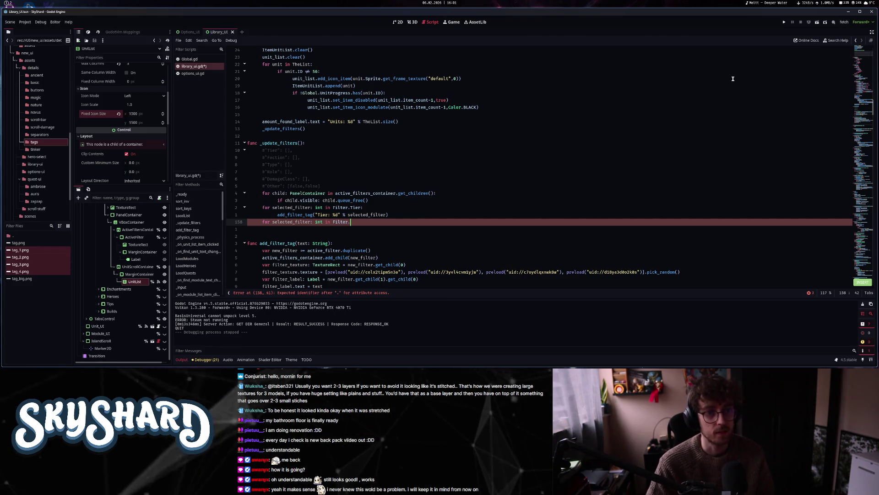
# - In the faction loop, add an add_filter_tag("Faction: %s" % UnitBaseStats.FactionEnum…) call
pyautogui.write('Faction')
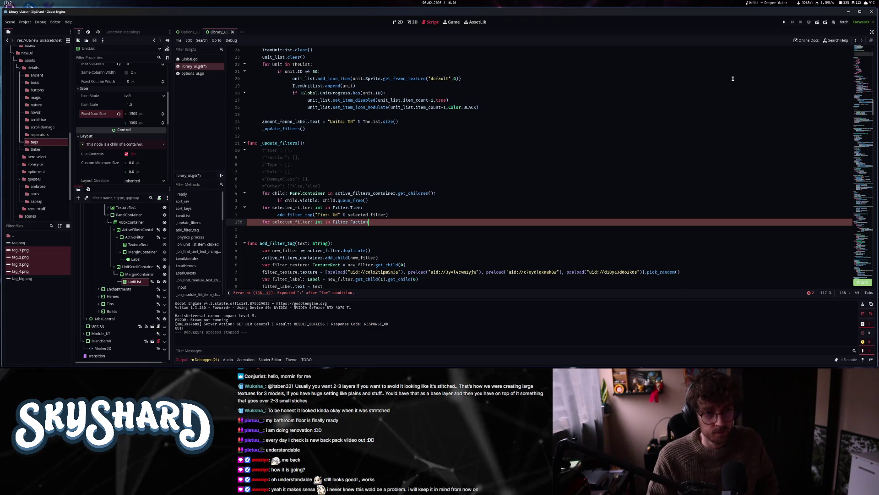
pyautogui.write(':')
pyautogui.press('Return')
pyautogui.write('add')
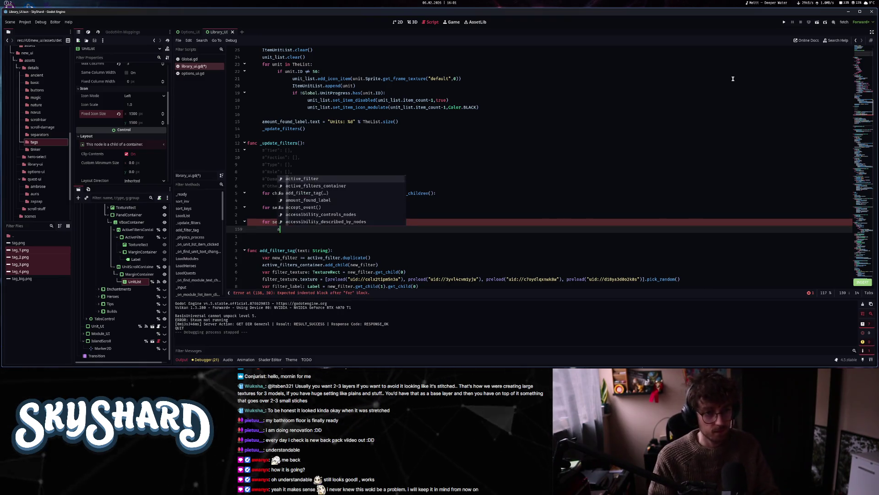
pyautogui.press('Return')
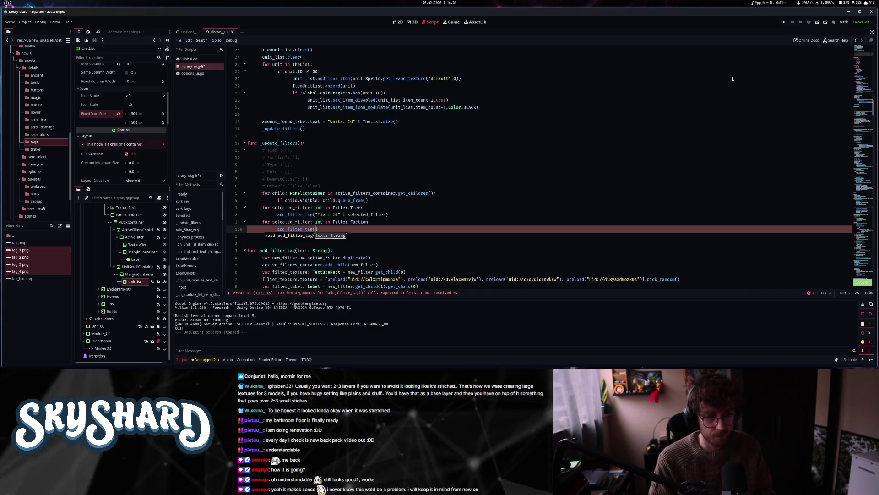
pyautogui.write('"Faction: %s" %')
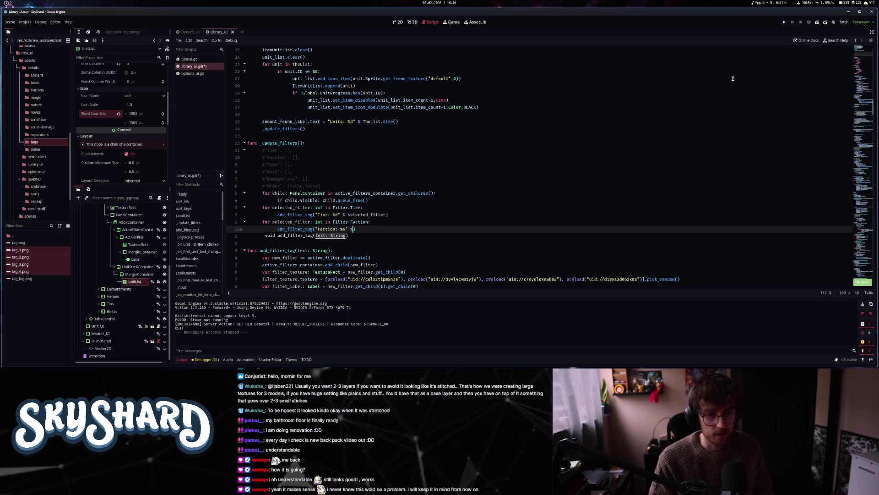
pyautogui.write(' UnitB')
pyautogui.press('Return')
pyautogui.write('.F')
pyautogui.press('Return')
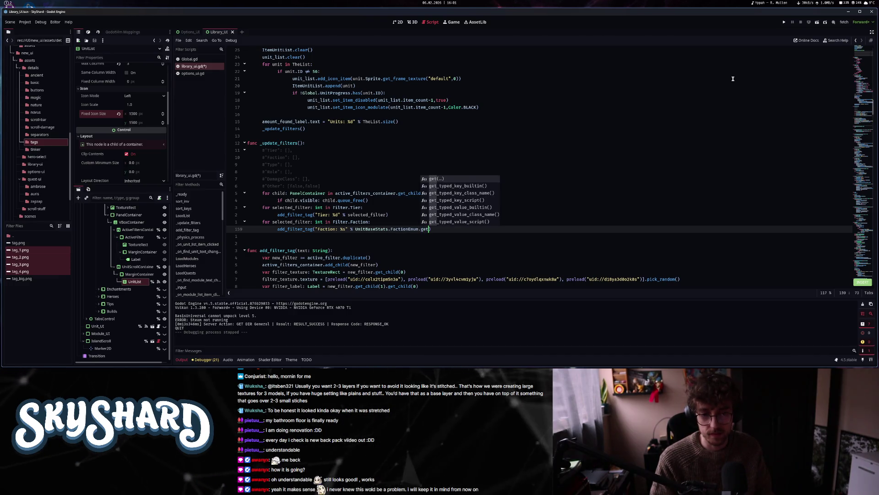
pyautogui.press('Return')
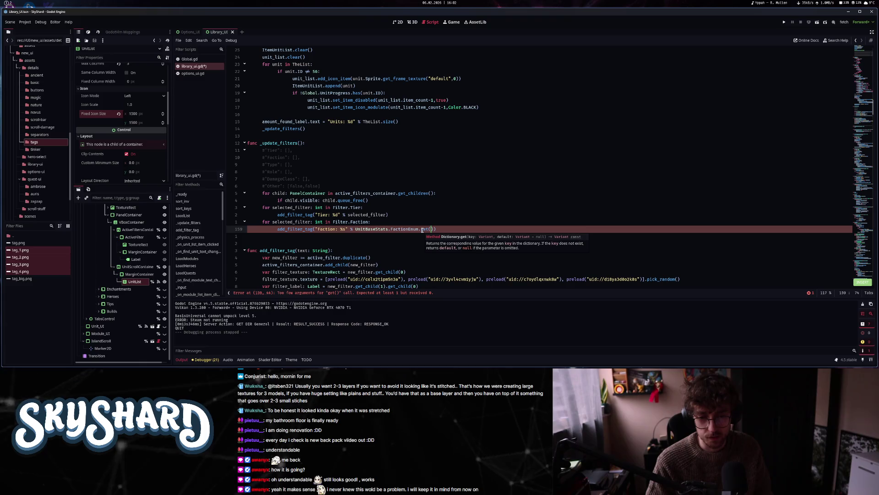
# - Use find_key(selected_filter) on FactionEnum to name each selected faction in the tag
pyautogui.press('BackSpace')
pyautogui.press('BackSpace')
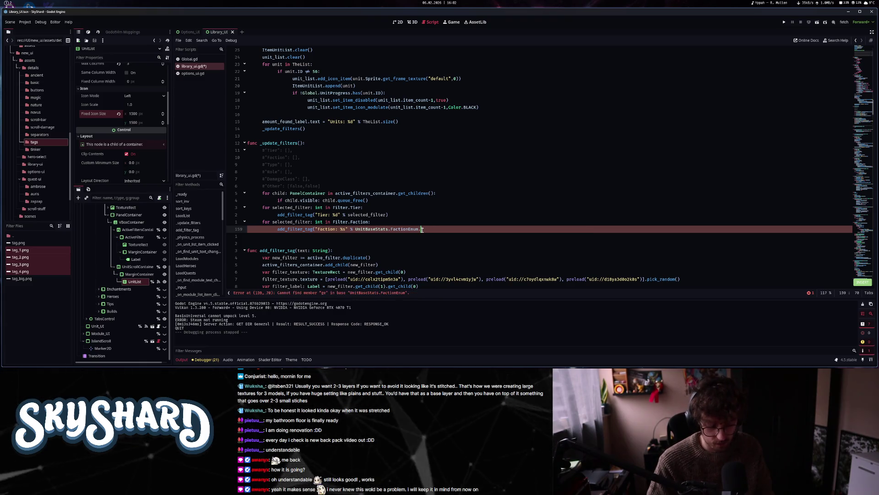
pyautogui.write('key')
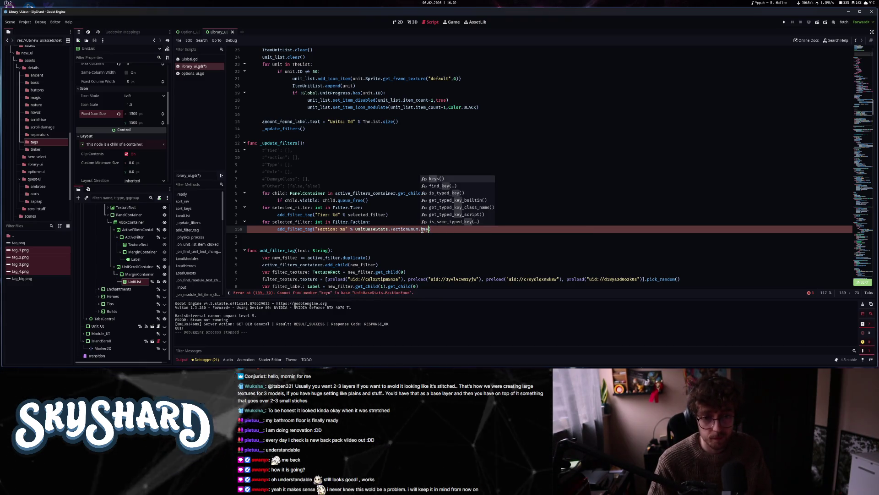
pyautogui.press('Down')
pyautogui.press('Return')
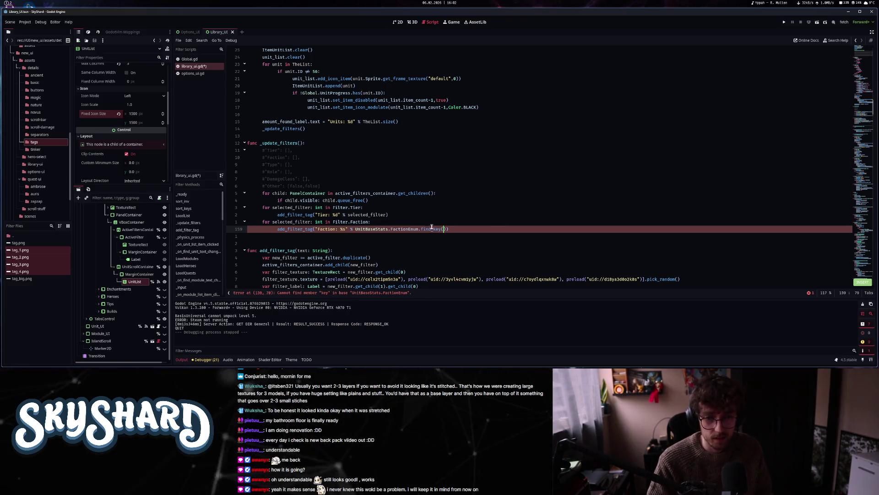
pyautogui.moveTo(431, 230)
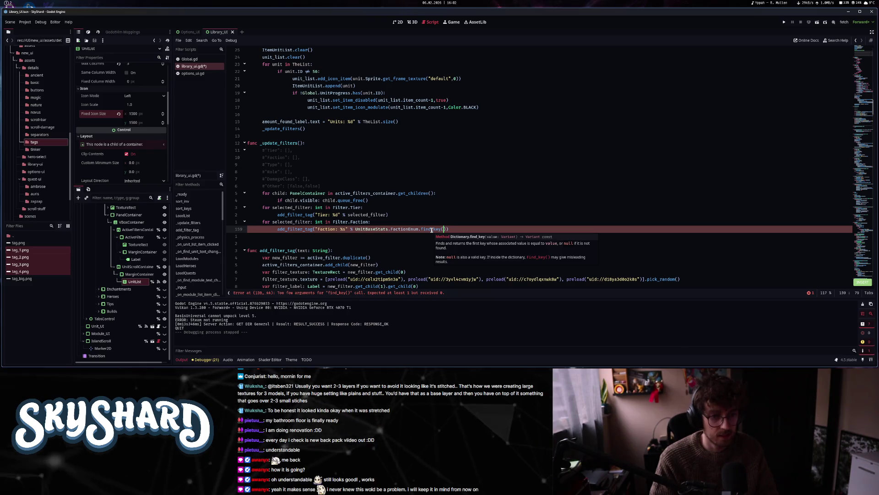
pyautogui.write('sele')
pyautogui.press('Return')
# - Save library_ui.gd and run the project
pyautogui.press('Escape')
pyautogui.hotkey('ctrl', 's')
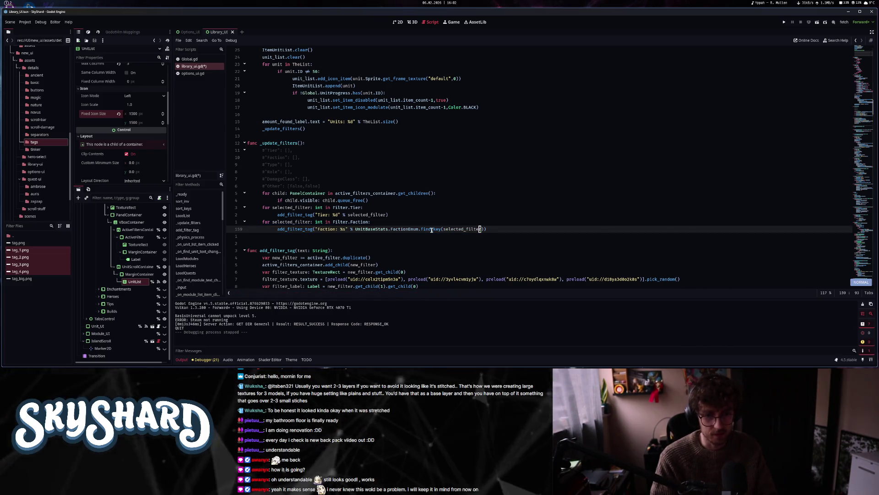
pyautogui.click(784, 22)
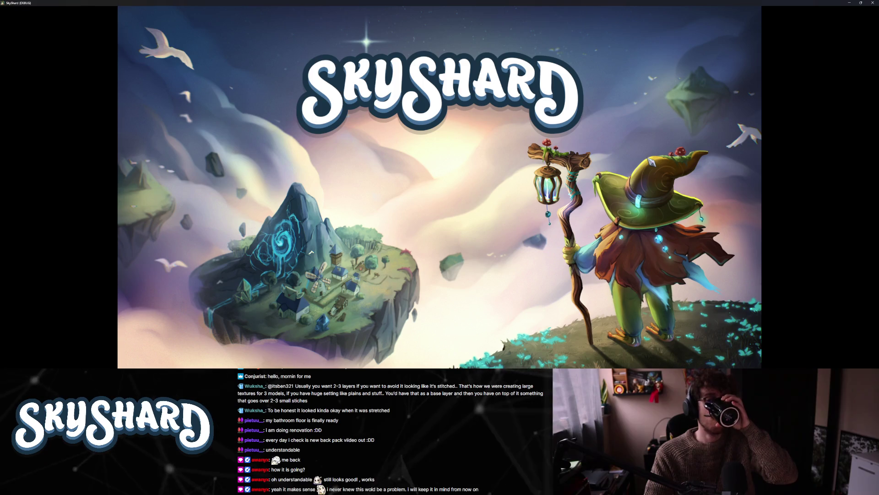
# - Open the units library and filter to the Nature and Novus factions, Tier 1 and Tier 2
pyautogui.hotkey('alt', 'F4')
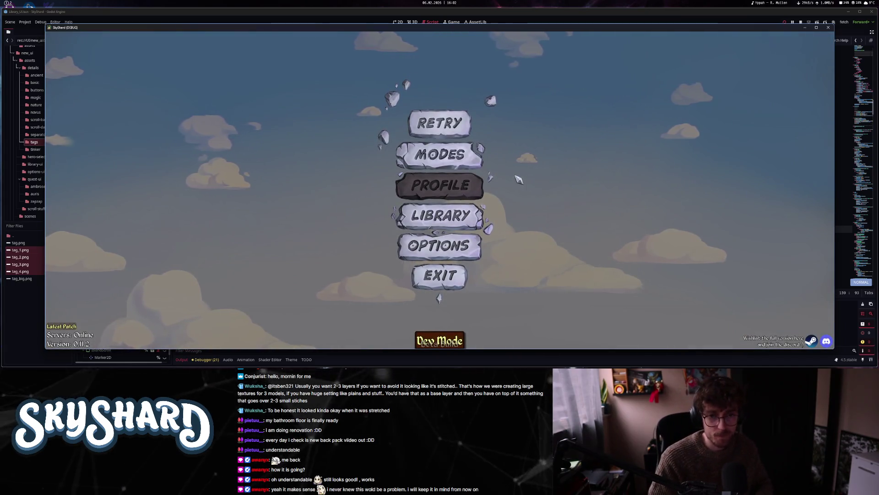
pyautogui.click(447, 223)
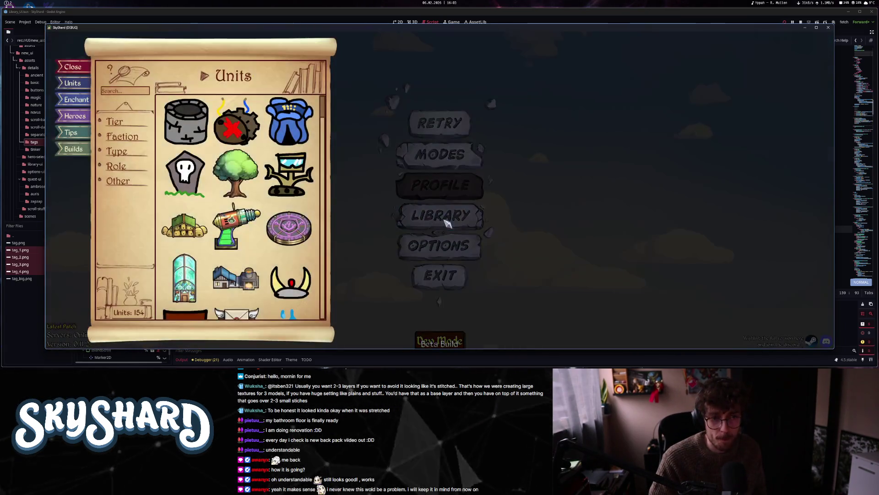
pyautogui.click(122, 136)
pyautogui.click(118, 157)
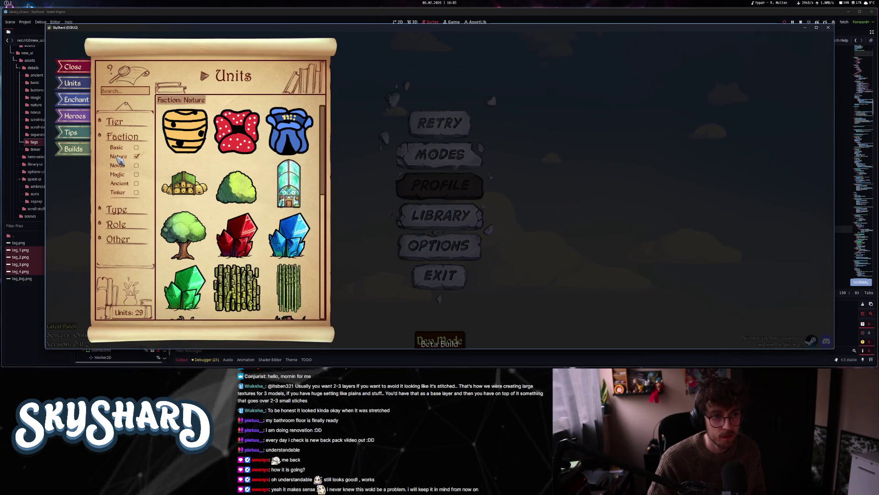
pyautogui.click(118, 165)
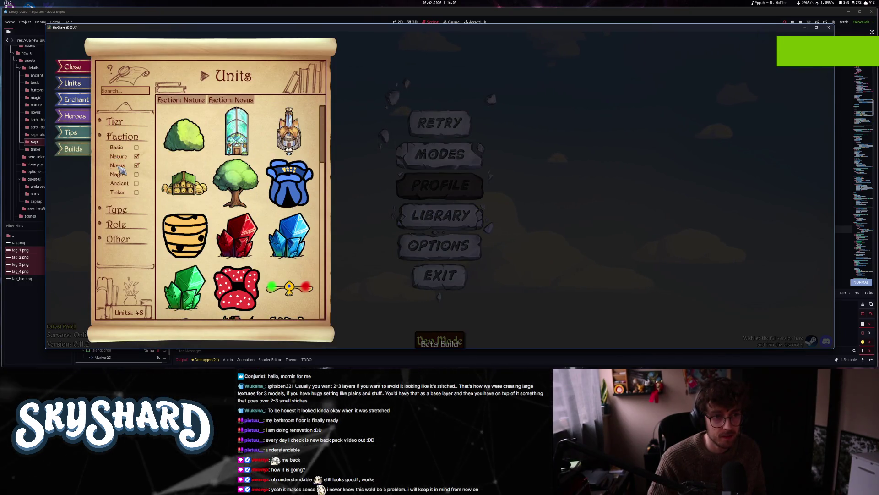
pyautogui.click(115, 122)
pyautogui.click(115, 142)
pyautogui.click(119, 132)
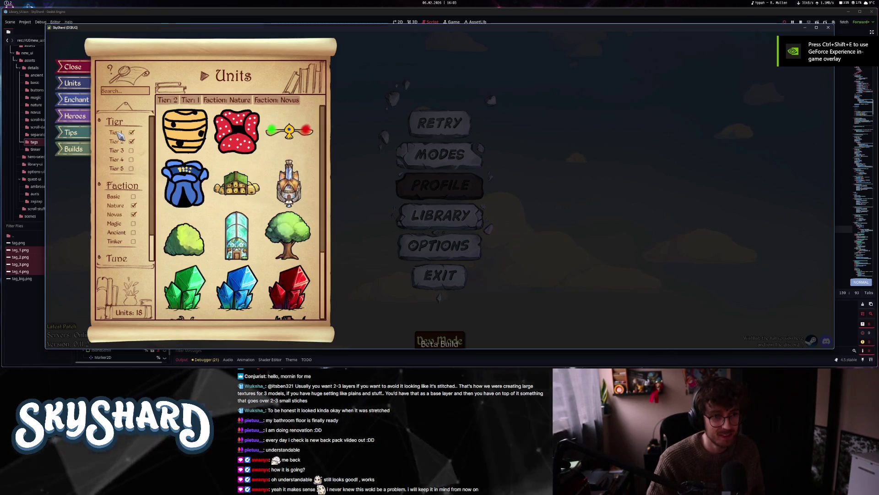
# - Narrow the filters to Tier 2 units of the Magic faction only
pyautogui.click(117, 133)
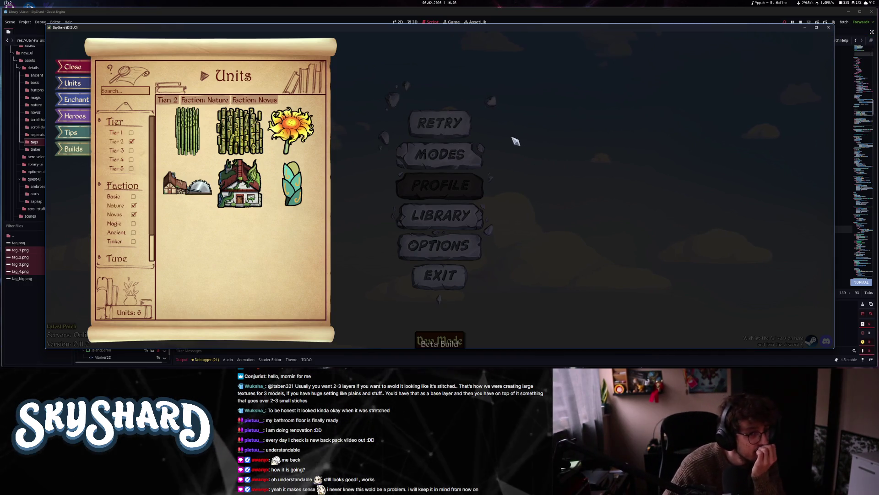
pyautogui.click(114, 206)
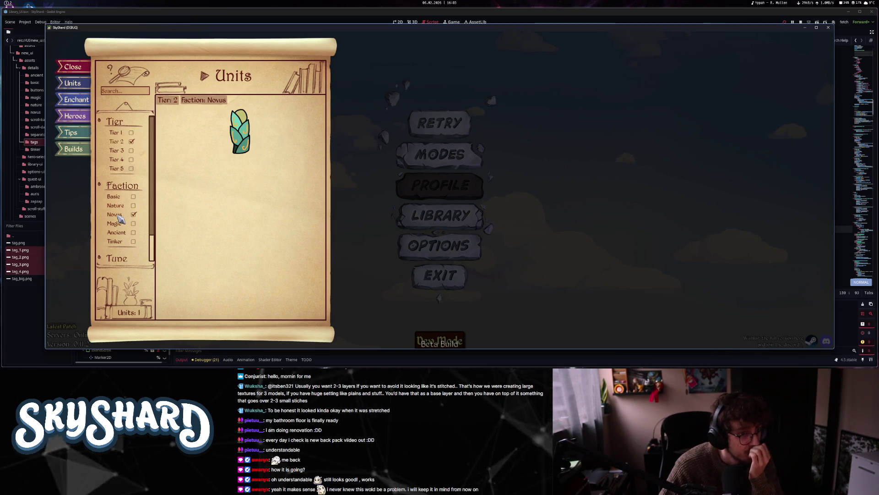
pyautogui.click(115, 215)
pyautogui.click(118, 224)
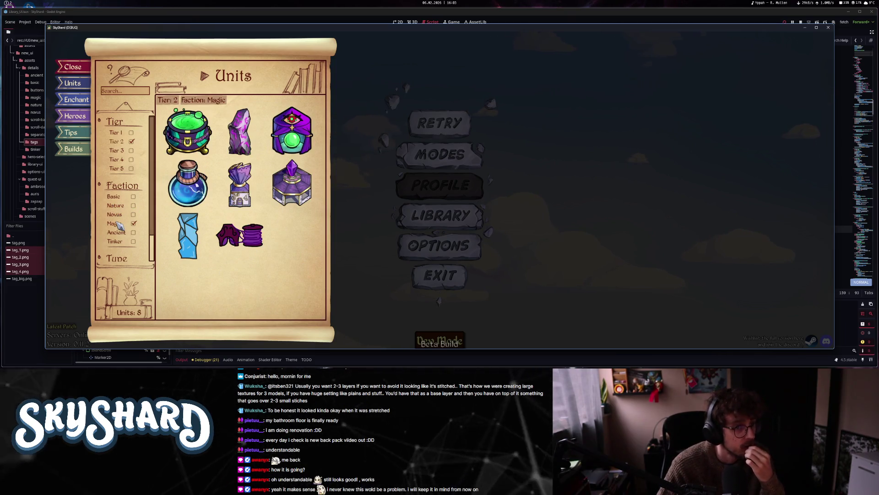
# - Clear the Magic and Tier 2 filters, close the library and stop the game
pyautogui.click(118, 224)
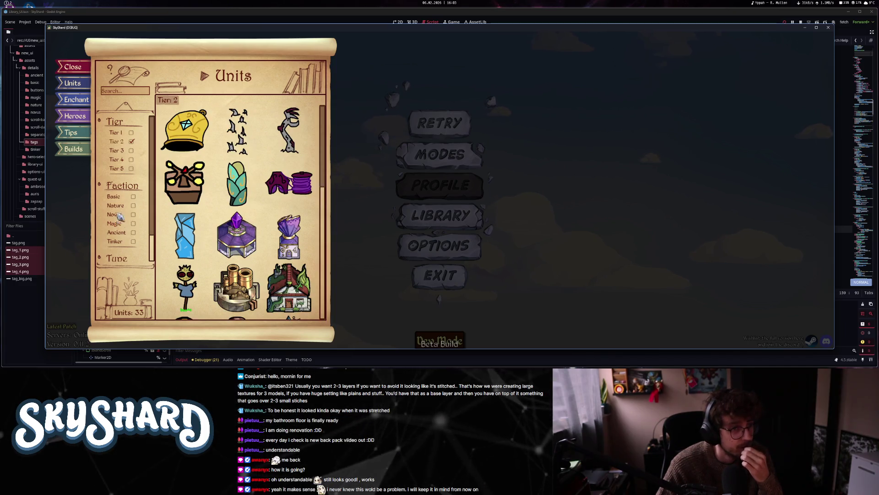
pyautogui.click(116, 141)
pyautogui.press('Escape')
pyautogui.click(444, 275)
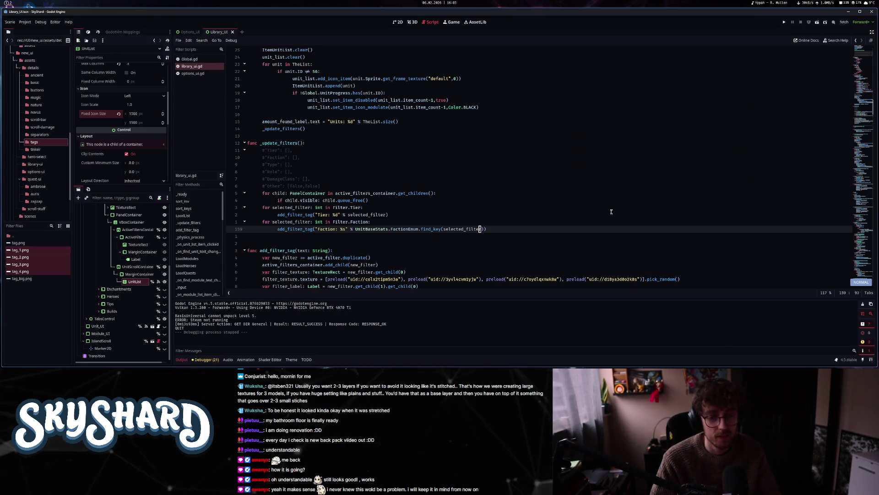
# - Duplicate the two-line Faction loop directly below itself
pyautogui.press('-')
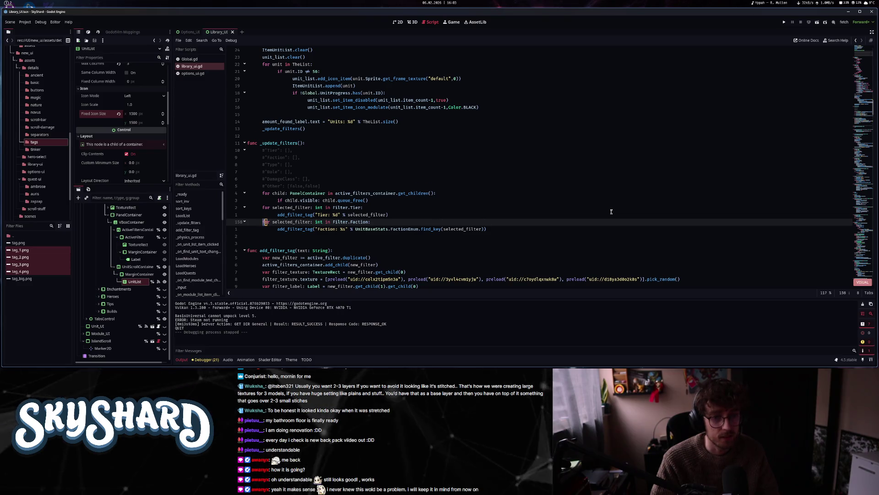
pyautogui.press('j')
pyautogui.press('y')
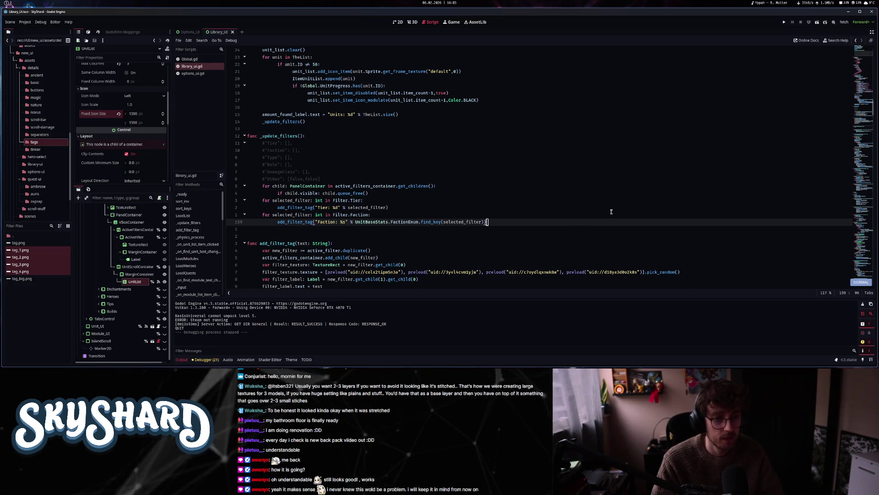
pyautogui.press('o')
pyautogui.press('BackSpace')
pyautogui.press('Escape')
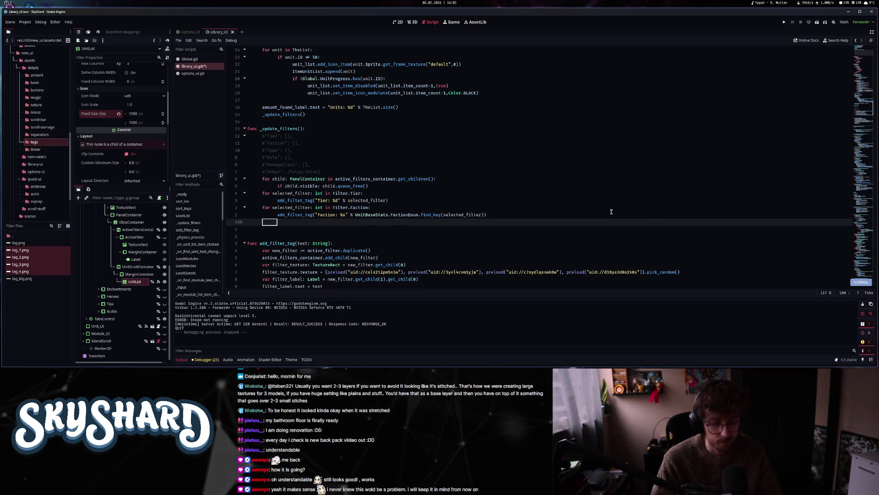
pyautogui.hotkey('shift', 'p')
# - Change the copied loop's header to iterate over Filter.Type
pyautogui.press('w')
pyautogui.press('w')
pyautogui.press('w')
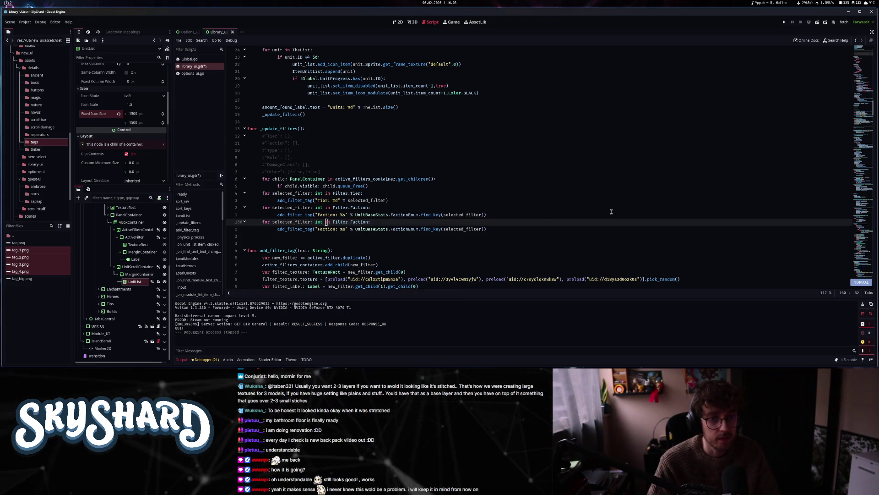
pyautogui.press('w')
pyautogui.press('w')
pyautogui.press('w')
pyautogui.press('C')
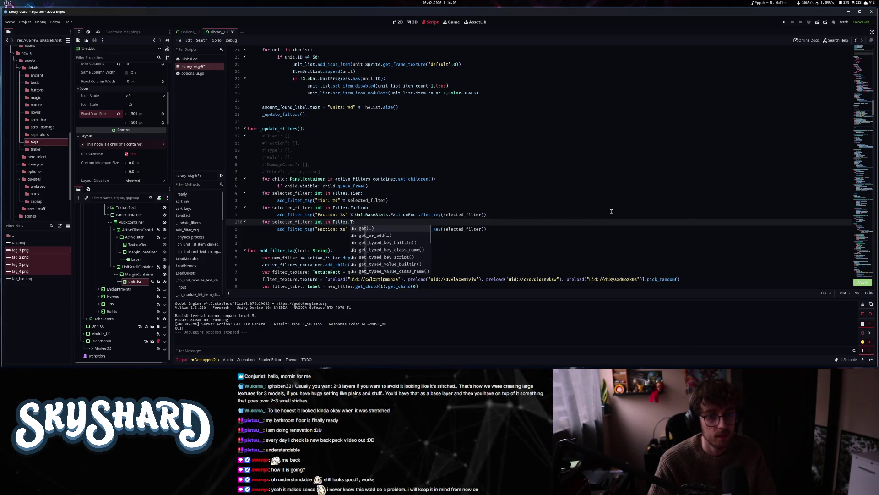
pyautogui.write('ype:')
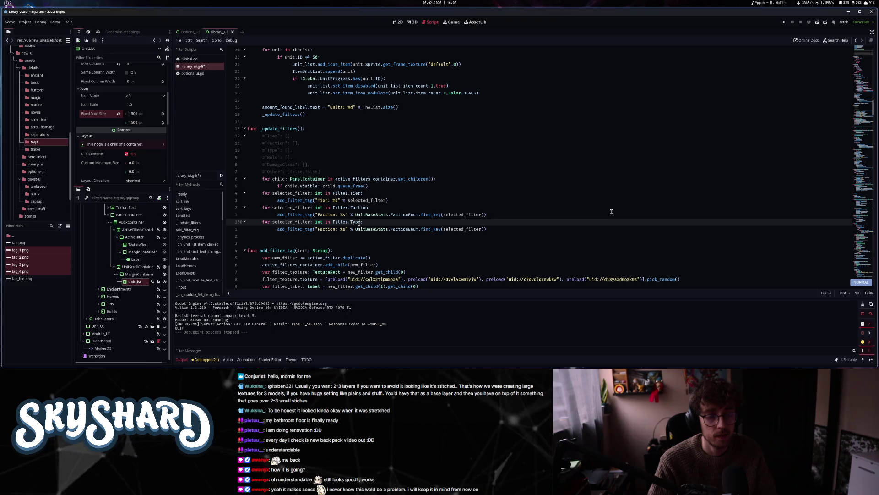
pyautogui.write('B')
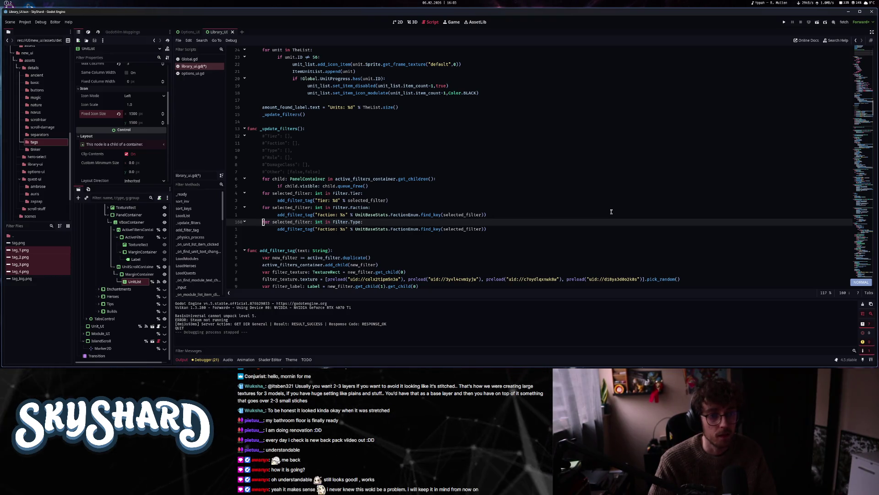
# - Paste two more copies of the Type loop below it with corrected indentation
pyautogui.hotkey('shift', 'v')
pyautogui.press('j')
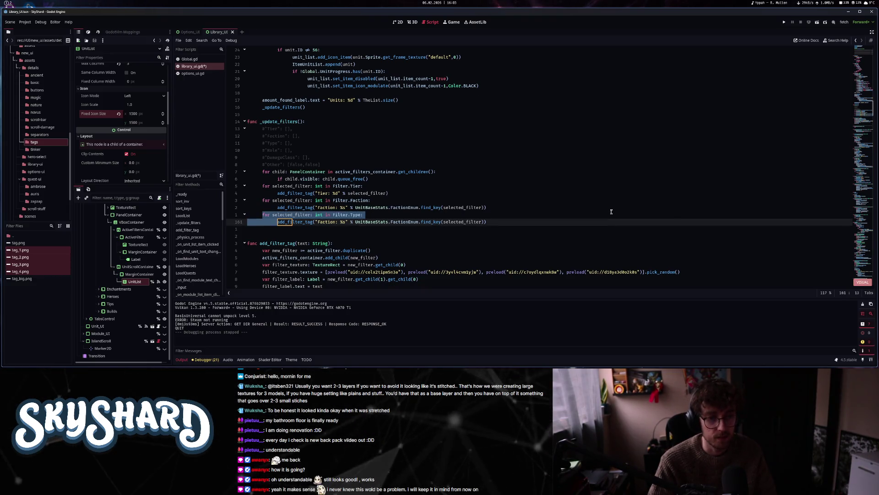
pyautogui.press('Escape')
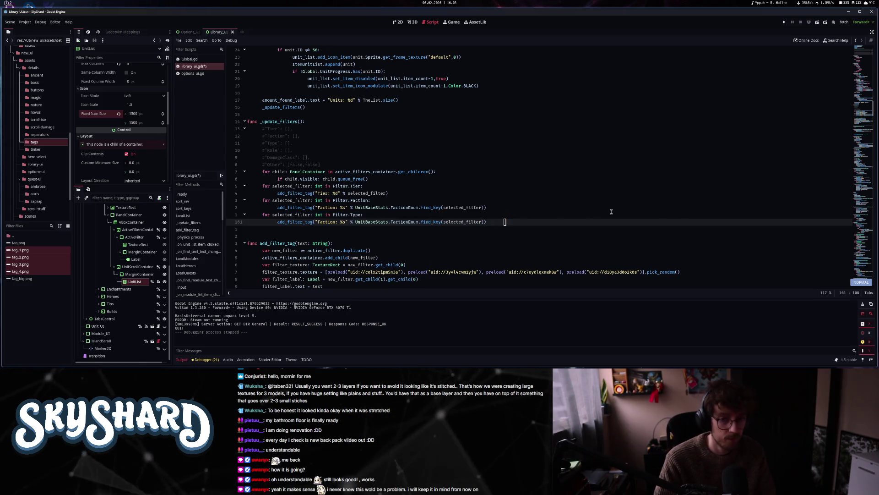
pyautogui.press('o')
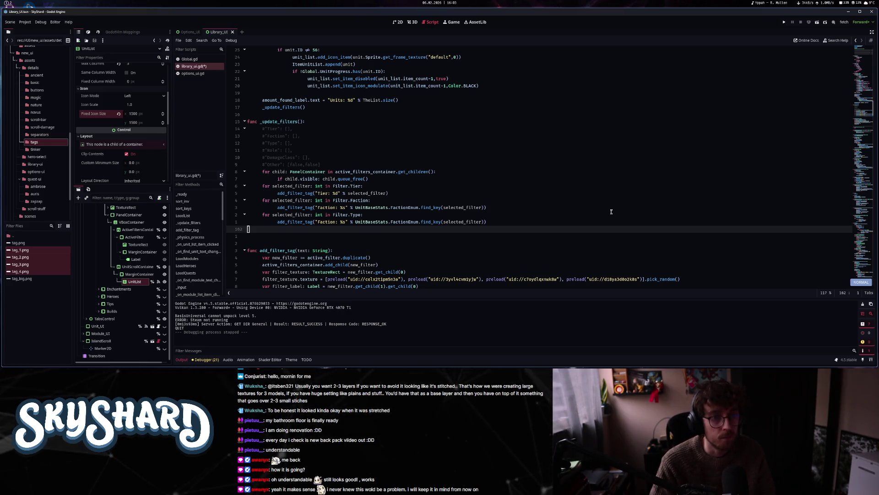
pyautogui.press('p')
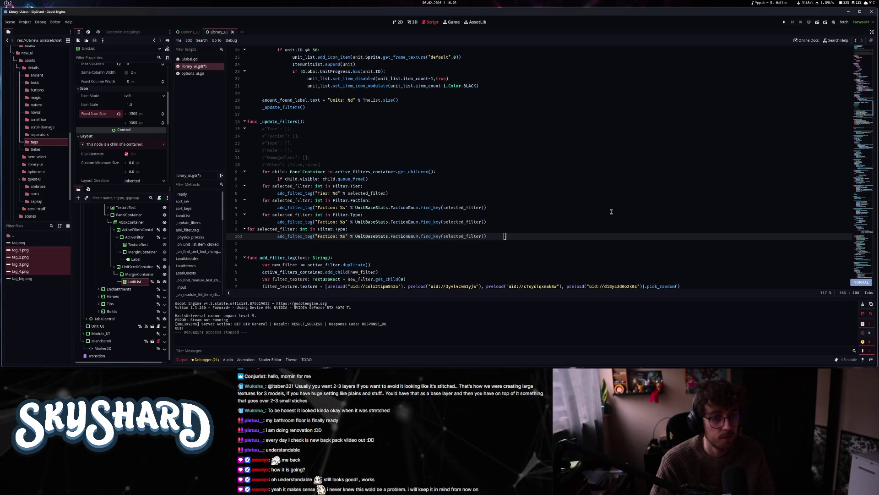
pyautogui.press('k')
pyautogui.press('>')
pyautogui.press('>')
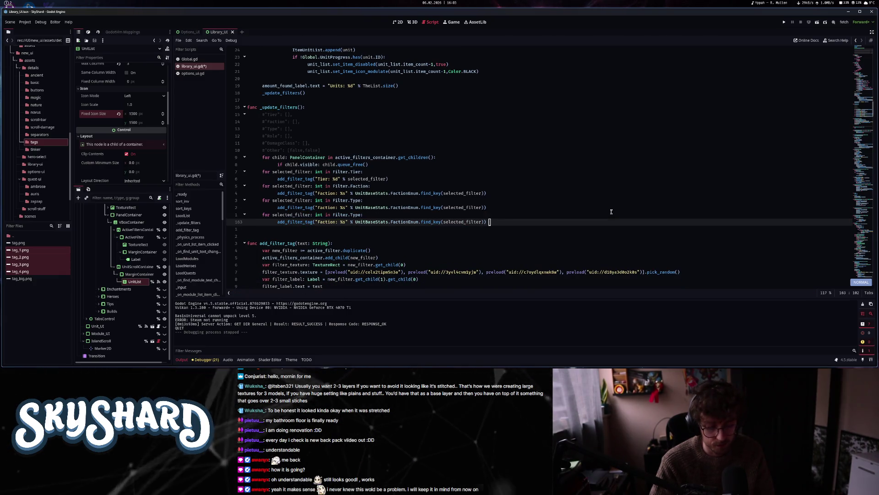
pyautogui.press('j')
pyautogui.press('o')
pyautogui.write('for selected_filter: int in Filter.Type: \t\tadd_filter_tag("Faction: %s" % UnitBaseStats.FactionEnum.find_key(selected_filter))')
pyautogui.press('Escape')
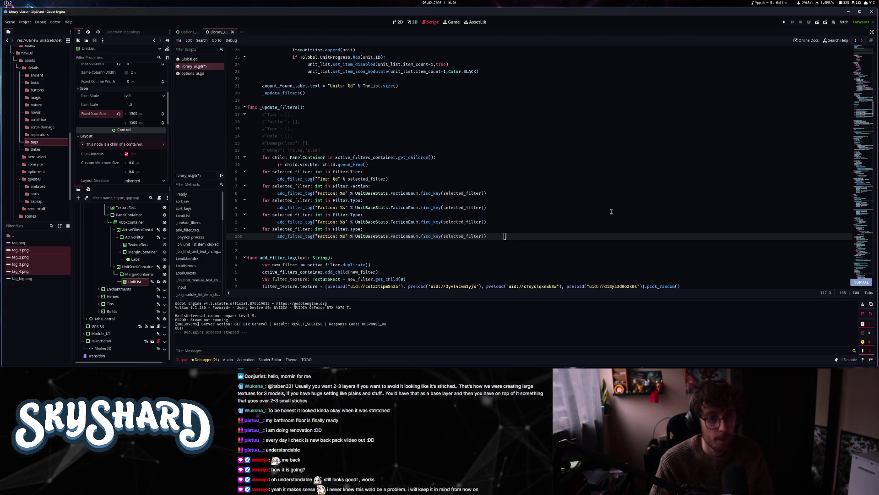
pyautogui.press('o')
pyautogui.press('BackSpace')
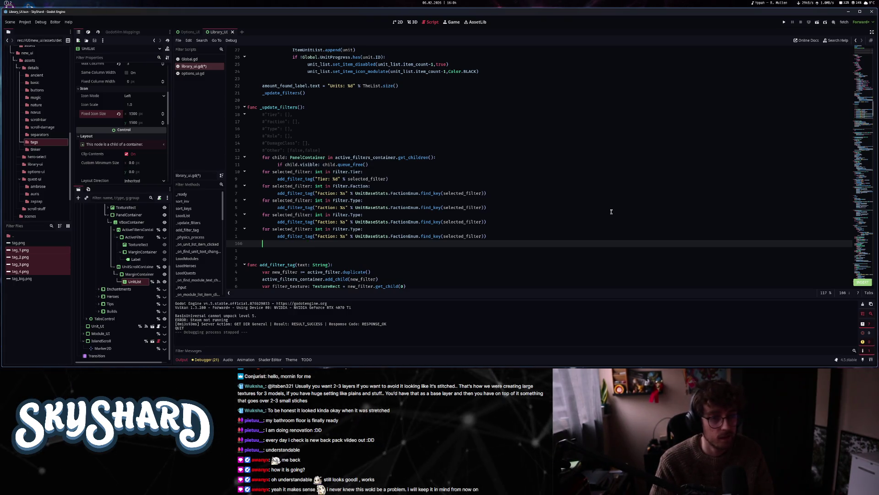
# - Change the Type loop's tag label to "Type: %s"
pyautogui.press('k')
pyautogui.press('k')
pyautogui.press('k')
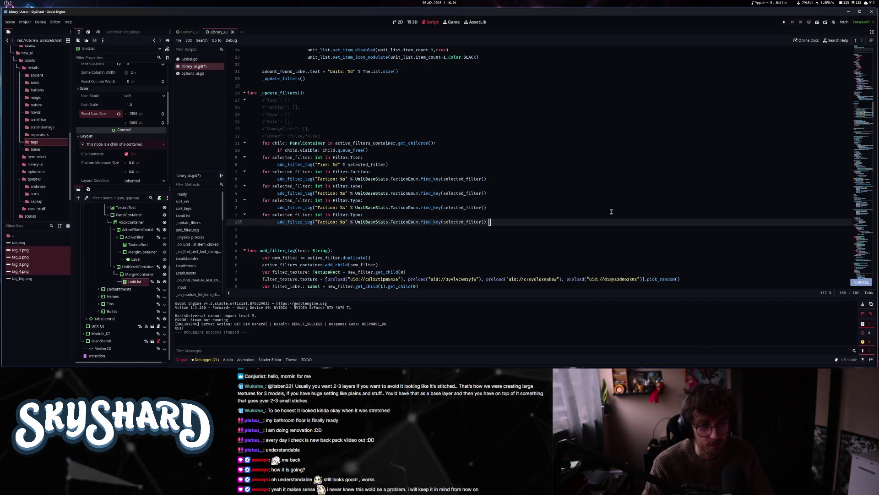
pyautogui.press('k')
pyautogui.press('k')
pyautogui.press('k')
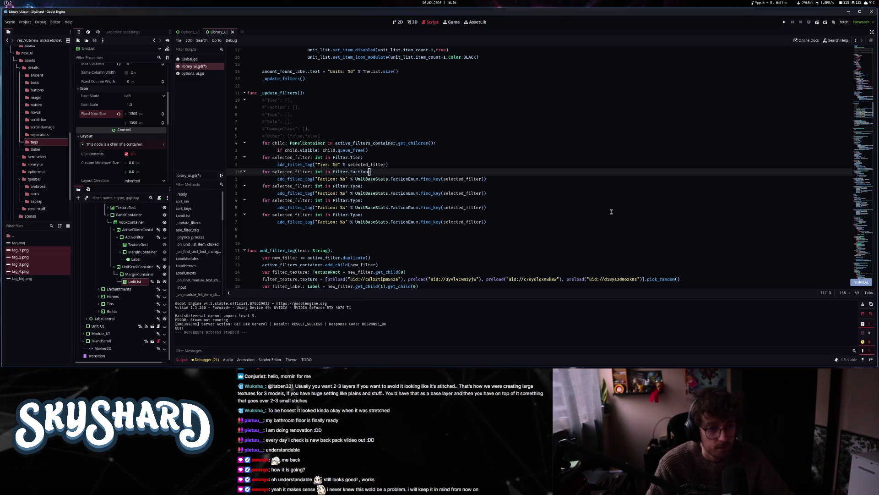
pyautogui.press('j')
pyautogui.press('j')
pyautogui.press('j')
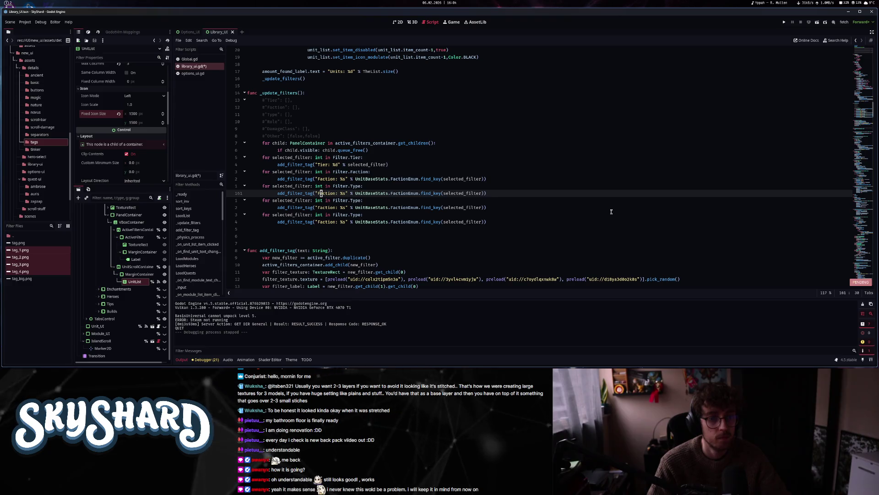
pyautogui.write('Typ')
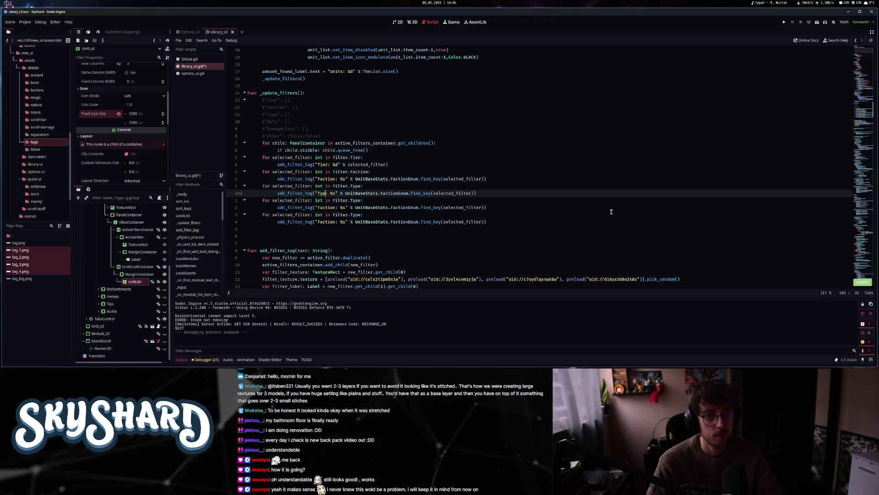
pyautogui.write('f')
pyautogui.press('"')
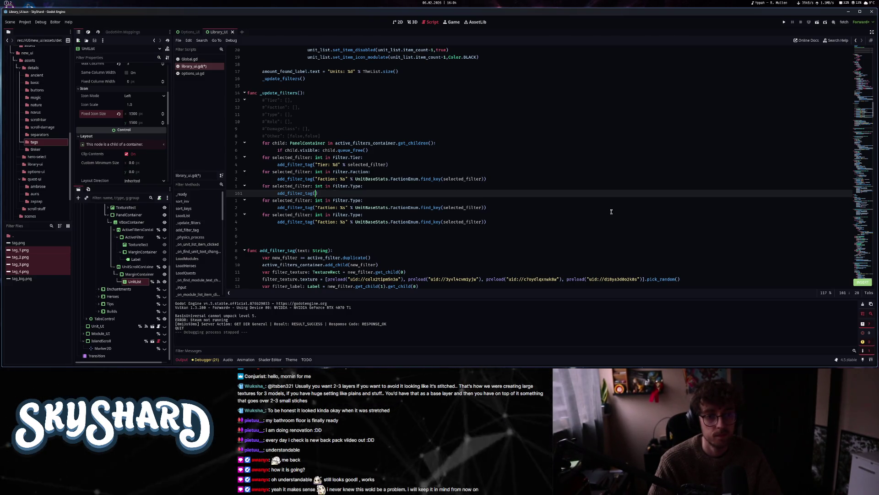
pyautogui.press('l')
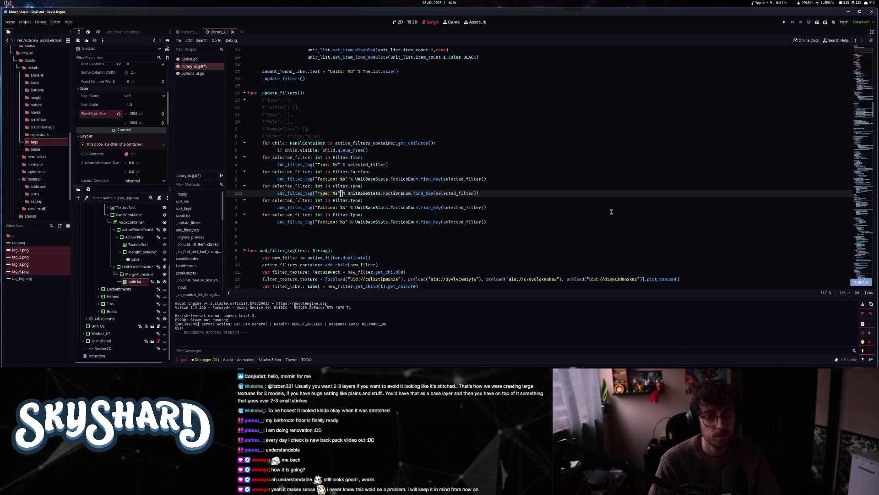
pyautogui.press('d')
pyautogui.press('i')
pyautogui.press('(')
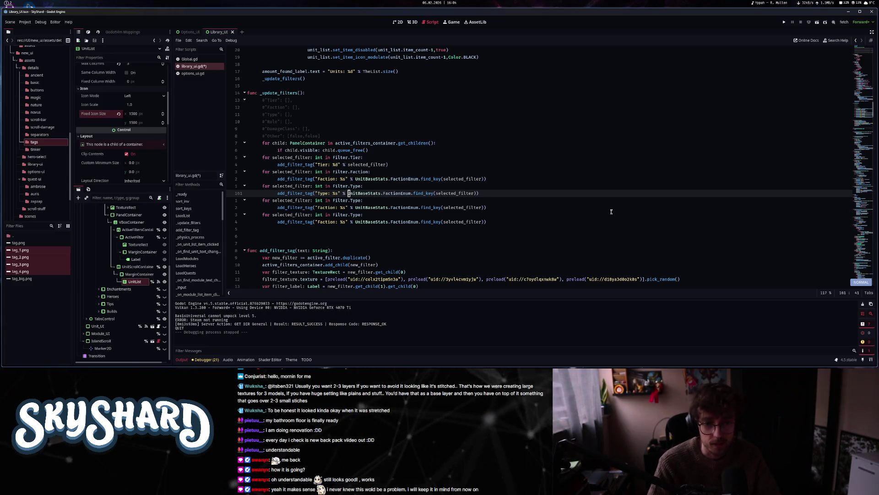
# - Make the Type tag use UnitBaseStats.TypeEnum.find_key(selected_filter)
pyautogui.press('c')
pyautogui.press('i')
pyautogui.press('(')
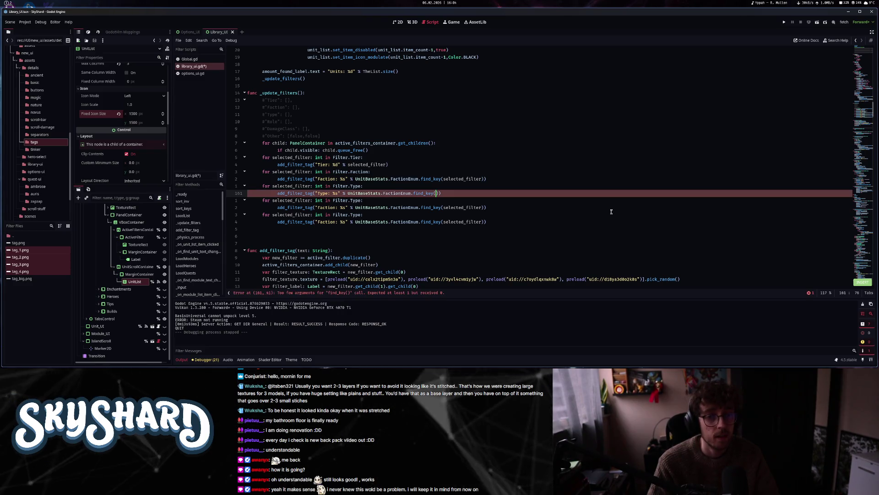
pyautogui.press('w')
pyautogui.press('w')
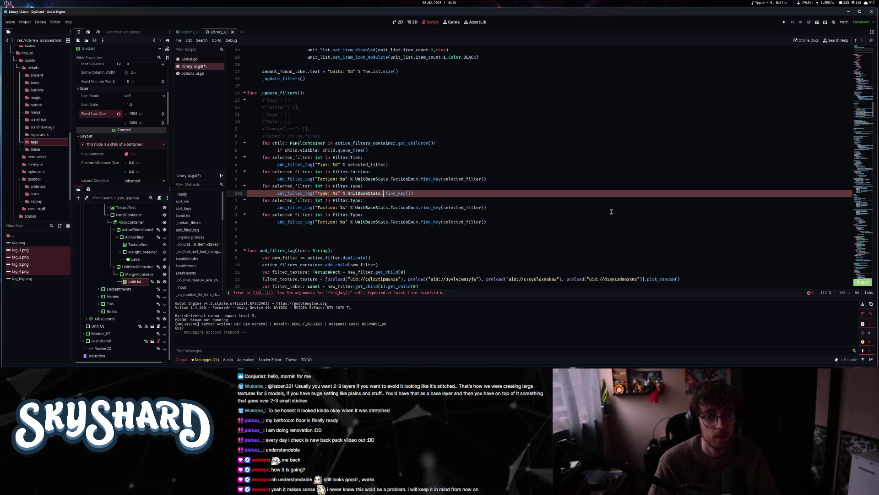
pyautogui.write('TypeEnum')
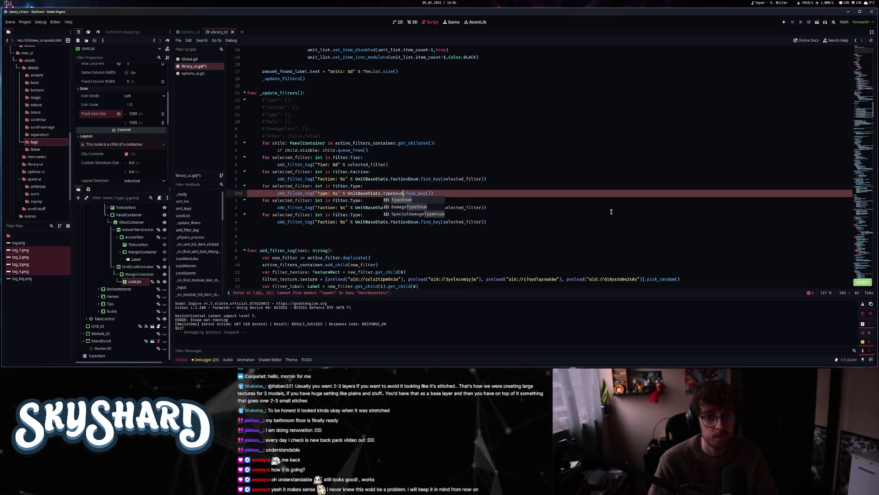
pyautogui.press('Return')
pyautogui.press('Escape')
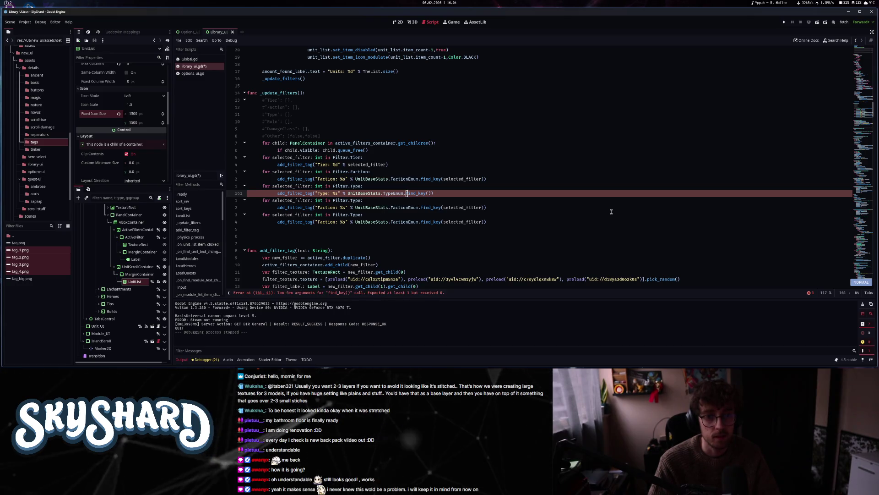
pyautogui.press('f')
pyautogui.press(')')
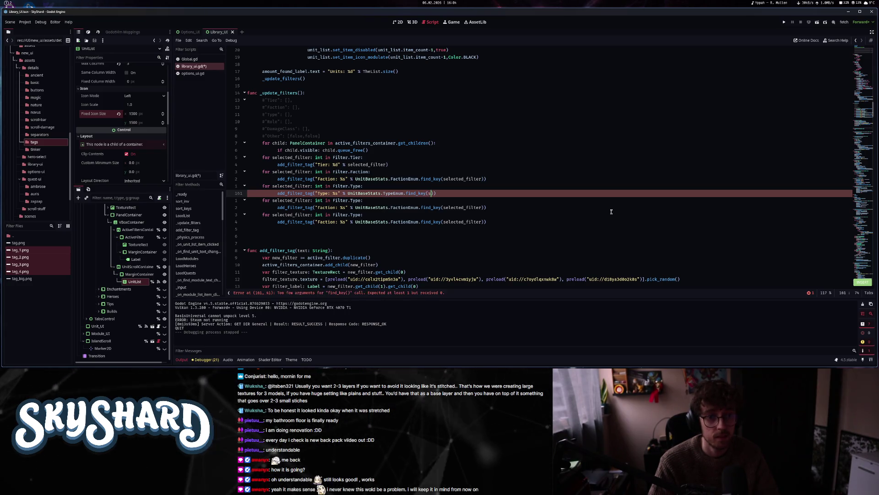
pyautogui.write('sel')
pyautogui.press('Return')
pyautogui.press('Escape')
pyautogui.press('j')
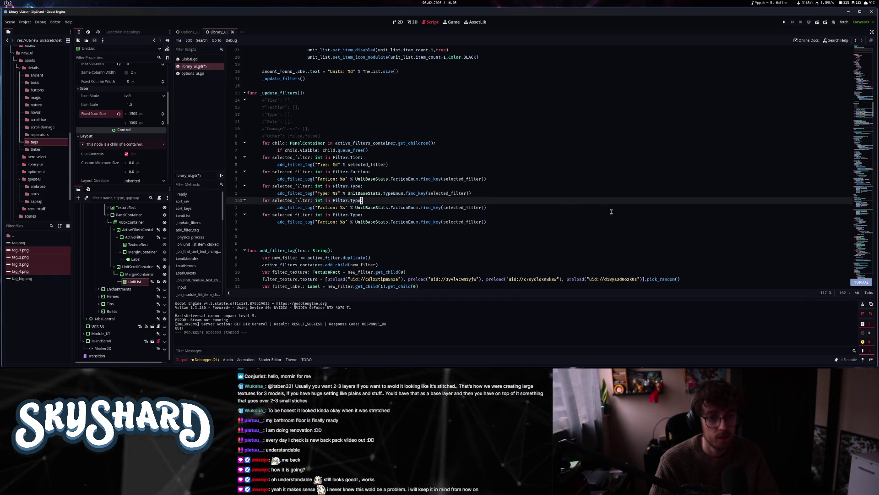
# - Rename the third loop's filter from Filter.Type to Filter.Role
pyautogui.press('b')
pyautogui.press('v')
pyautogui.press('e')
pyautogui.press('j')
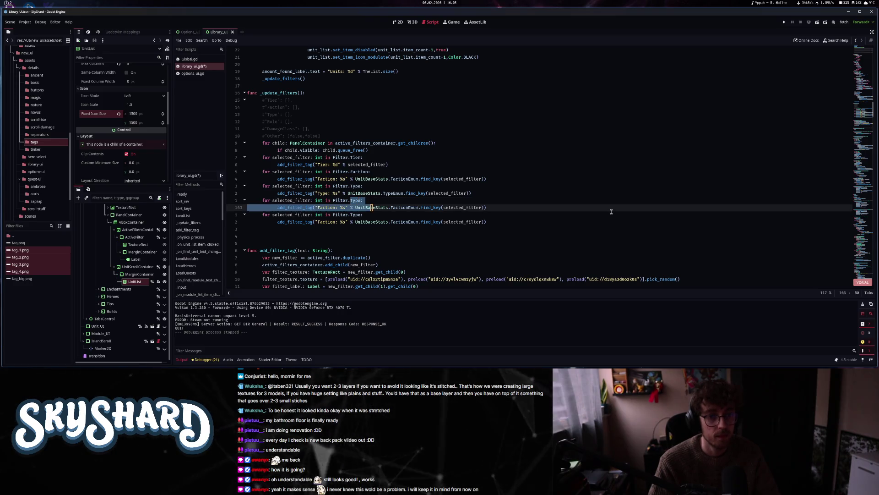
pyautogui.press('k')
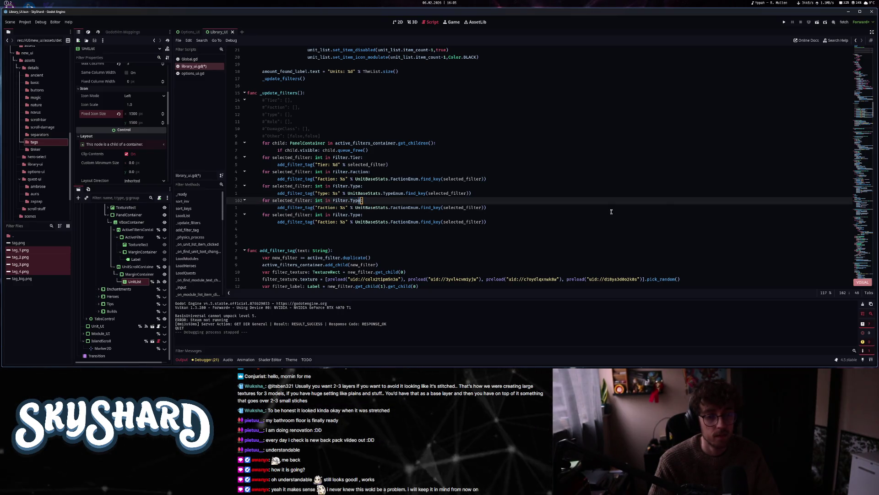
pyautogui.press('h')
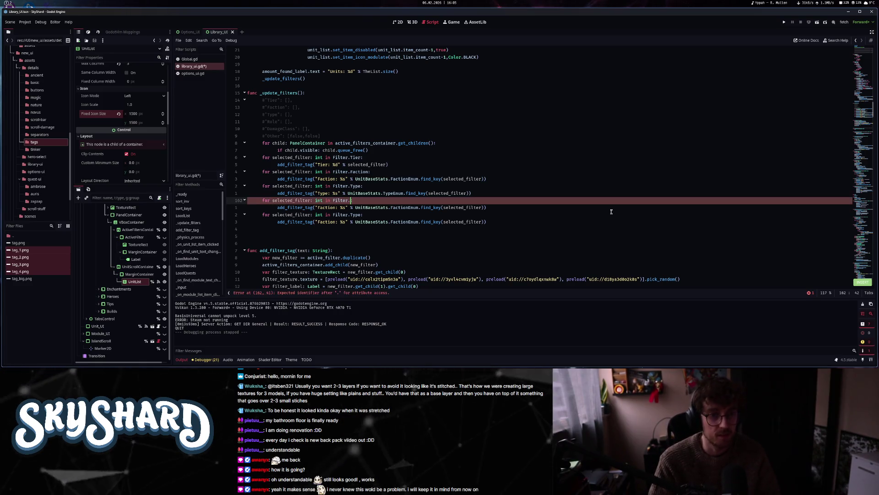
pyautogui.write('Role:')
pyautogui.press('Escape')
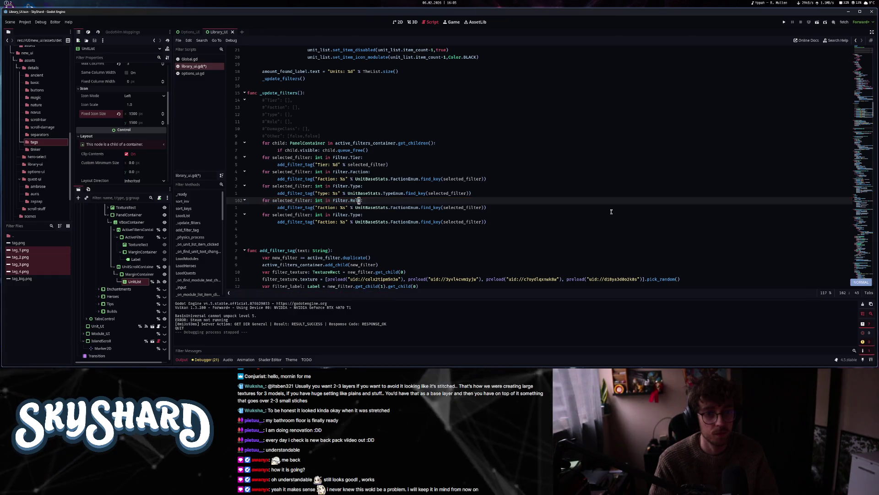
pyautogui.press('j')
# - Make the Role loop's tag use RoleEnum and the label "Role: %s"
pyautogui.press('w')
pyautogui.press('w')
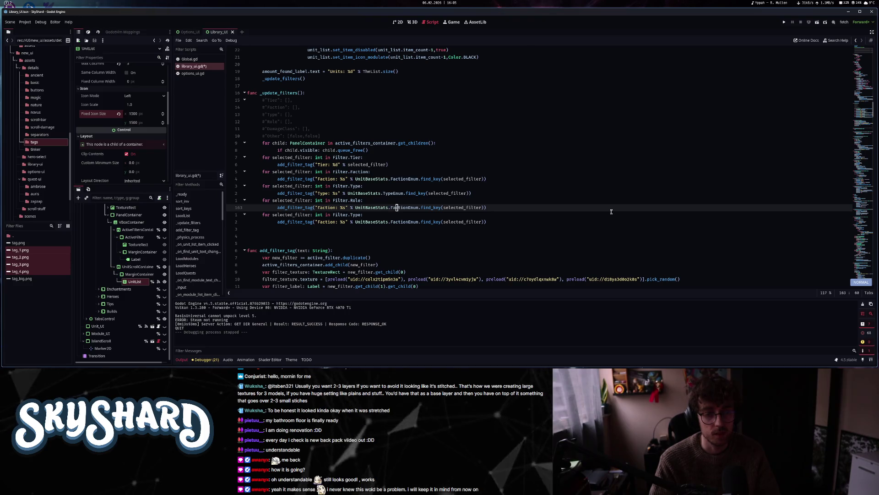
pyautogui.write('RoleE')
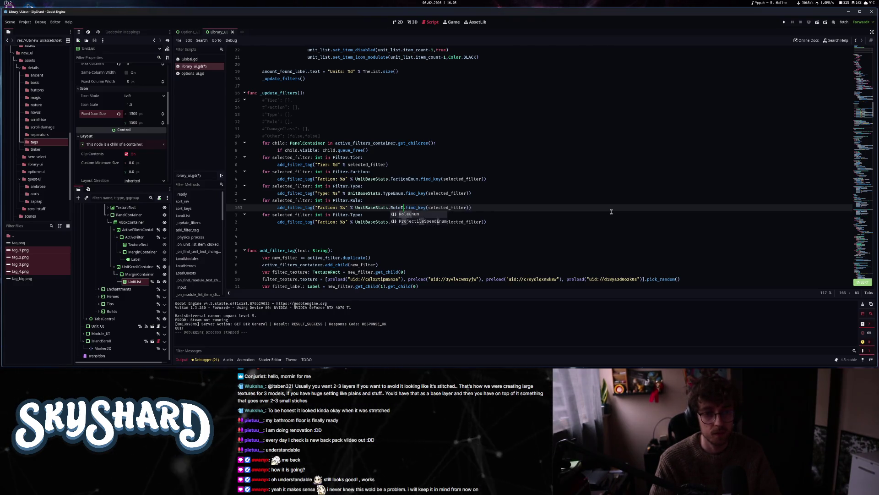
pyautogui.write('num')
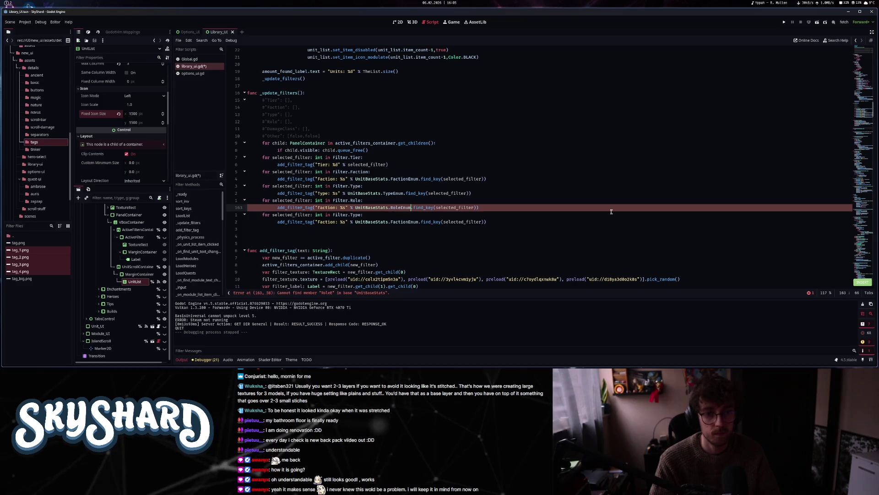
pyautogui.press('Escape')
pyautogui.press('F%')
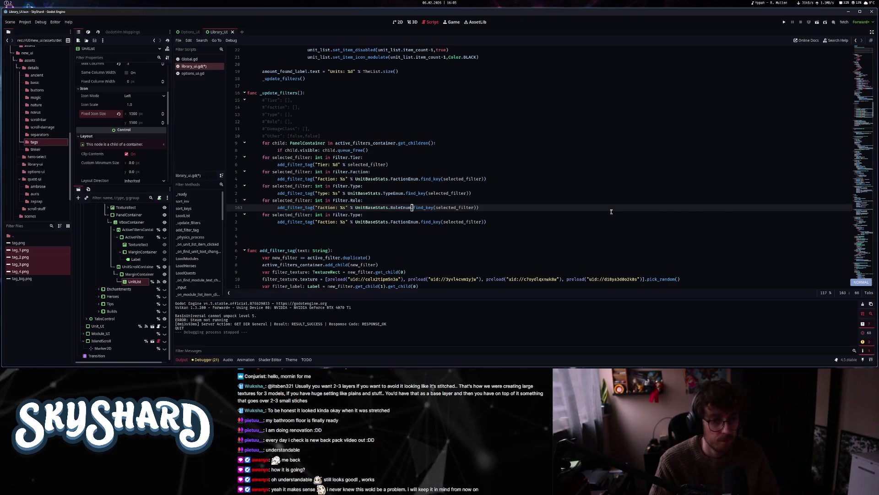
pyautogui.press('^')
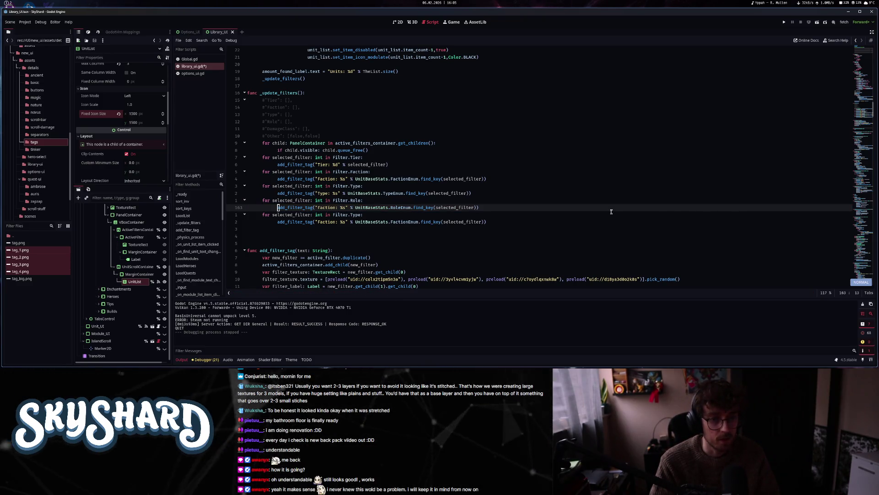
pyautogui.write('cwRole')
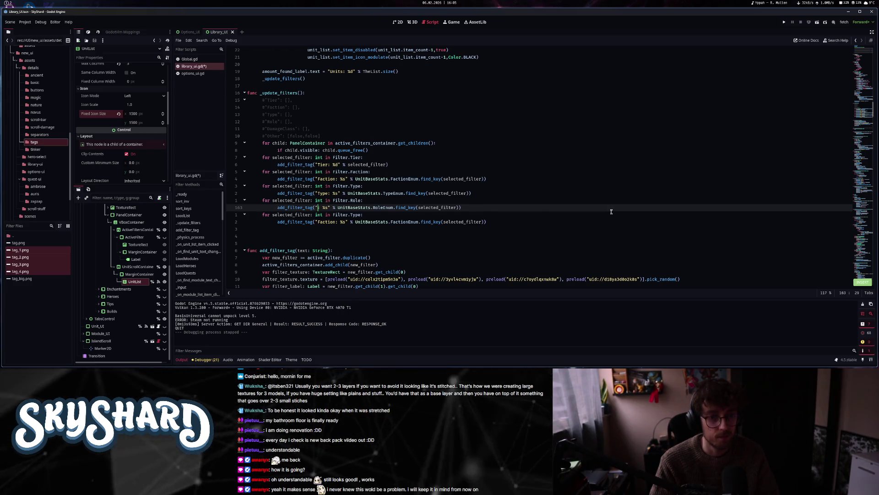
pyautogui.press('Escape')
# - Switch the last loop to Filter.DamageClass with DamageTypeEnum and save library_ui.gd
pyautogui.press('j')
pyautogui.press('j')
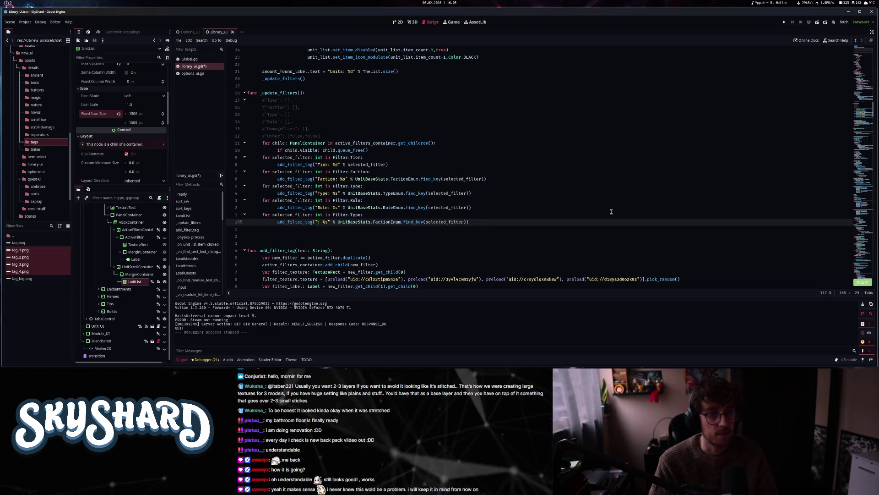
pyautogui.write('Damage ')
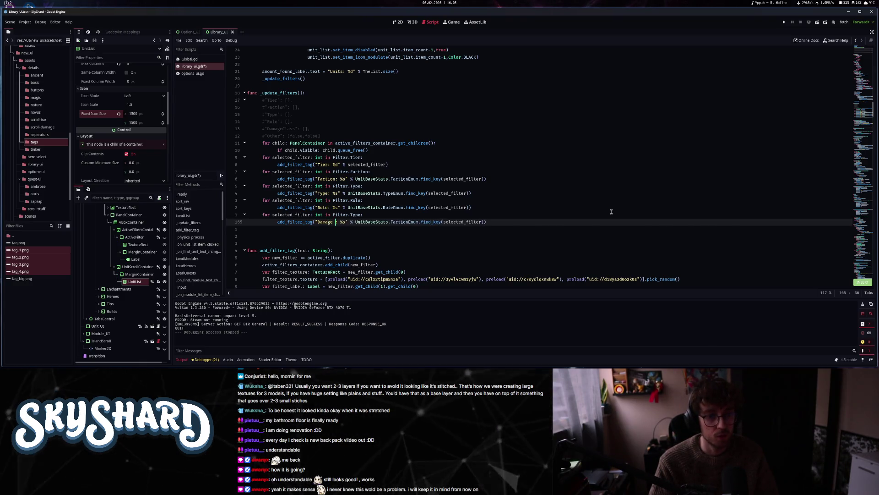
pyautogui.write('k')
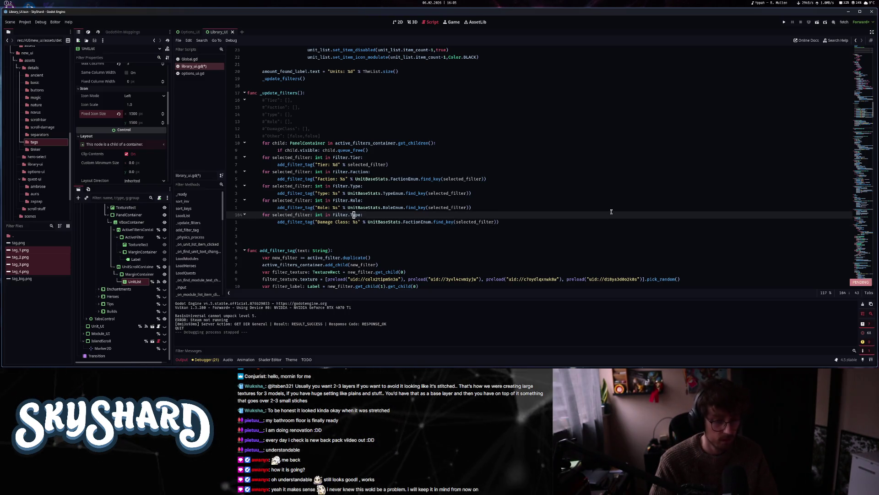
pyautogui.write('Damage')
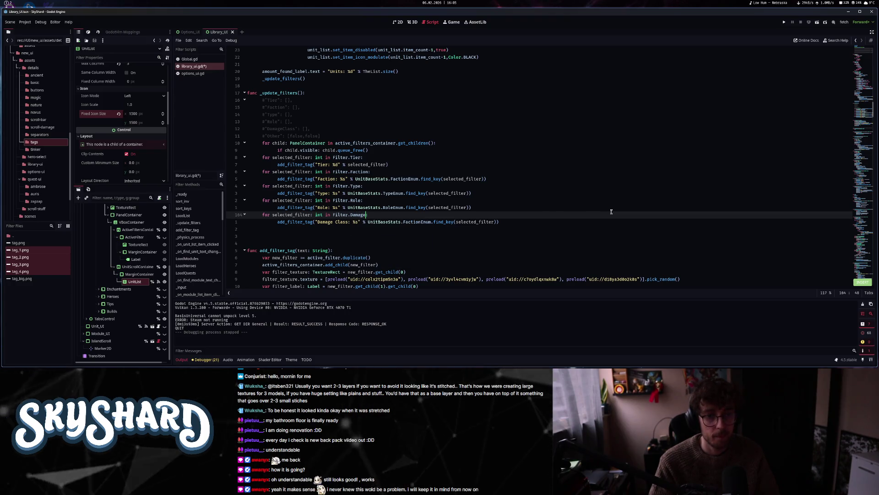
pyautogui.write('Class:')
pyautogui.press('Escape')
pyautogui.press('j')
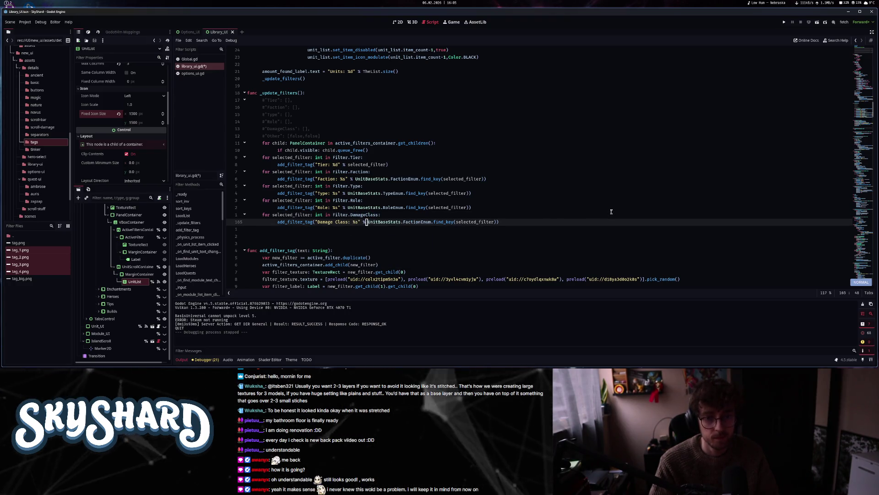
pyautogui.write('w')
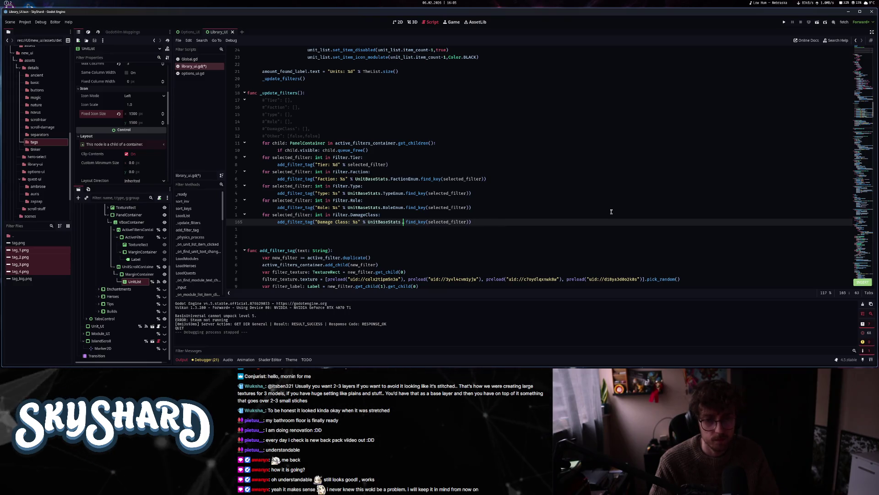
pyautogui.write('Damage')
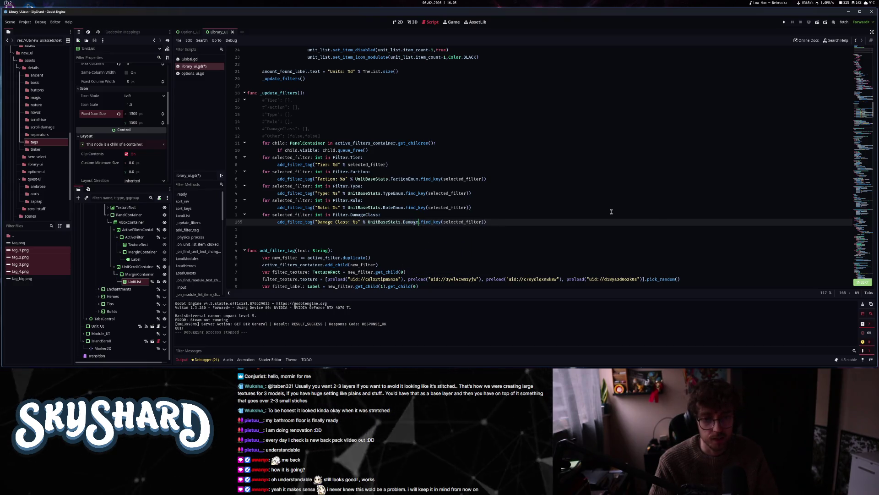
pyautogui.write('TypeEnum')
pyautogui.press('Escape')
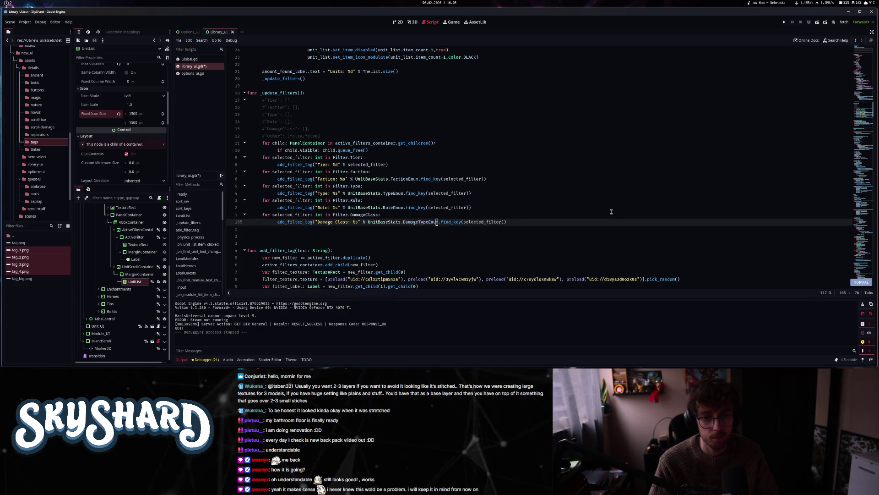
pyautogui.hotkey('ctrl', 's')
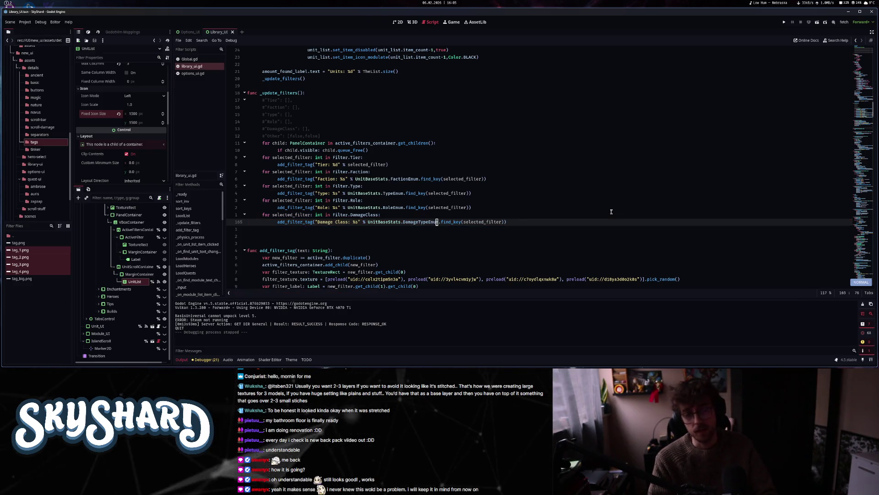
pyautogui.press('o')
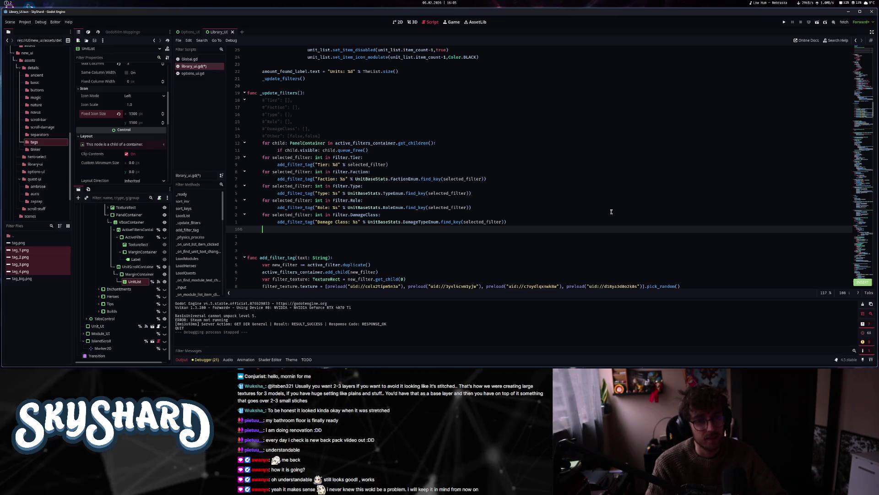
# - Write 'if Filter.Other[0]:' after the DamageClass loop and start an indented line under it
pyautogui.write('fu')
pyautogui.press('BackSpace')
pyautogui.press('BackSpace')
pyautogui.write('if S')
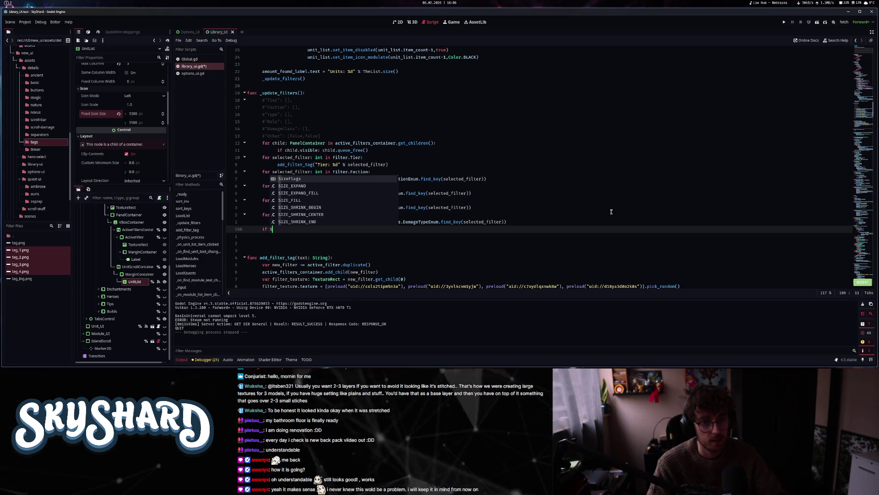
pyautogui.press('BackSpace')
pyautogui.write('Filder')
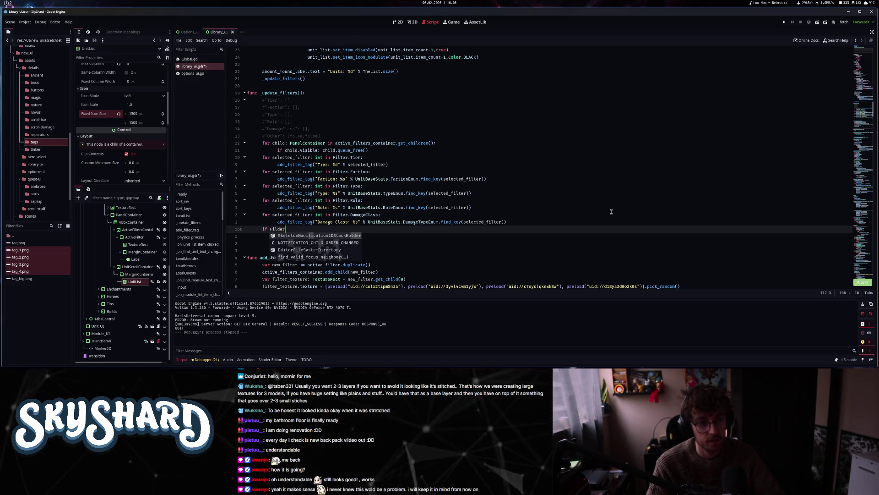
pyautogui.press('BackSpace')
pyautogui.press('BackSpace')
pyautogui.press('BackSpace')
pyautogui.write('ter')
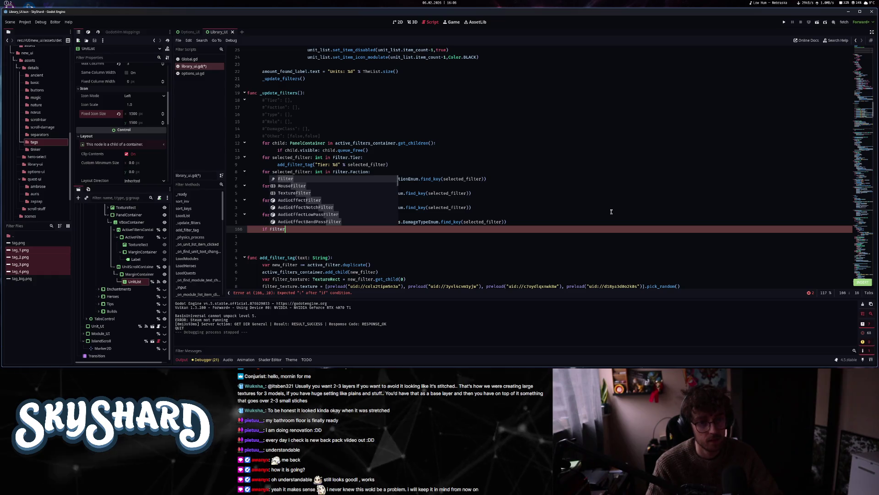
pyautogui.write('.Other[')
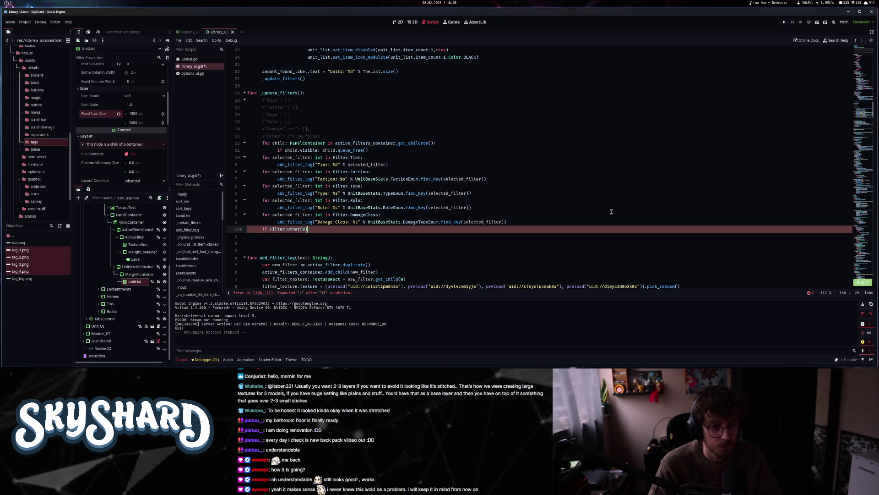
pyautogui.write('0]:')
pyautogui.press('Return')
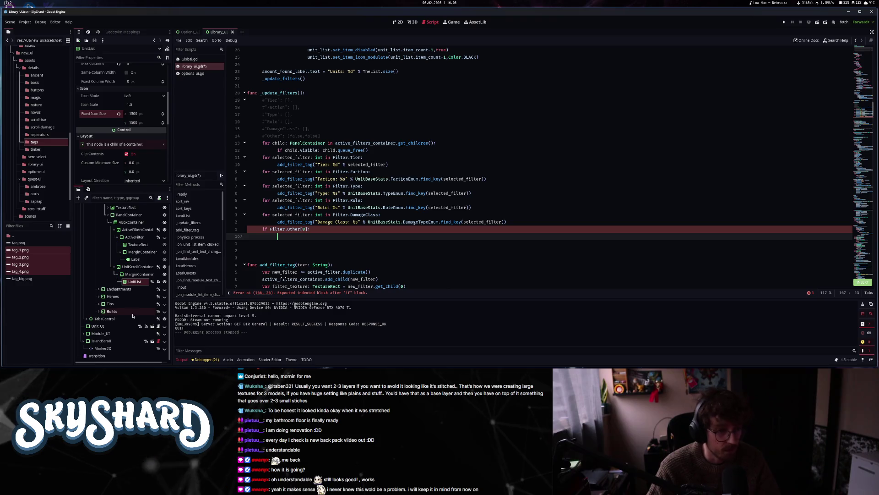
pyautogui.scroll(3, 118, 332)
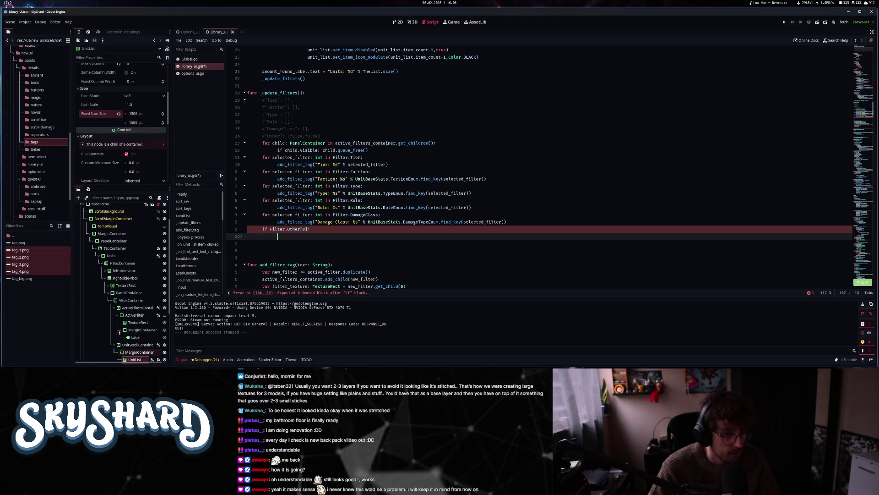
pyautogui.scroll(-2, 118, 331)
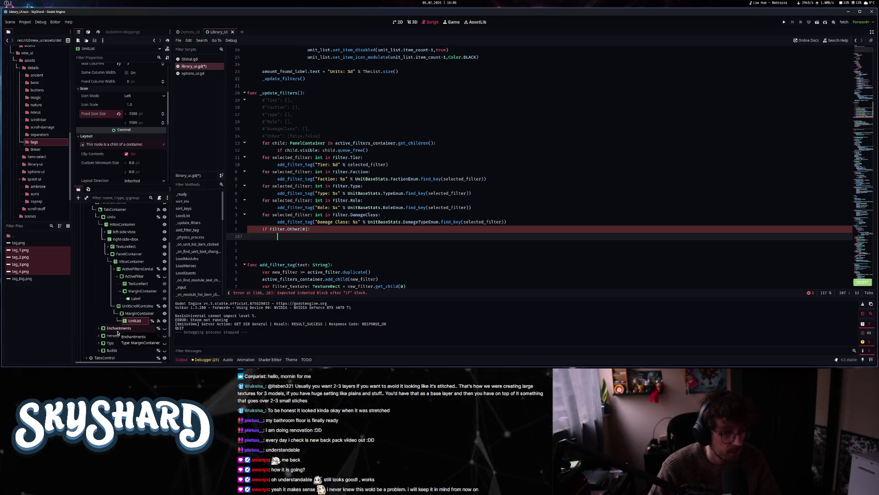
# - In _update_filters, add an add_filter_tag("Start of Combat") call for the Filter.Other[0] check
pyautogui.hotkey('ctrl', 'F1')
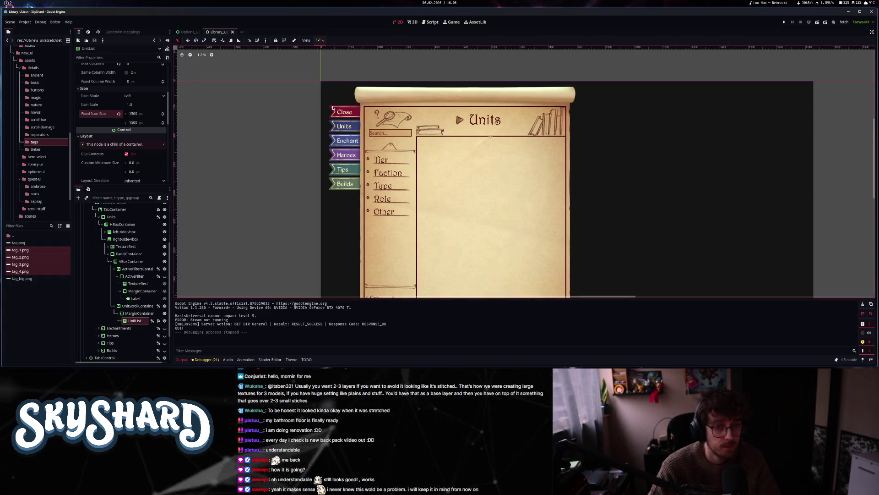
pyautogui.hotkey('ctrl', 'F3')
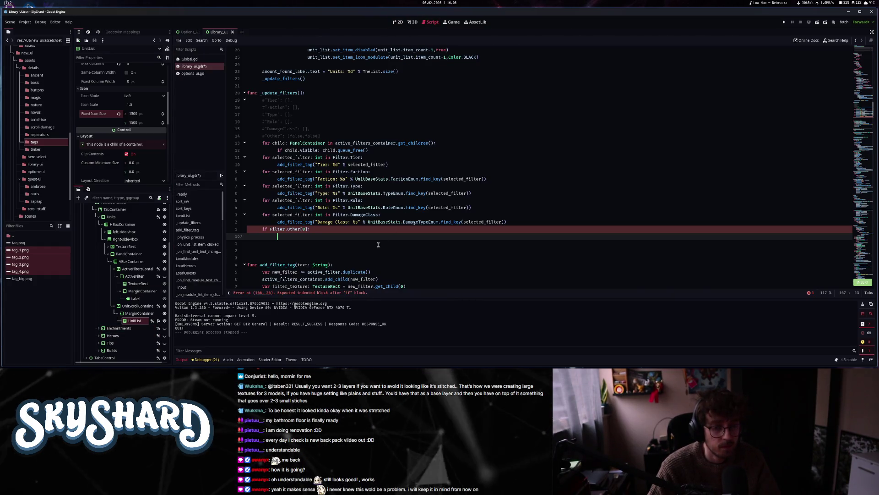
pyautogui.scroll(8, 378, 244)
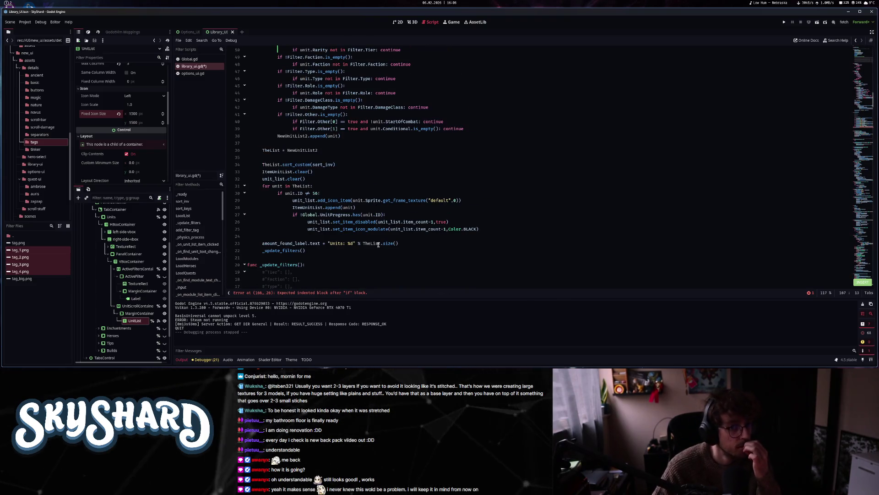
pyautogui.scroll(-7, 417, 243)
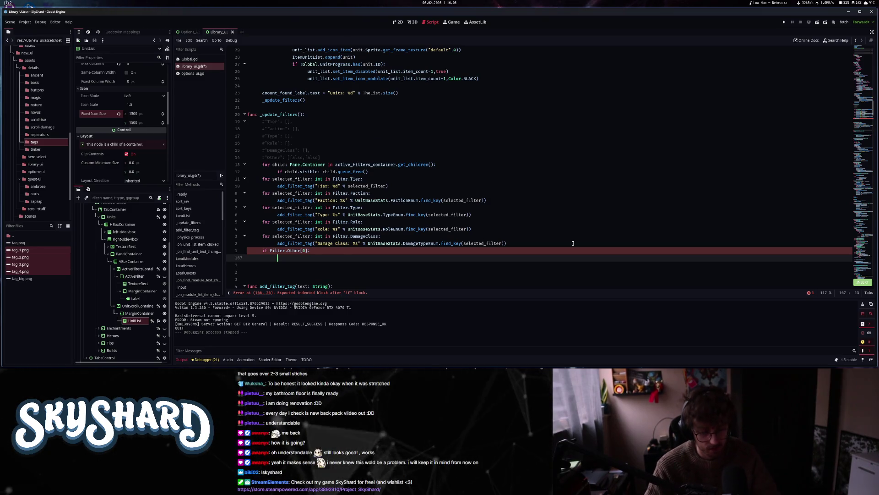
pyautogui.write('add')
pyautogui.press('Return')
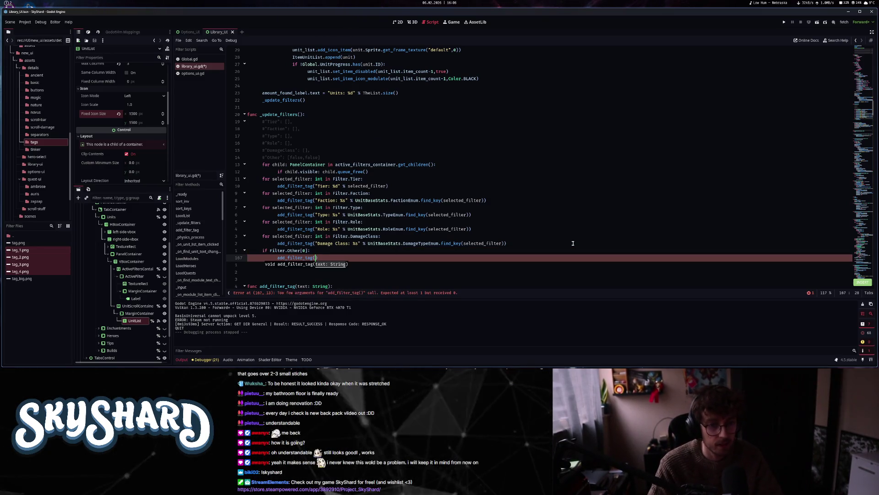
pyautogui.write('"Start of Combat')
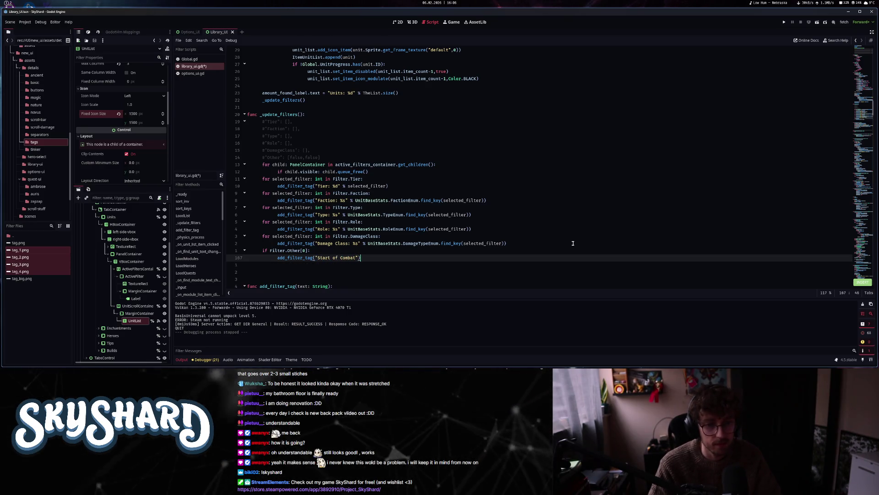
pyautogui.press('End')
pyautogui.press('Return')
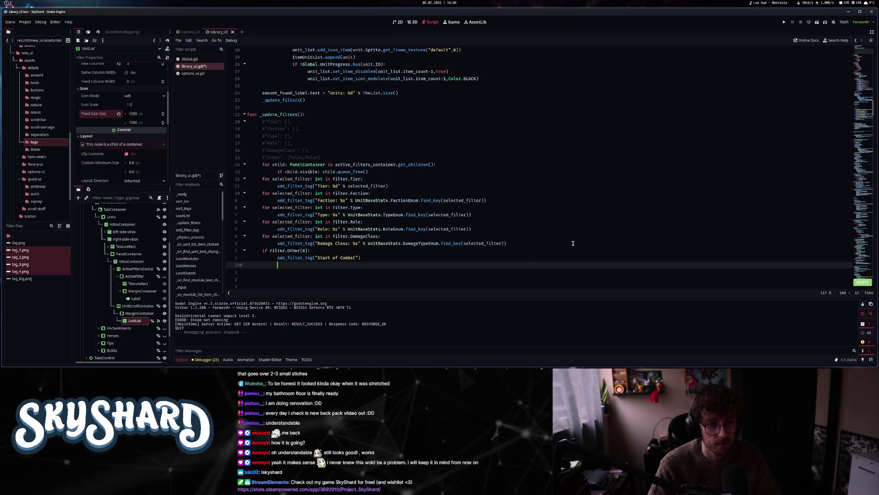
# - Add an 'if Filter.Other[1]:' check calling add_filter_tag("Conditional"), save, and run the game
pyautogui.write('if F')
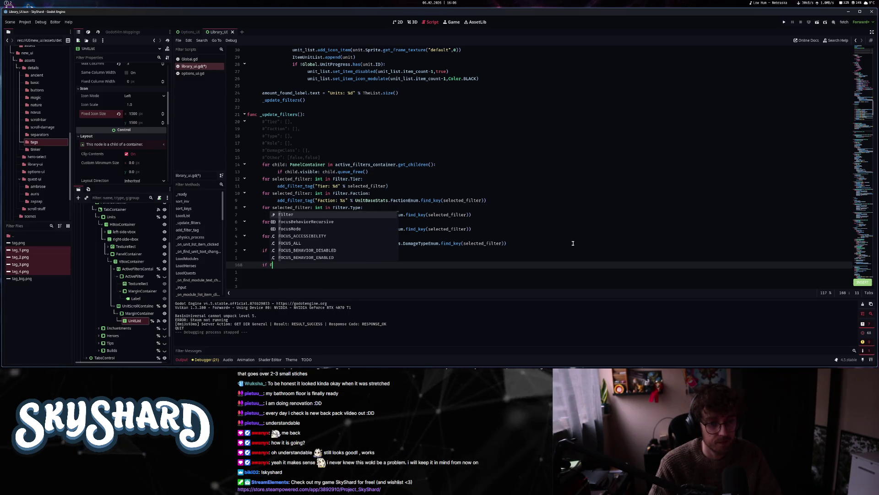
pyautogui.write('ilter.Other')
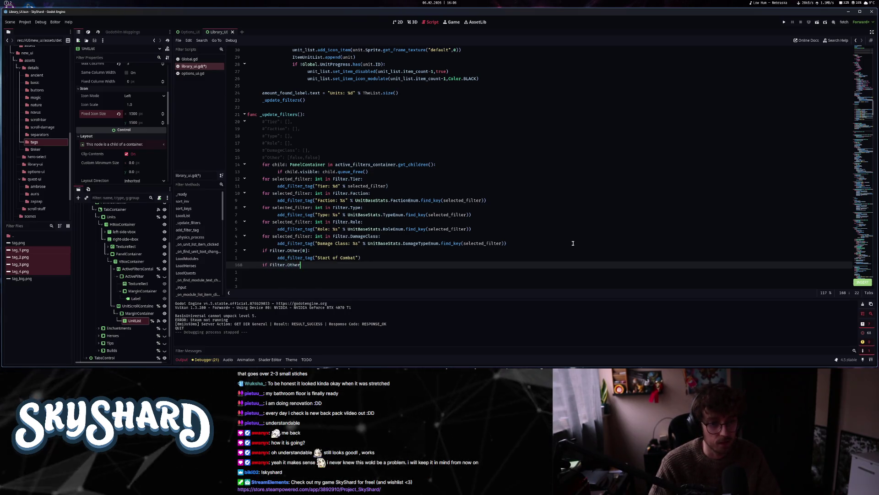
pyautogui.write('[1]')
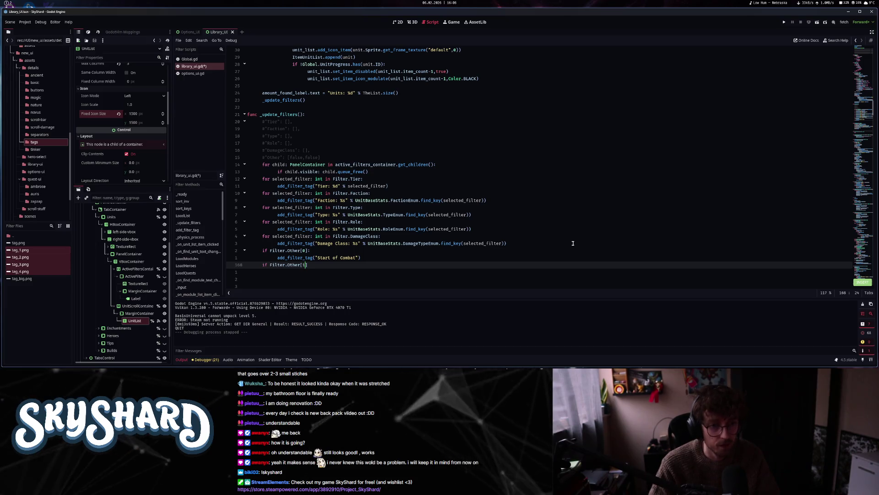
pyautogui.write(':')
pyautogui.press('Return')
pyautogui.write('add_filter_tag(')
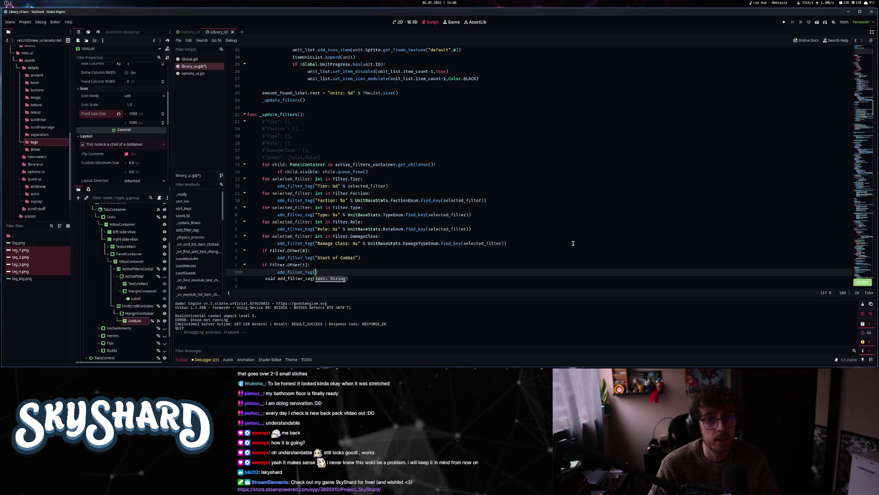
pyautogui.scroll(7, 558, 245)
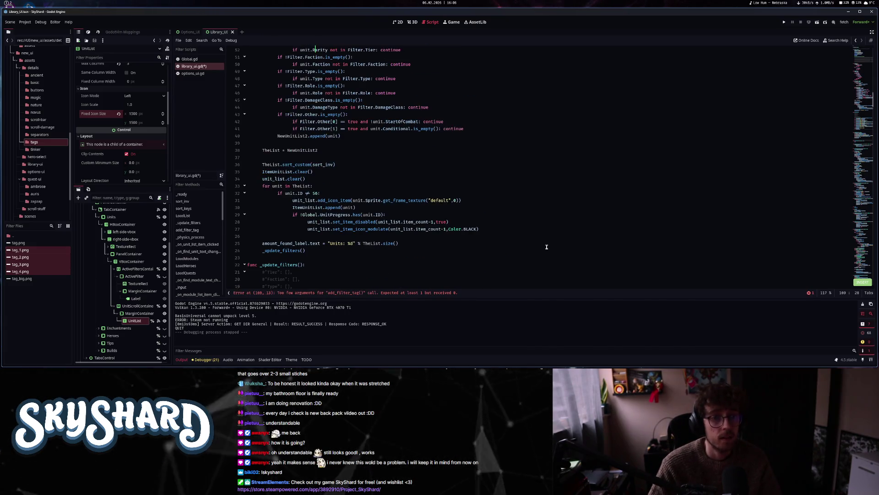
pyautogui.scroll(-8, 546, 247)
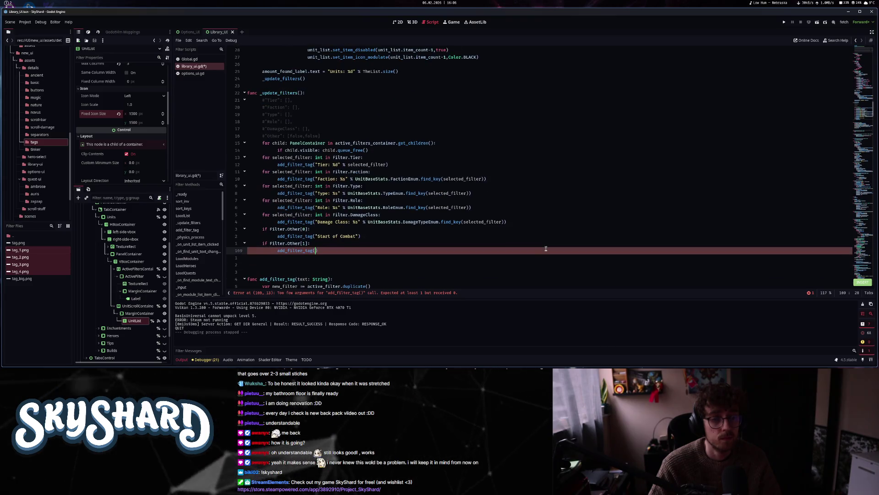
pyautogui.write('Condi')
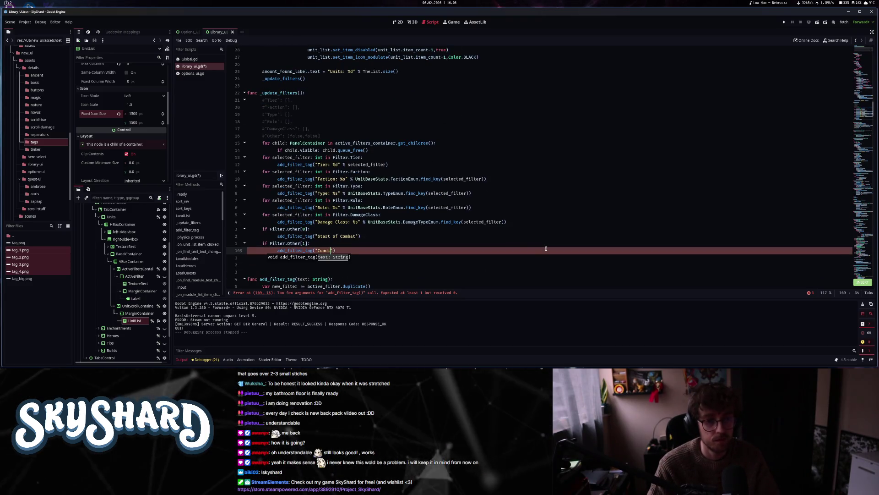
pyautogui.write('tional')
pyautogui.press('Escape')
pyautogui.hotkey('ctrl', 's')
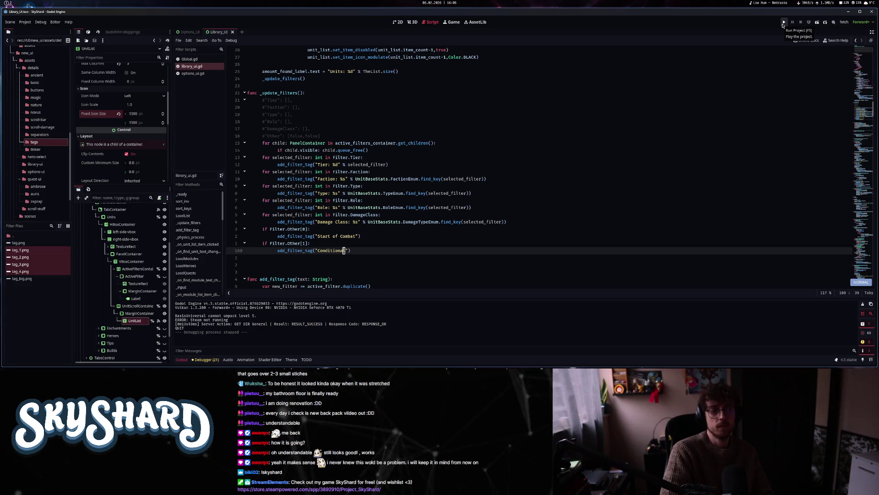
pyautogui.click(783, 23)
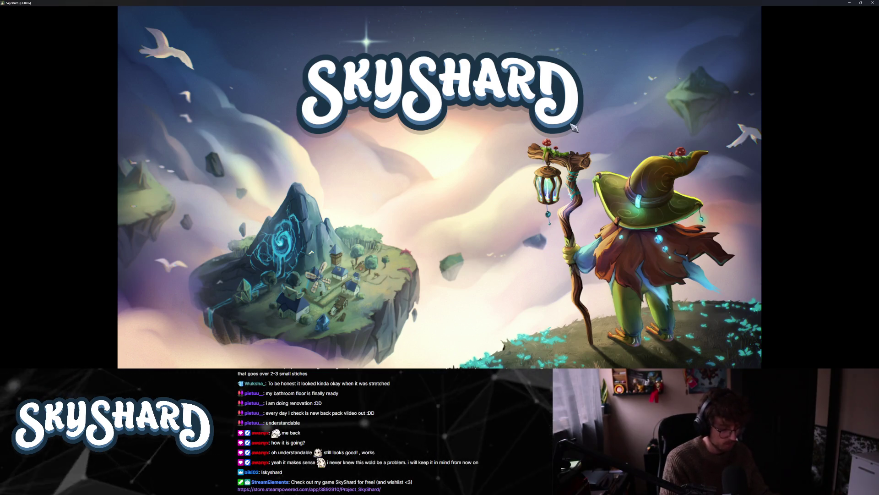
# - Switch SkyShard from fullscreen to a window and open the Library's Units catalogue of 154 units
pyautogui.press('F11')
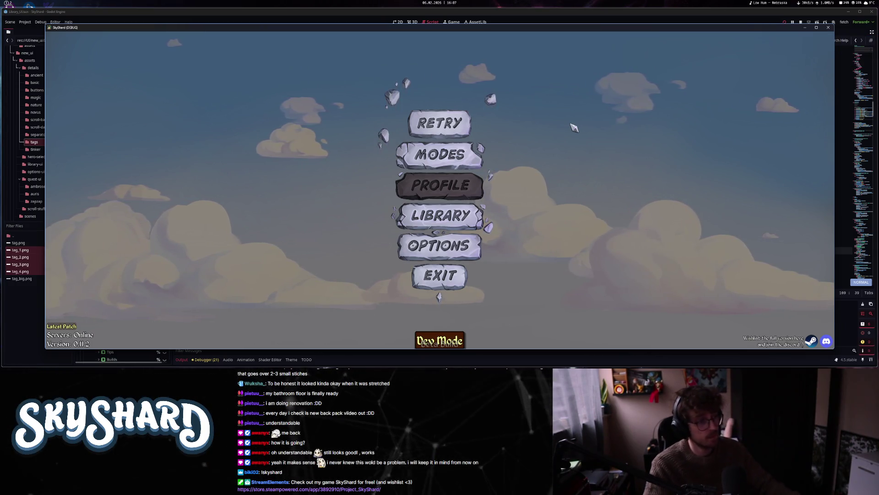
pyautogui.click(461, 218)
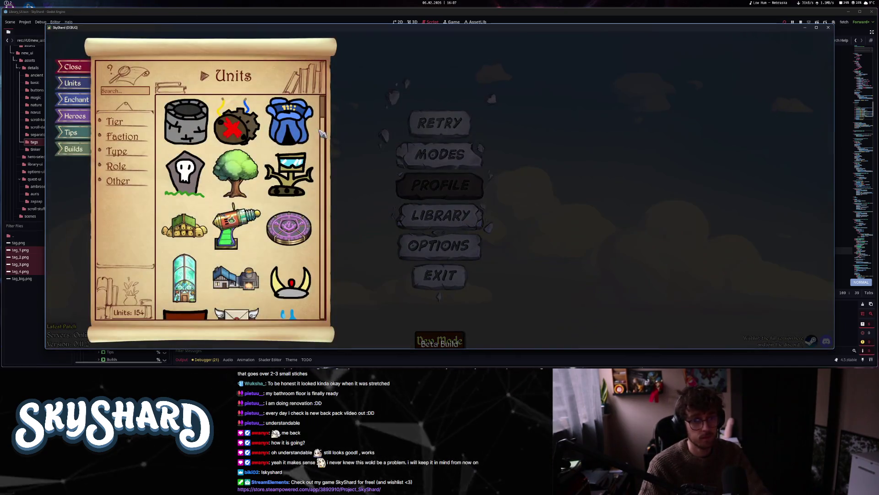
# - Filter by Weapon and Town roles and Normal damage, and test the Conditional and Start of Combat tags
pyautogui.click(116, 166)
pyautogui.click(118, 186)
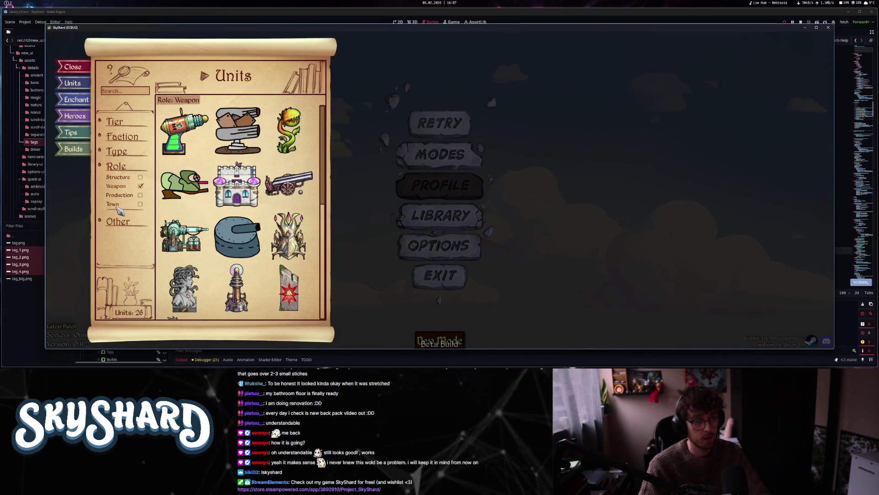
pyautogui.click(114, 204)
pyautogui.click(118, 221)
pyautogui.scroll(-2, 118, 215)
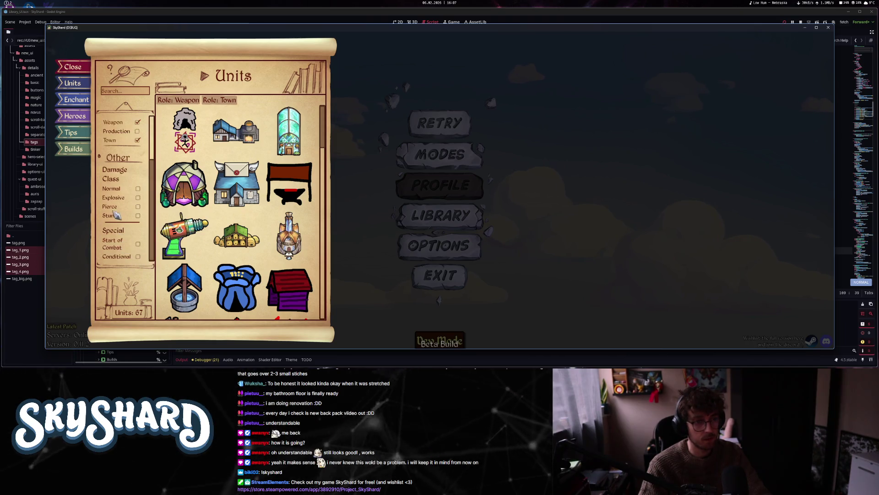
pyautogui.click(115, 207)
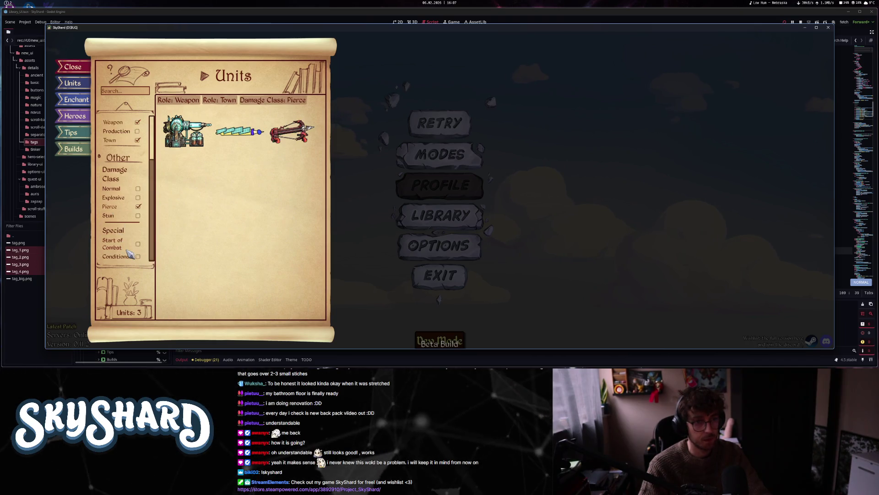
pyautogui.click(111, 206)
pyautogui.click(111, 188)
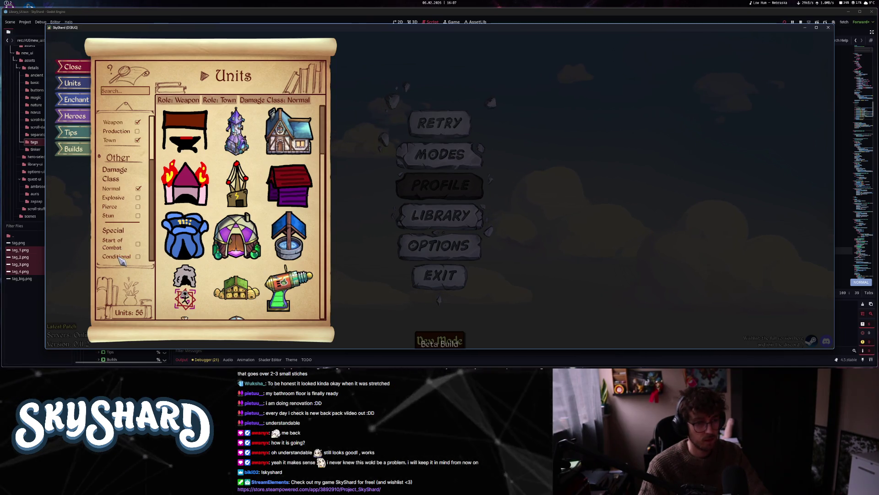
pyautogui.click(122, 259)
pyautogui.click(122, 259)
pyautogui.click(114, 244)
pyautogui.scroll(1, 119, 249)
pyautogui.scroll(2, 118, 249)
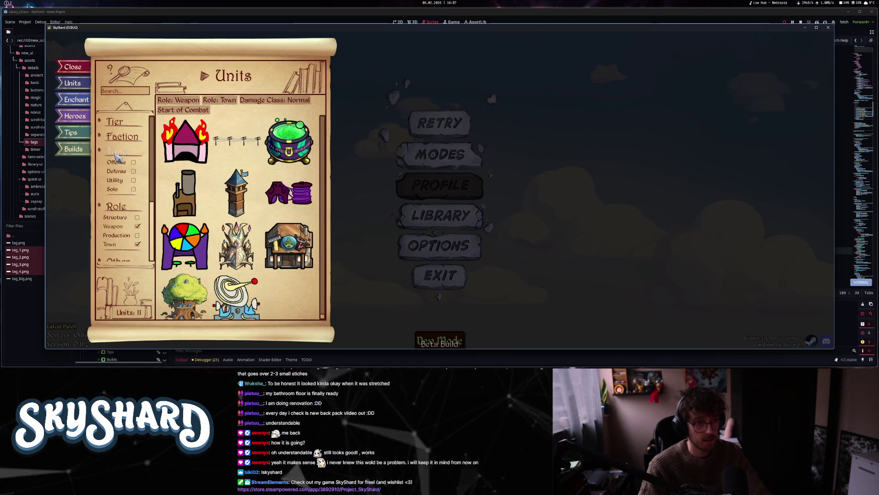
# - Add the Offense type, Nature and Novus factions, and Tiers 1, 3, 4 and 5 to the filter
pyautogui.click(118, 163)
pyautogui.click(122, 136)
pyautogui.click(116, 156)
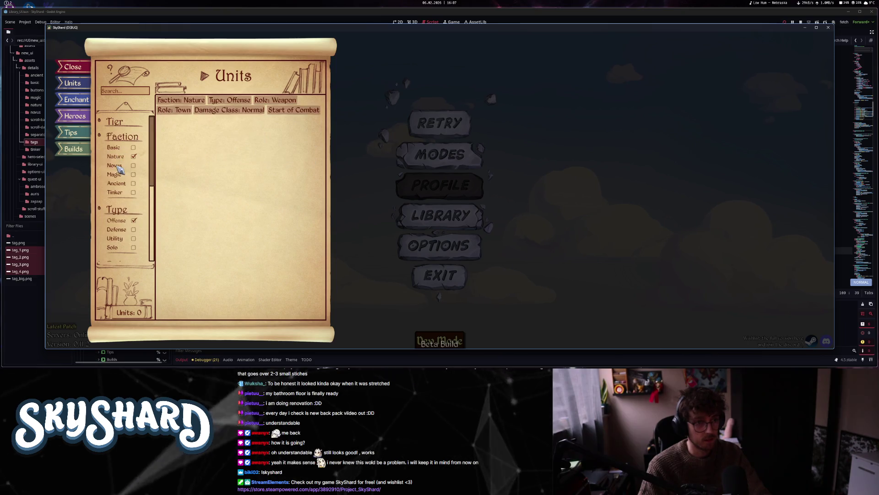
pyautogui.click(115, 165)
pyautogui.click(114, 121)
pyautogui.click(123, 133)
pyautogui.click(120, 150)
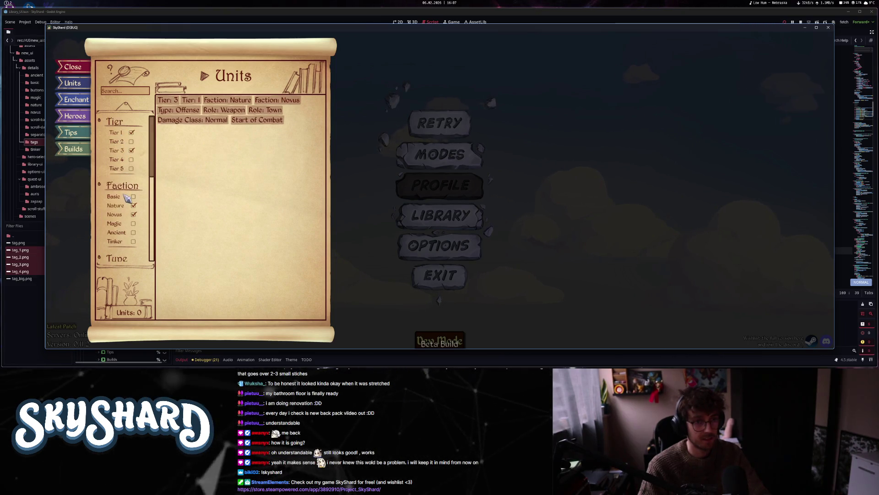
pyautogui.click(123, 169)
pyautogui.click(118, 159)
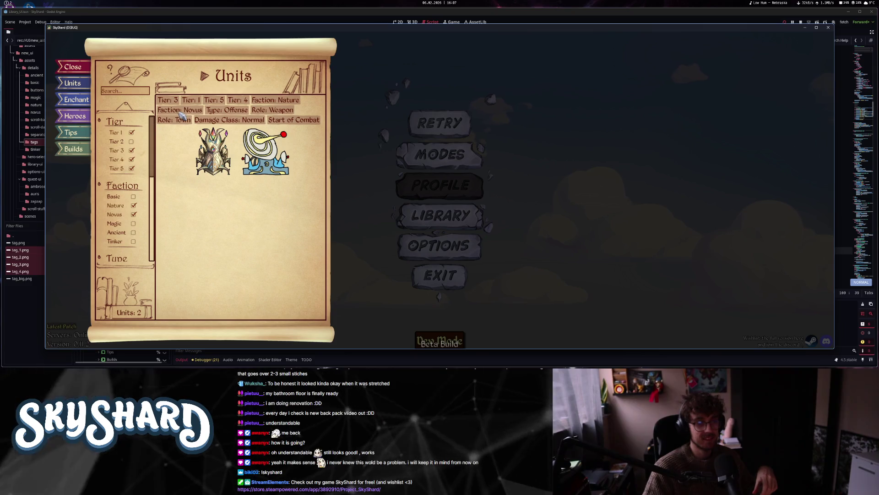
# - Clear all the unit filters, collapse the Tier category, then close the library and quit the game
pyautogui.click(116, 122)
pyautogui.scroll(-1, 118, 146)
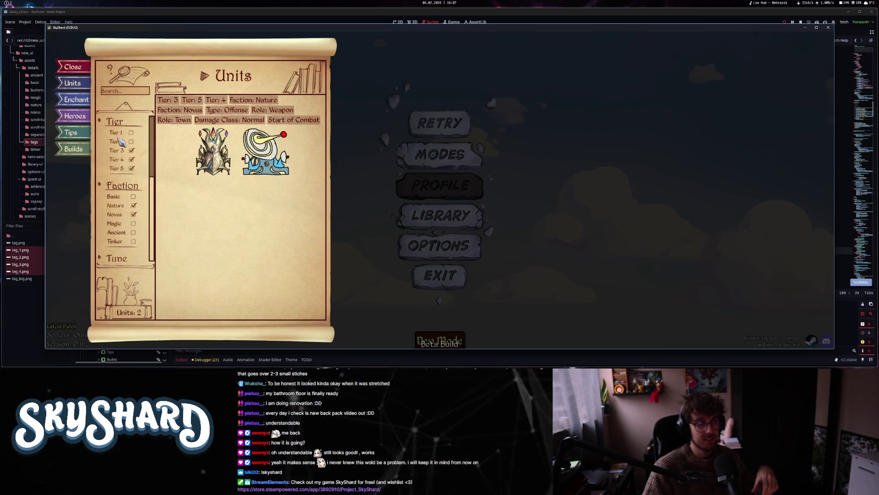
pyautogui.click(124, 194)
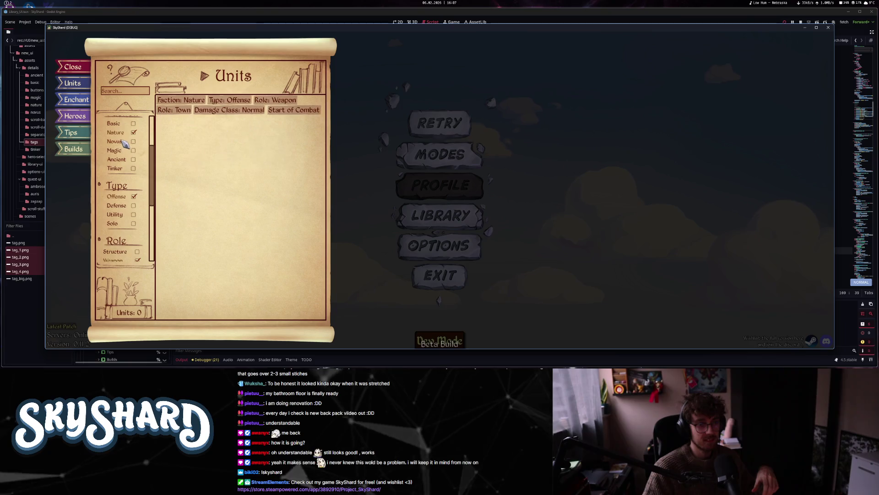
pyautogui.click(124, 194)
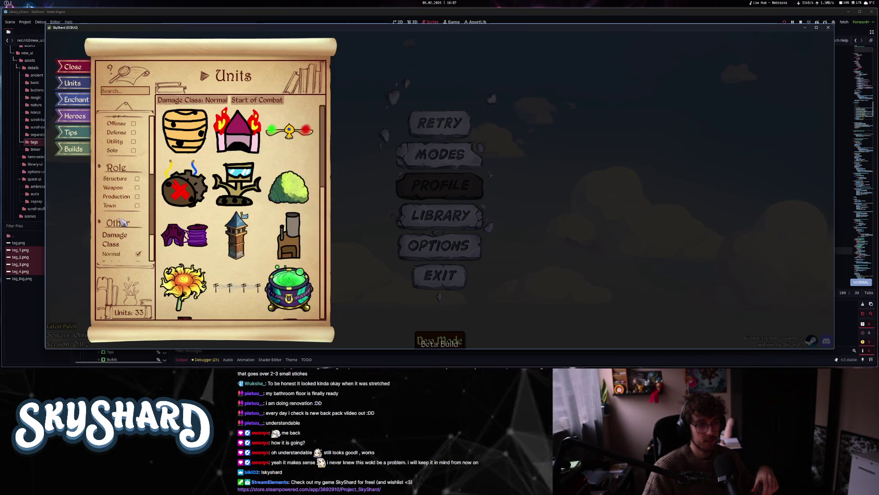
pyautogui.scroll(-2, 121, 220)
pyautogui.scroll(5, 123, 220)
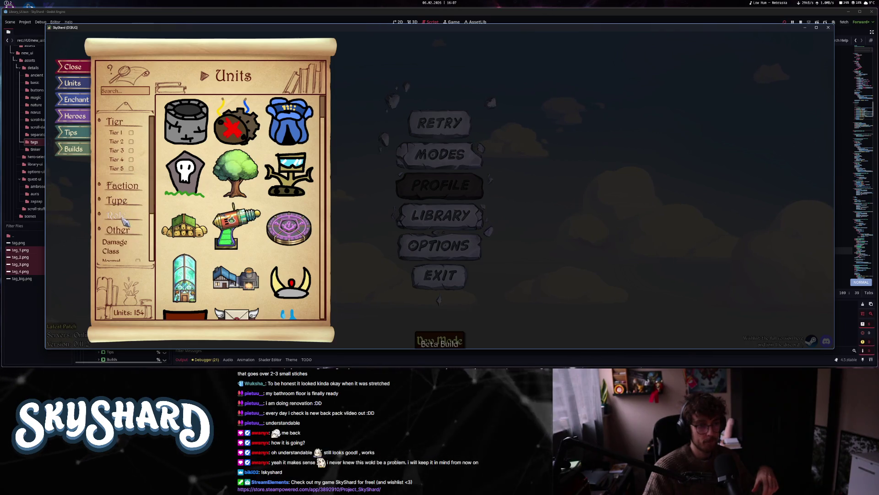
pyautogui.click(123, 124)
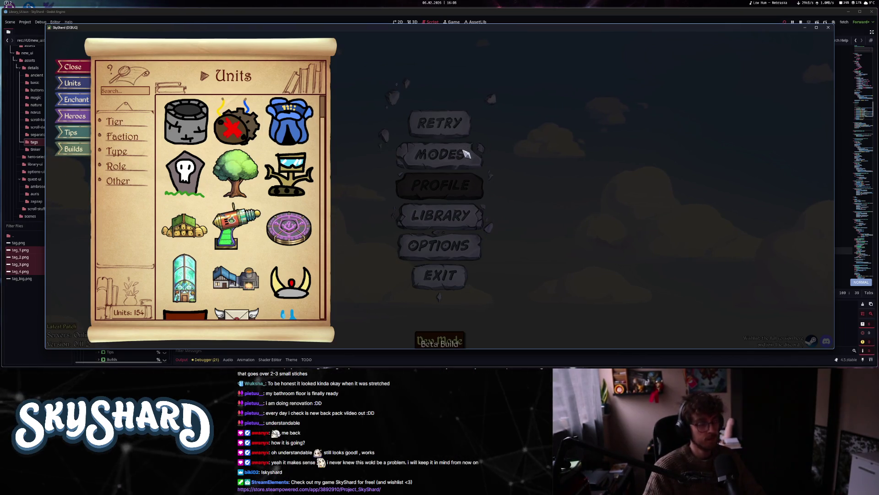
pyautogui.click(460, 161)
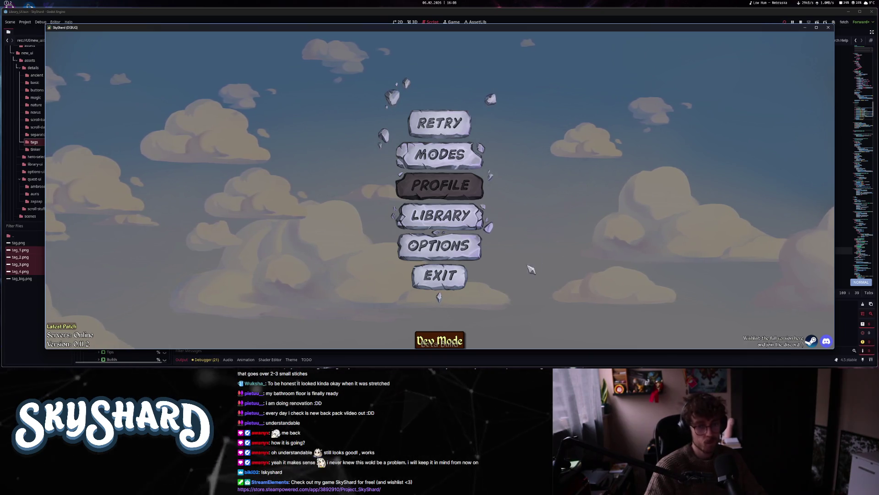
pyautogui.click(436, 280)
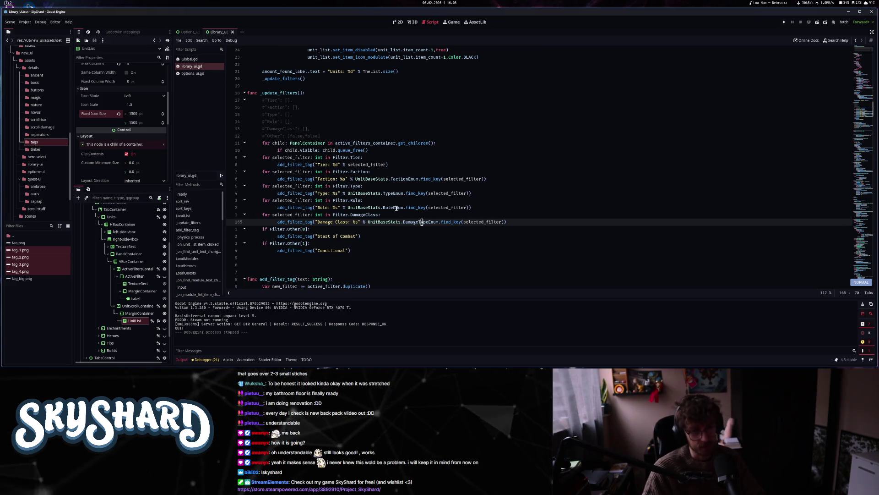
# - Delete the commented-out filter lines from _update_filters, undo the stray colon deletion, and save
pyautogui.click(261, 101)
pyautogui.press('v')
pyautogui.press('j')
pyautogui.press('j')
pyautogui.press('j')
pyautogui.press('$')
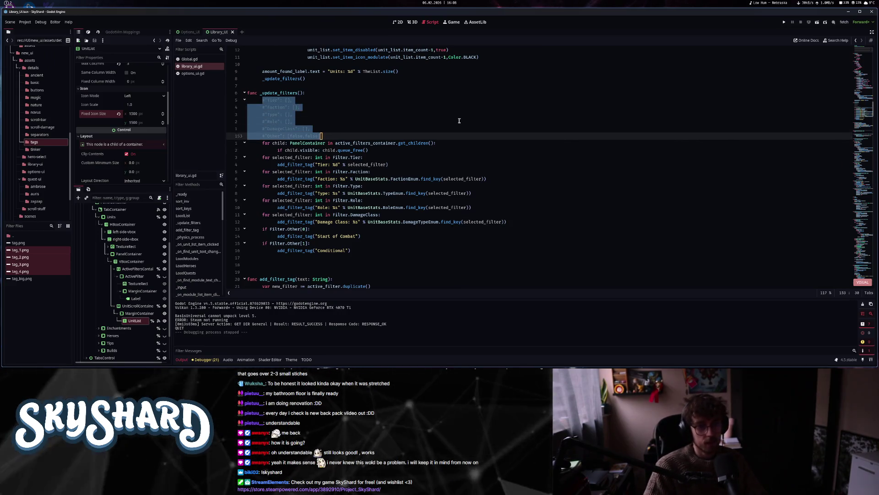
pyautogui.press('d')
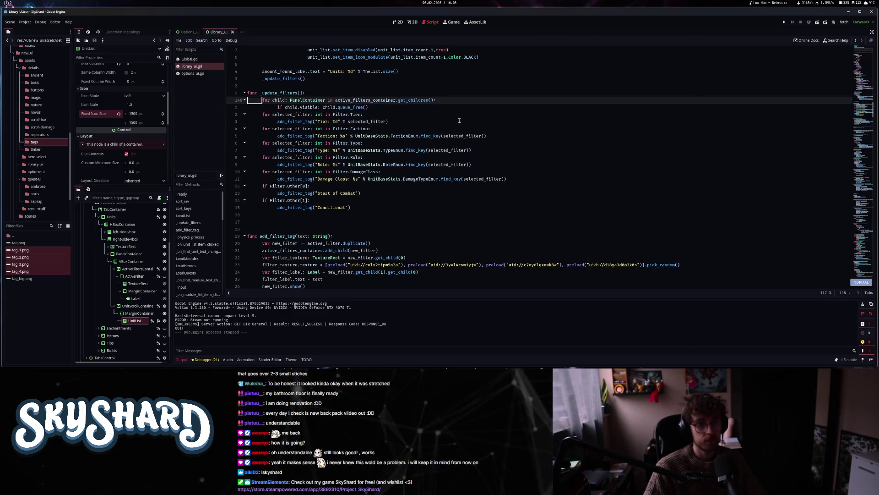
pyautogui.press('j')
pyautogui.press('j')
pyautogui.press('$')
pyautogui.write('x16j')
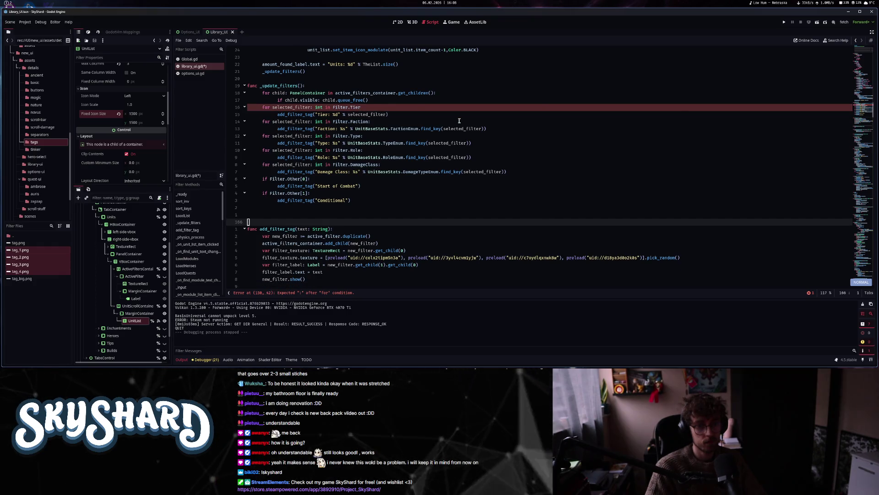
pyautogui.press('u')
pyautogui.press('u')
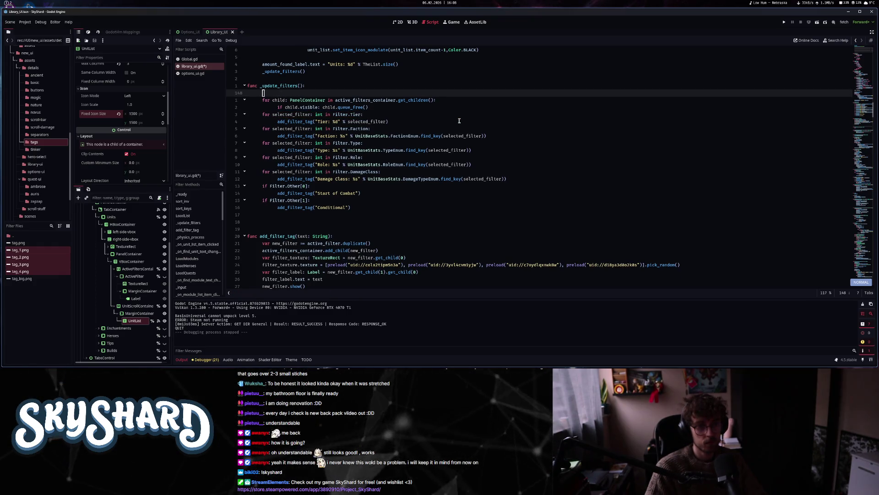
pyautogui.press('d')
pyautogui.press('d')
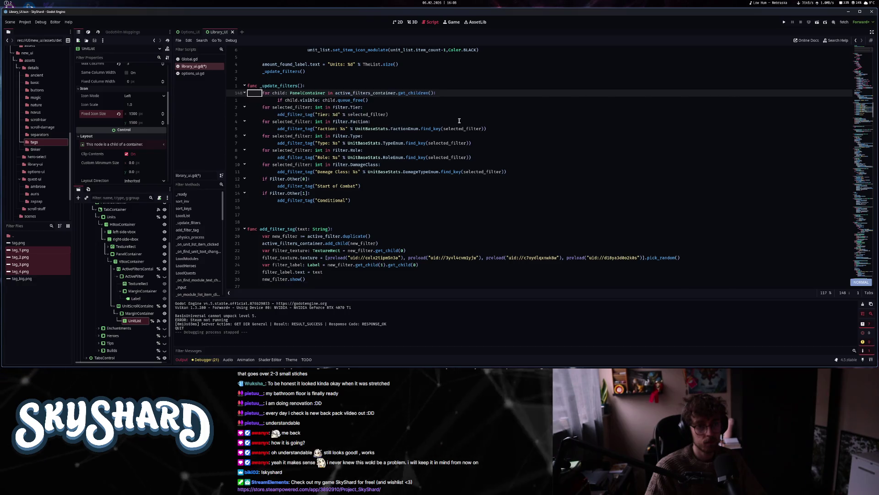
pyautogui.press('j')
pyautogui.press('$')
pyautogui.hotkey('ctrl', 's')
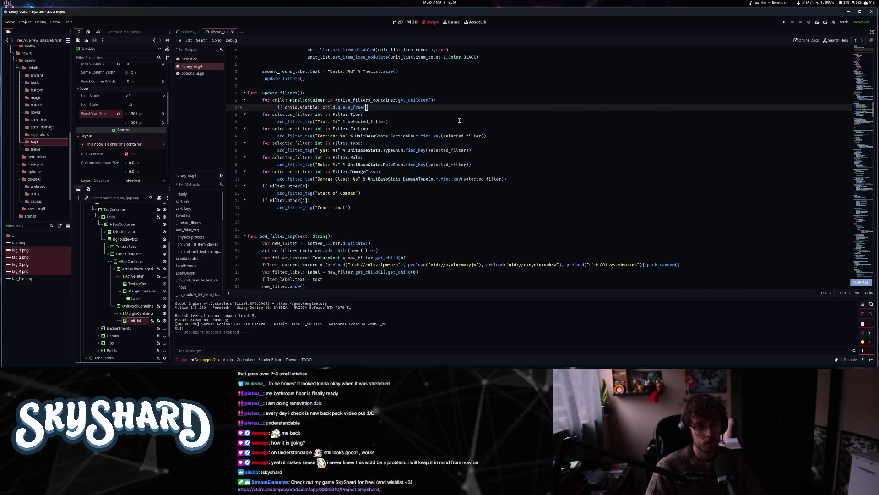
# - Rework the queue_free() call inside the for-child loop
pyautogui.press('a')
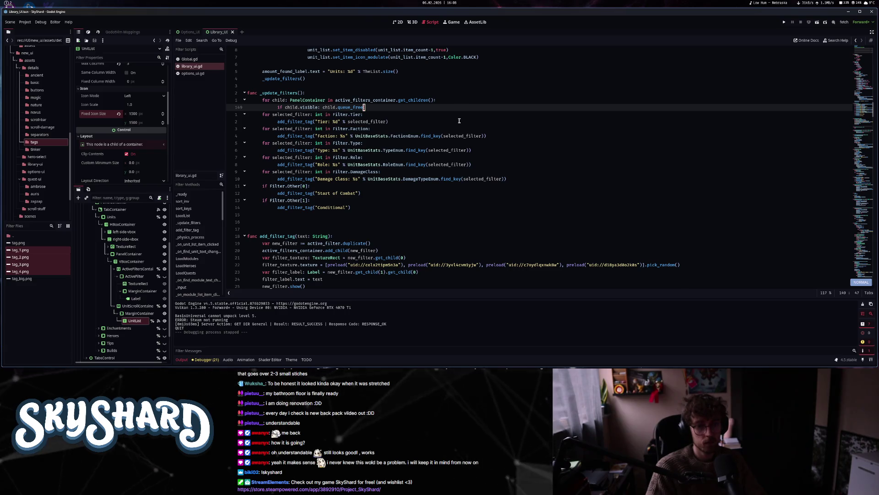
pyautogui.press('c')
pyautogui.press('c')
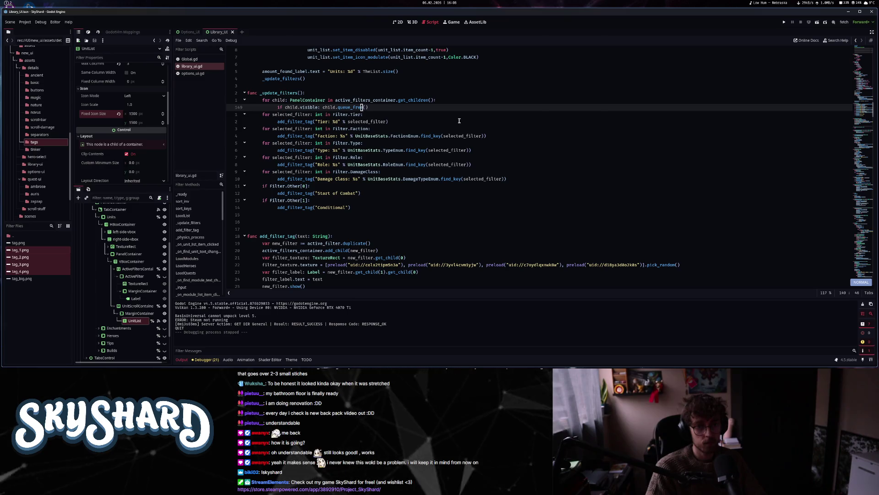
pyautogui.write('ree()')
pyautogui.press('Escape')
pyautogui.press('D')
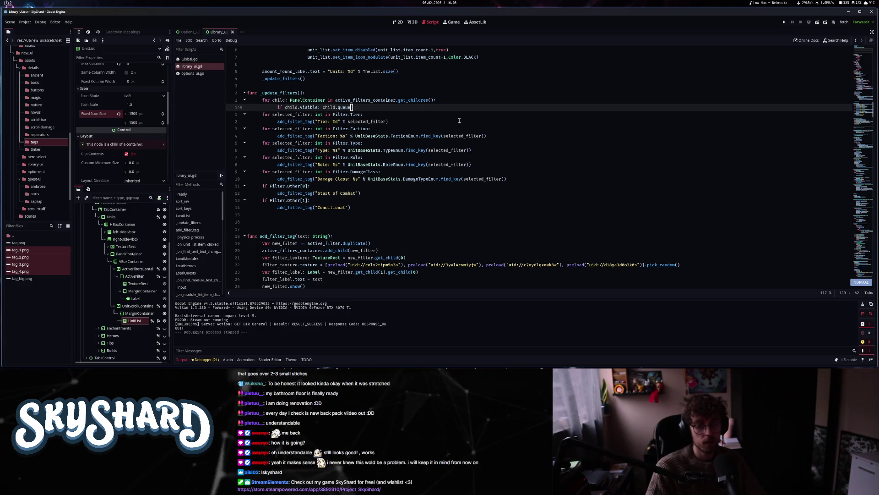
pyautogui.press('k')
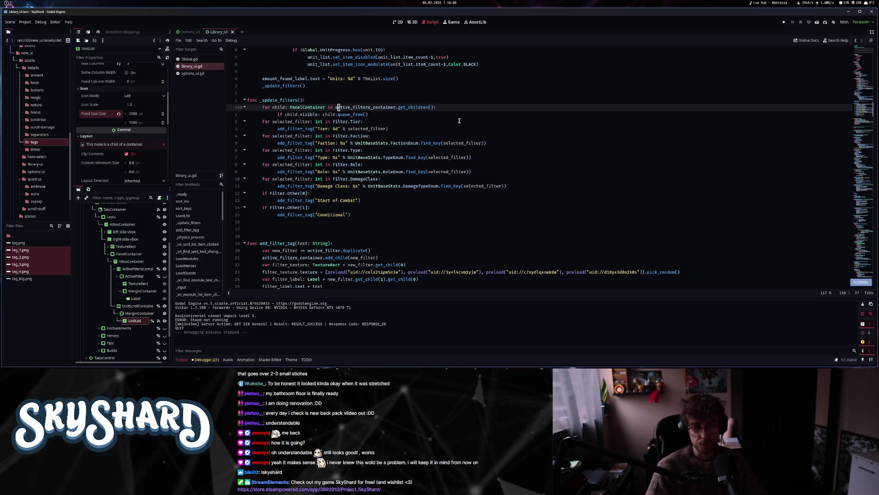
pyautogui.press('j')
pyautogui.press('j')
pyautogui.press('k')
pyautogui.press('k')
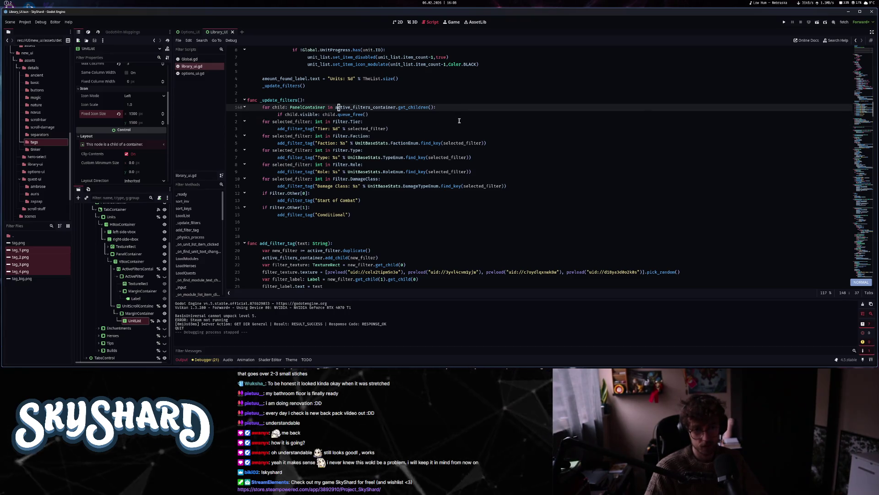
pyautogui.press('j')
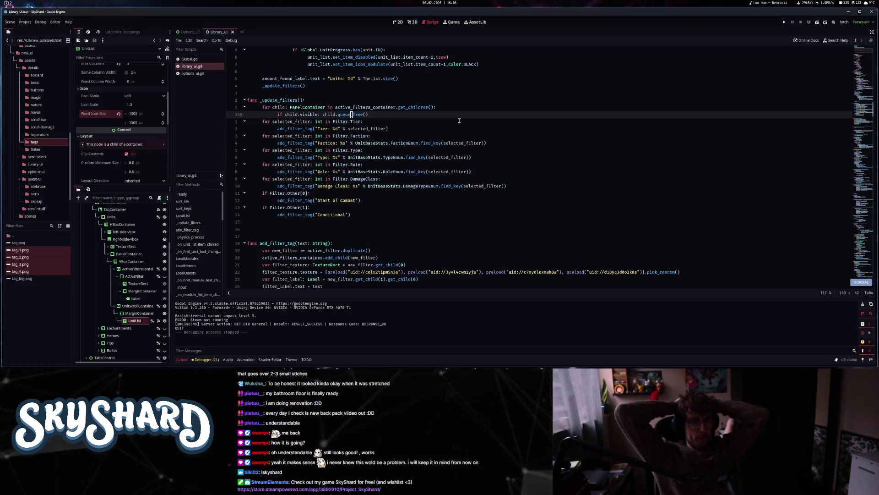
# - Return to the library scene's 2D view with the Units scroll centred
pyautogui.hotkey('ctrl', 'F1')
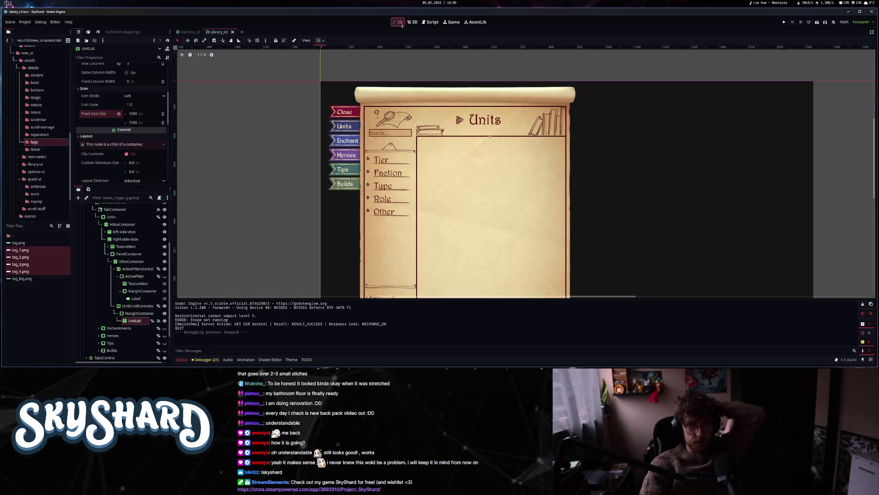
pyautogui.moveTo(451, 172); pyautogui.dragTo(431, 152)
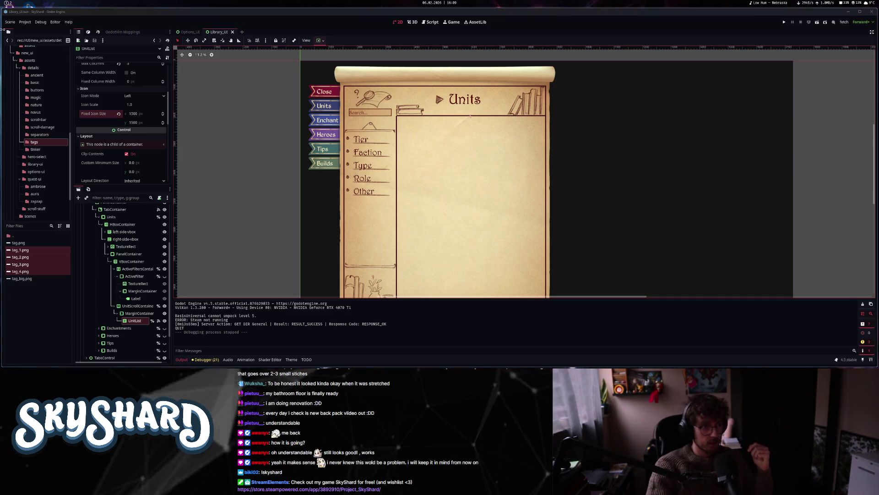
pyautogui.hotkey('alt', '2')
# - Zoom the GIMP mockup to fit, hide the library layer group and show the Enchants #1 layer
pyautogui.scroll(-5, 645, 244)
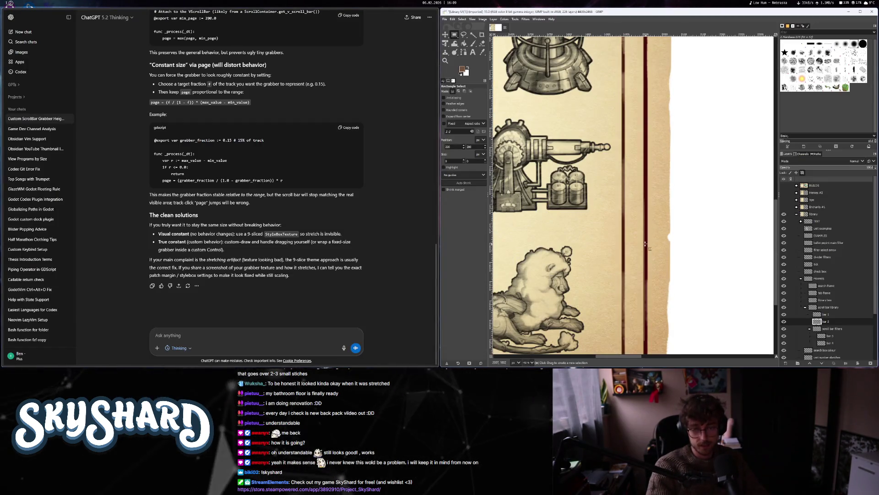
pyautogui.scroll(-4, 646, 244)
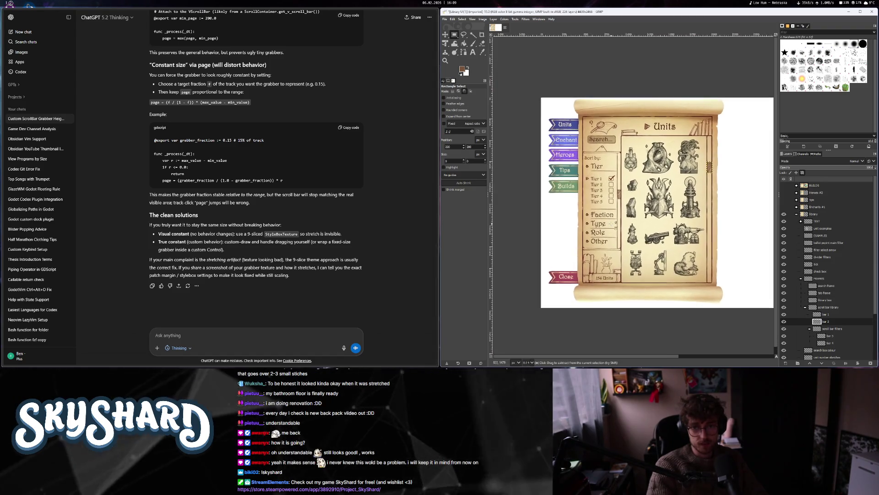
pyautogui.scroll(1, 645, 244)
pyautogui.scroll(-1, 645, 244)
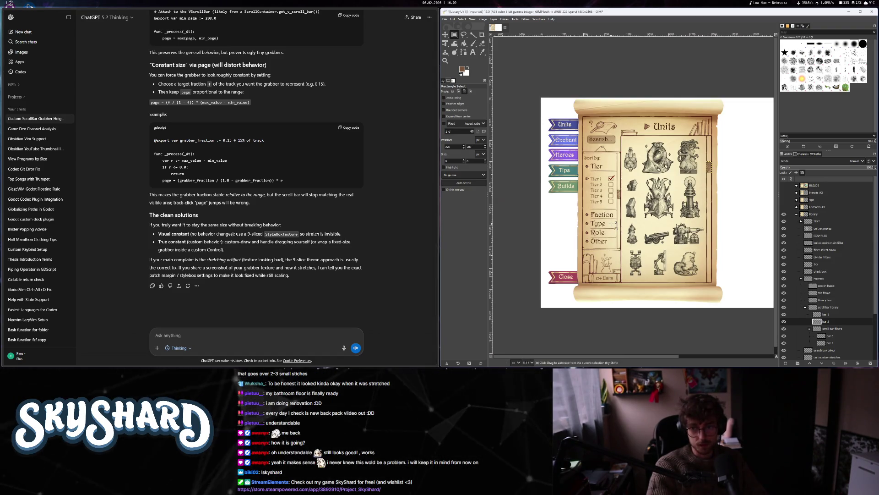
pyautogui.click(783, 214)
pyautogui.click(784, 206)
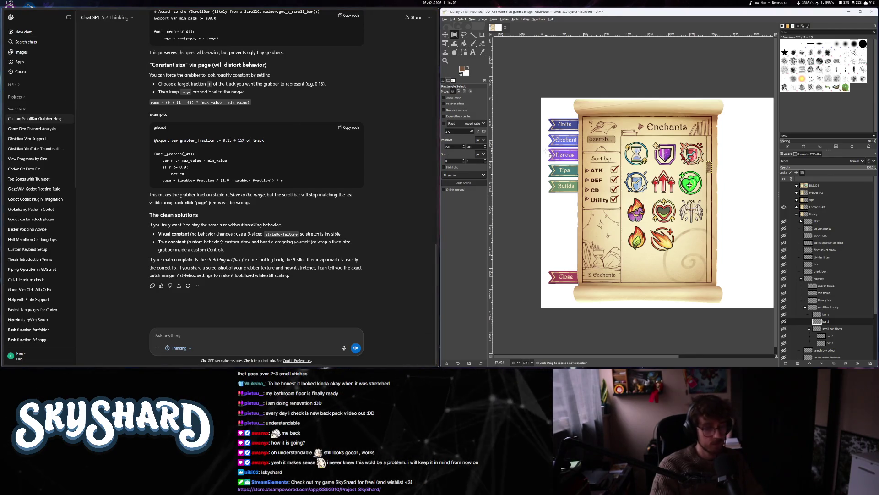
pyautogui.hotkey('alt', 'Tab')
pyautogui.press('super+ctrl+Right')
pyautogui.press('super+ctrl+Right')
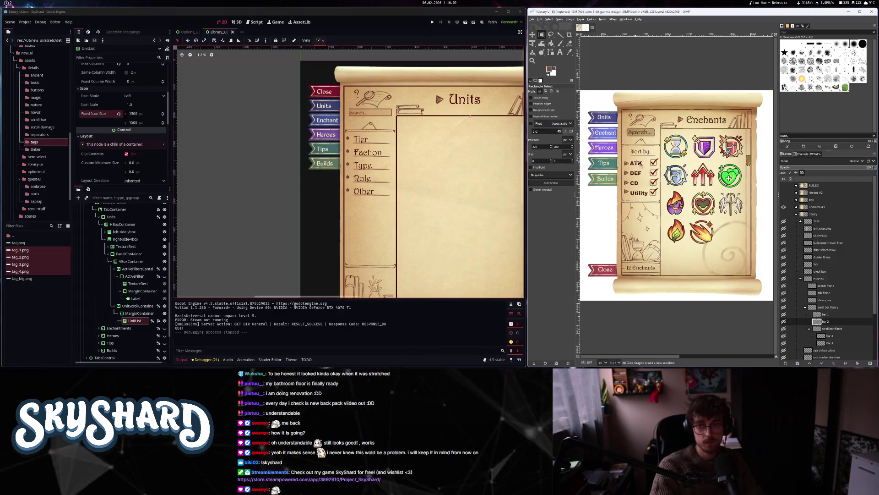
# - Resize the windows side by side, then inspect the Units title, UnitsTab and FindUnit nodes
pyautogui.press('super+ctrl+Left')
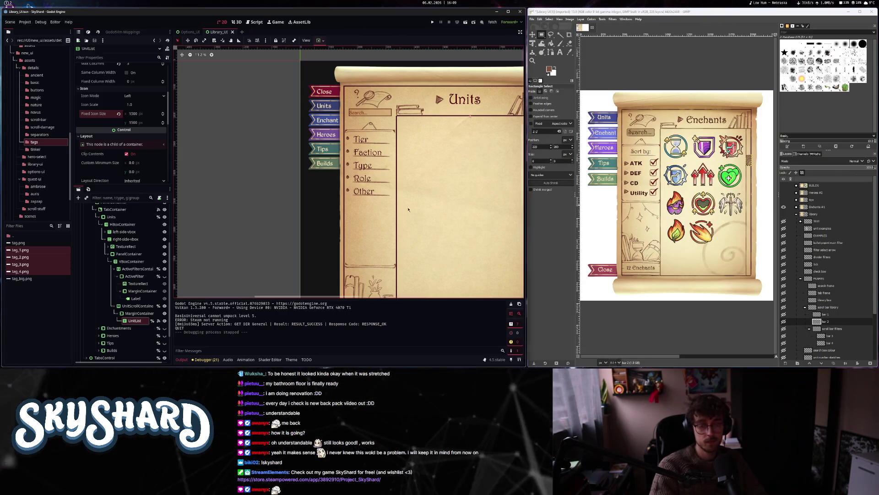
pyautogui.moveTo(393, 211); pyautogui.dragTo(297, 187)
pyautogui.scroll(-2, 296, 188)
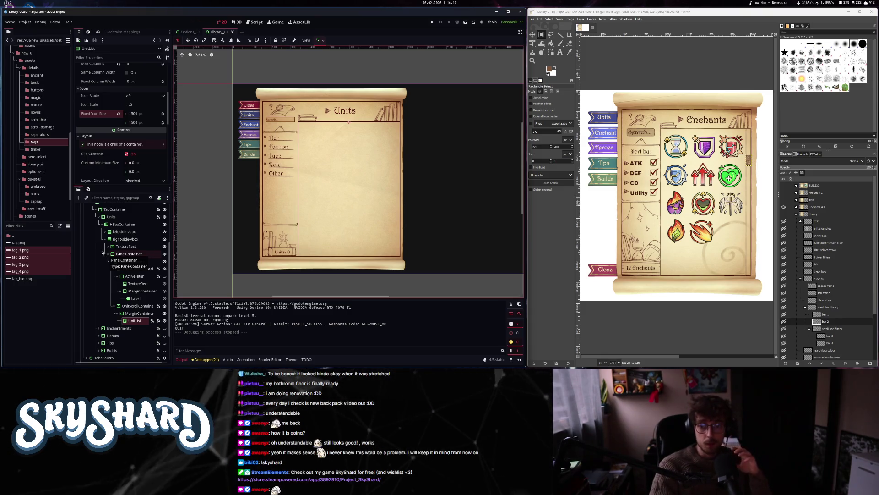
pyautogui.click(354, 112)
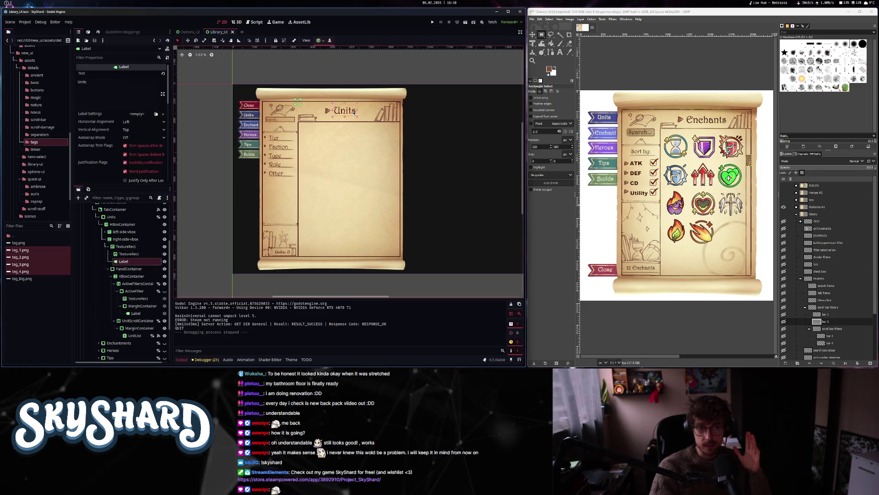
pyautogui.click(251, 115)
pyautogui.click(272, 120)
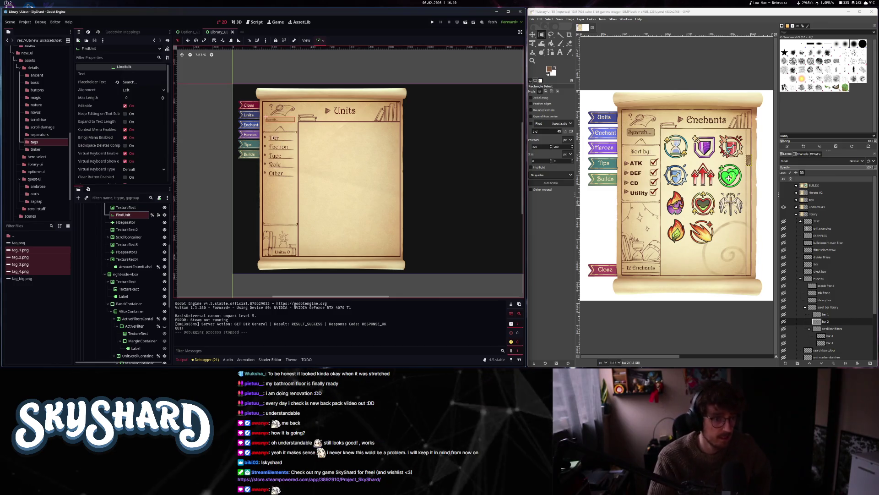
pyautogui.scroll(5, 149, 294)
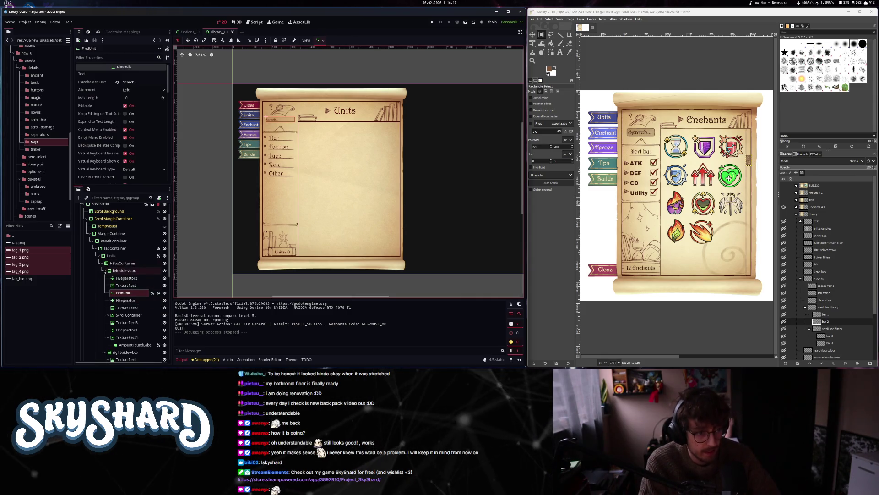
pyautogui.scroll(-5, 127, 305)
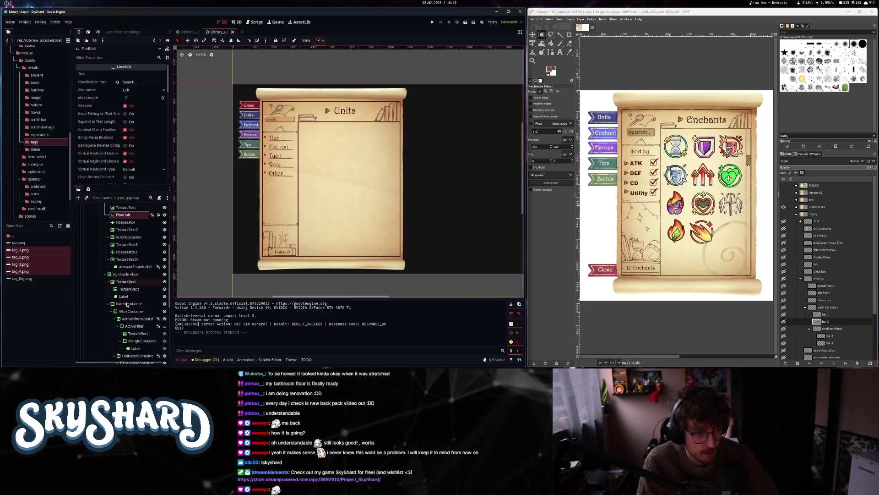
# - Check the Enchantments node's children, and toggle GIMP layers from Enchants #1 to the Units page
pyautogui.click(105, 274)
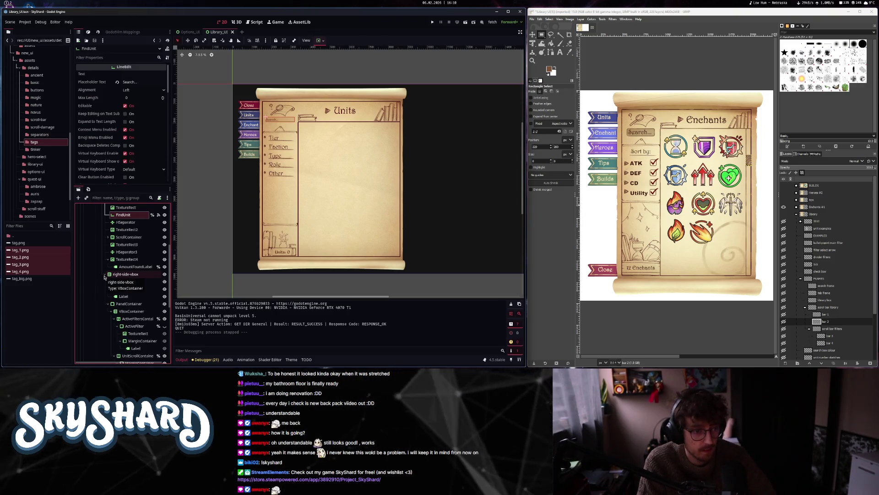
pyautogui.click(98, 282)
pyautogui.click(98, 281)
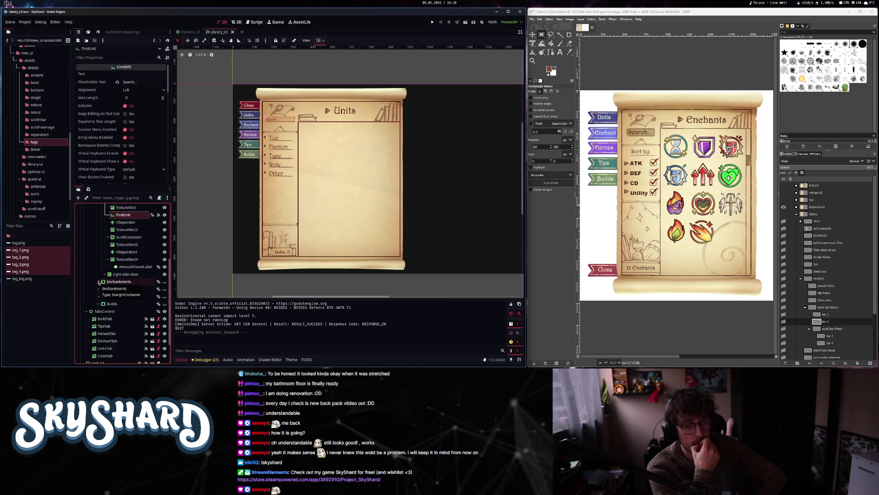
pyautogui.click(784, 207)
pyautogui.click(784, 214)
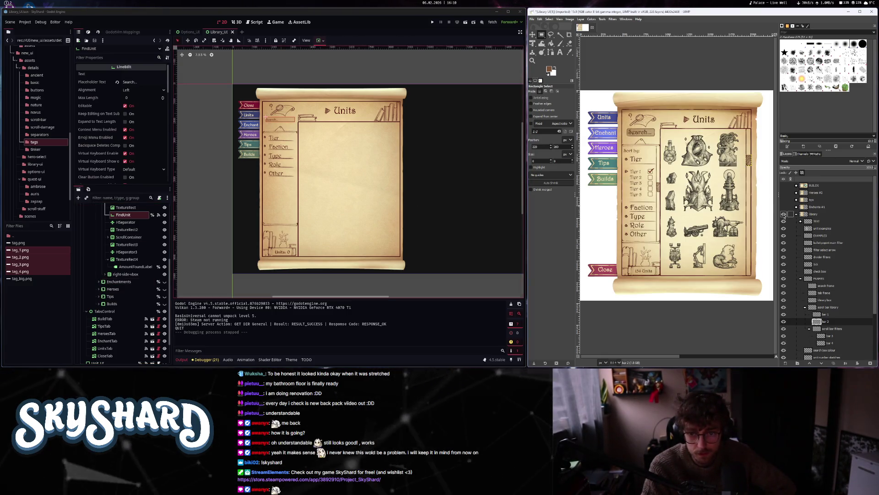
pyautogui.click(784, 214)
# - Select the Units tab's HBoxContainer and make the Enchantments tab visible in the viewport
pyautogui.click(784, 207)
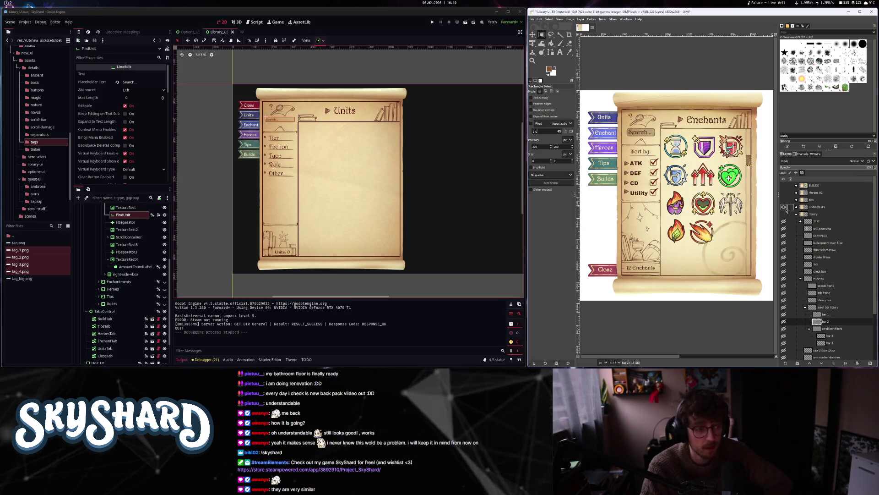
pyautogui.moveTo(251, 245); pyautogui.dragTo(256, 254)
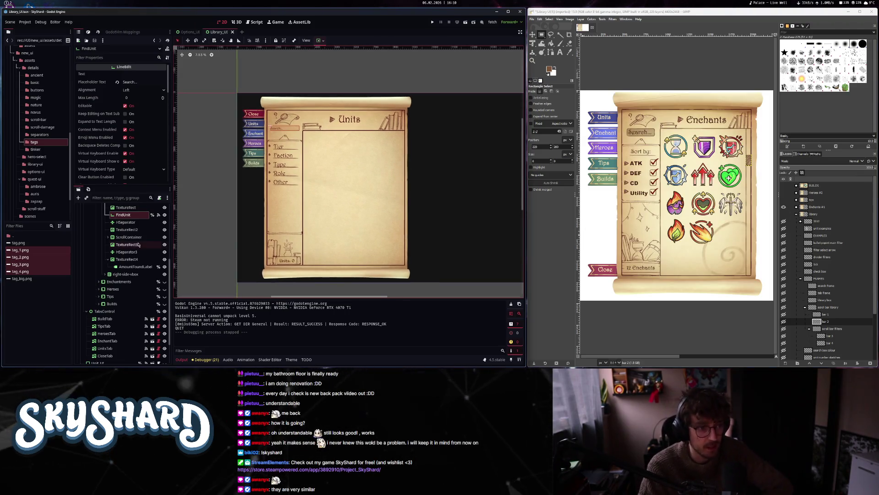
pyautogui.scroll(5, 124, 294)
pyautogui.scroll(-5, 128, 258)
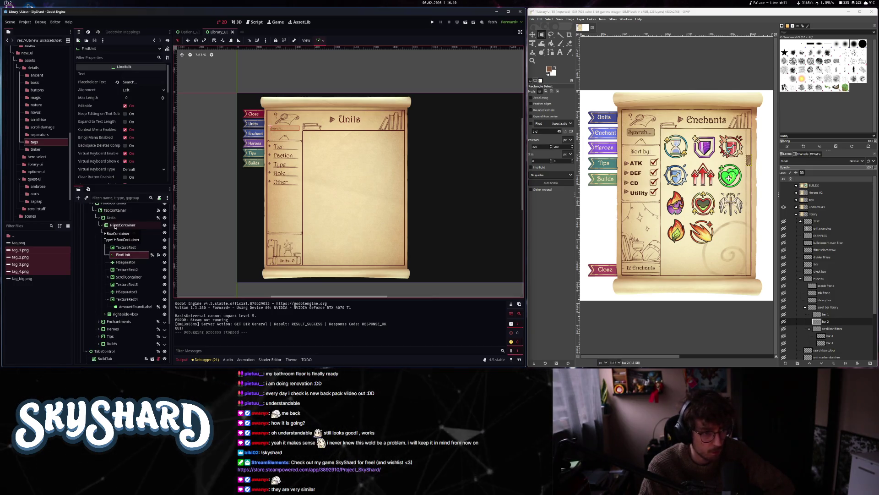
pyautogui.click(115, 228)
pyautogui.scroll(1, 110, 238)
pyautogui.click(105, 248)
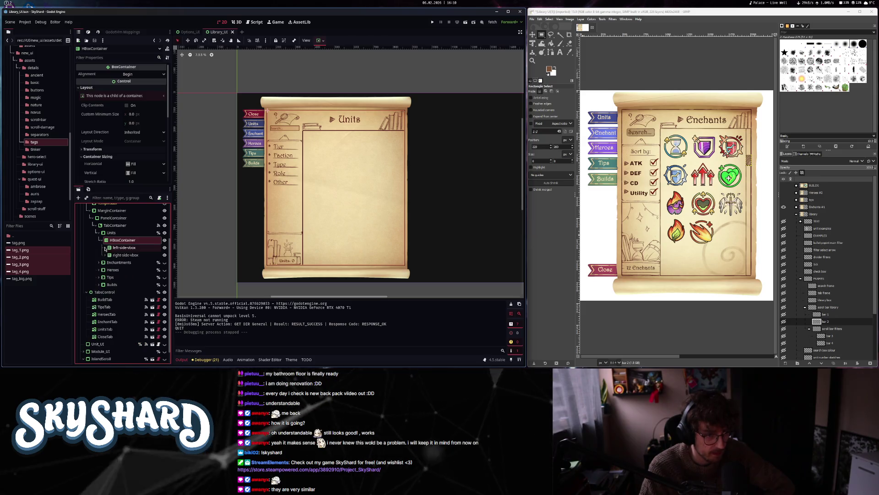
pyautogui.click(99, 262)
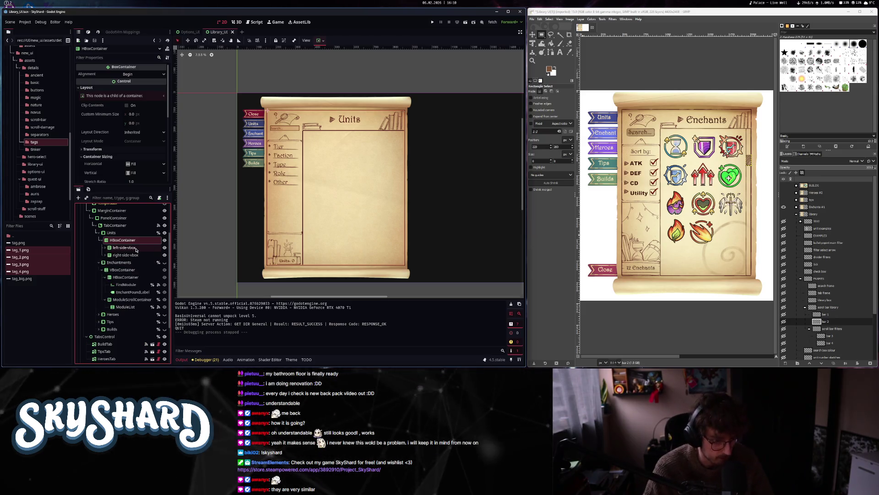
pyautogui.click(165, 262)
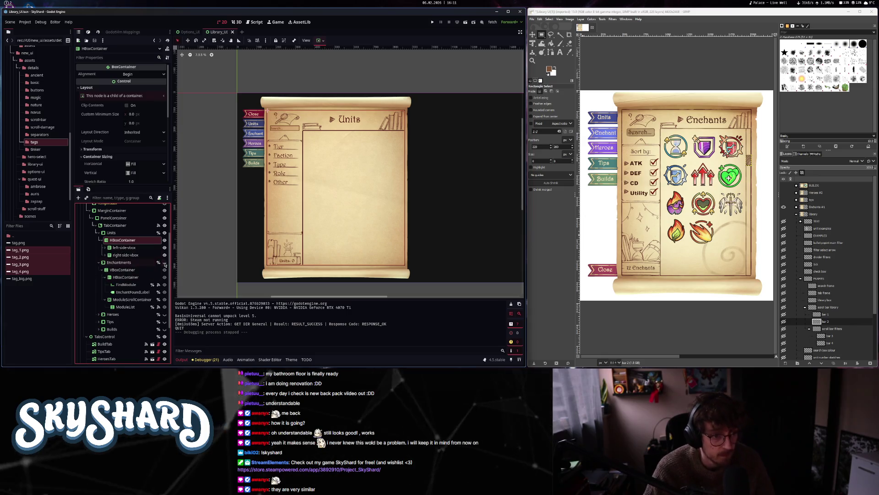
pyautogui.click(165, 263)
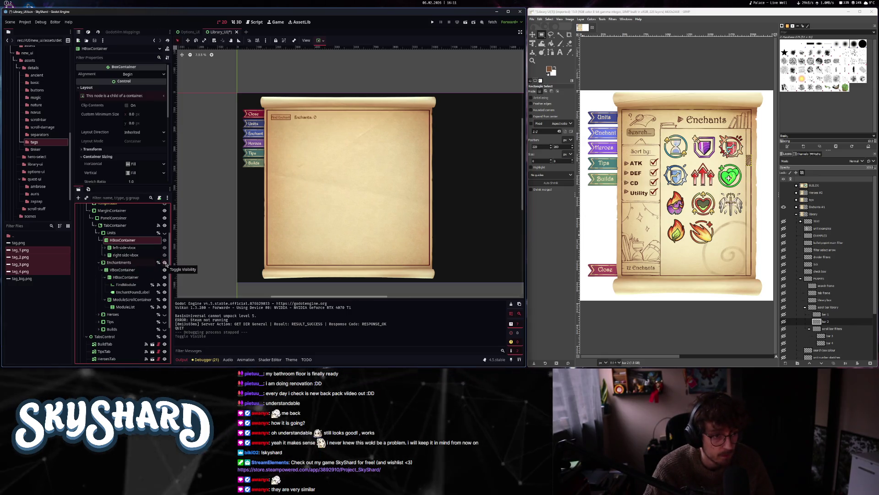
# - Duplicate the HBoxContainer into Enchantments as HBoxContainer2 and hide its old VBoxContainer
pyautogui.hotkey('ctrl', 'd')
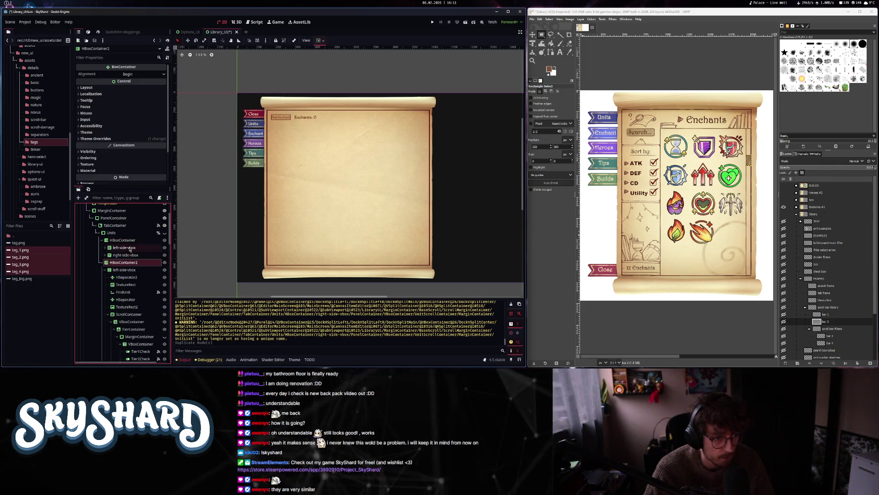
pyautogui.moveTo(116, 273); pyautogui.dragTo(116, 271)
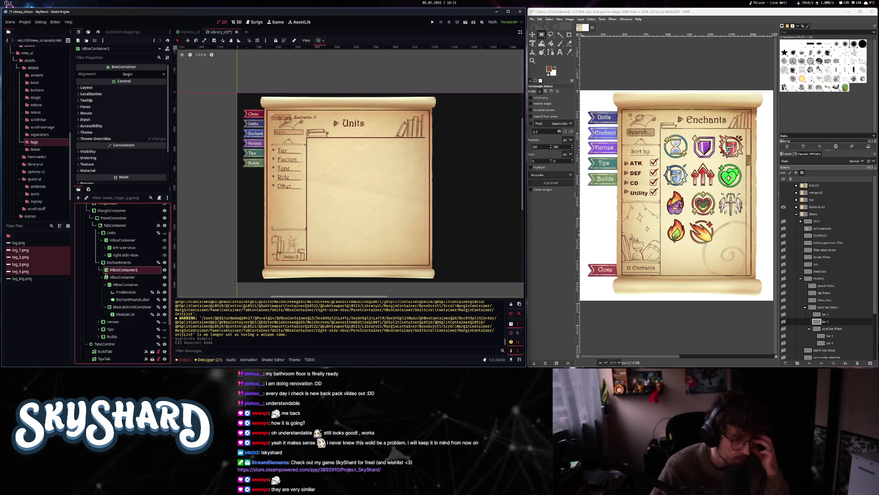
pyautogui.click(165, 278)
pyautogui.click(102, 277)
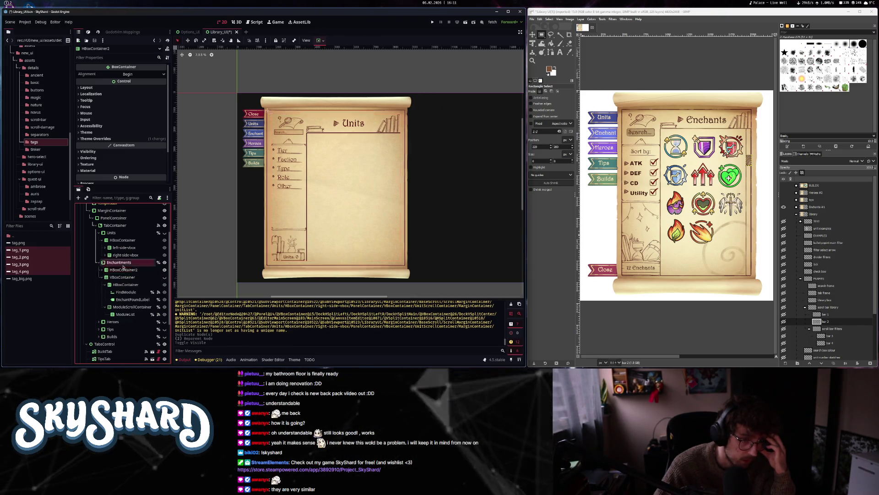
pyautogui.click(354, 124)
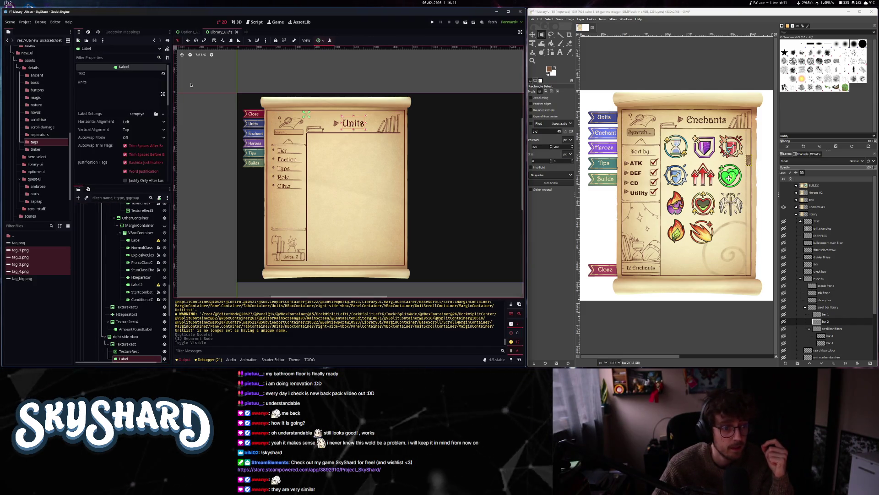
# - Compare the copied HBoxContainer2 with the Units tab node's settings
pyautogui.scroll(8, 121, 293)
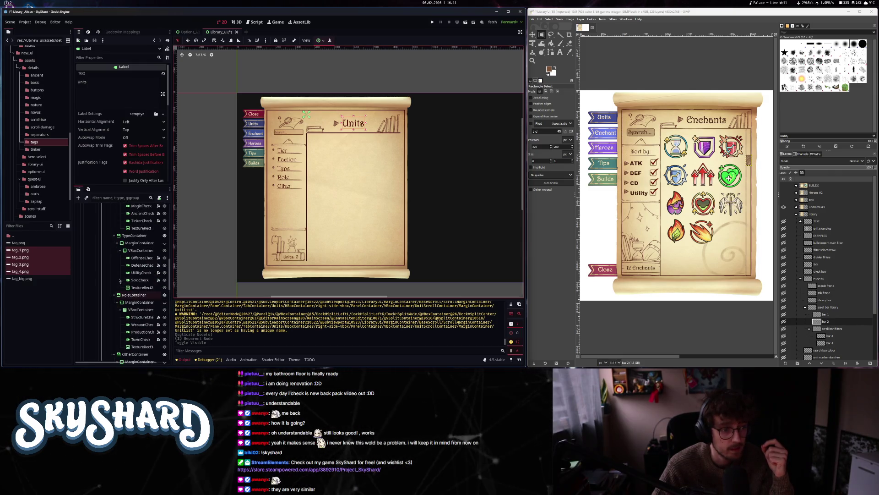
pyautogui.scroll(10, 117, 280)
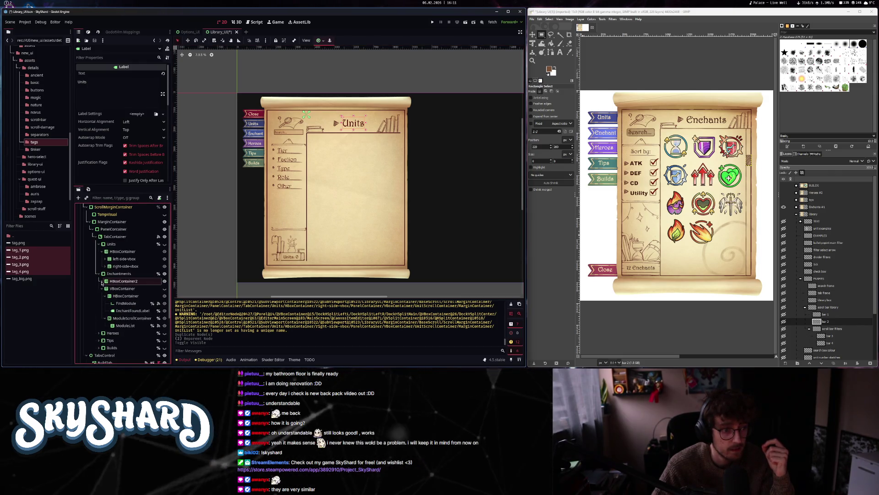
pyautogui.scroll(-10, 123, 302)
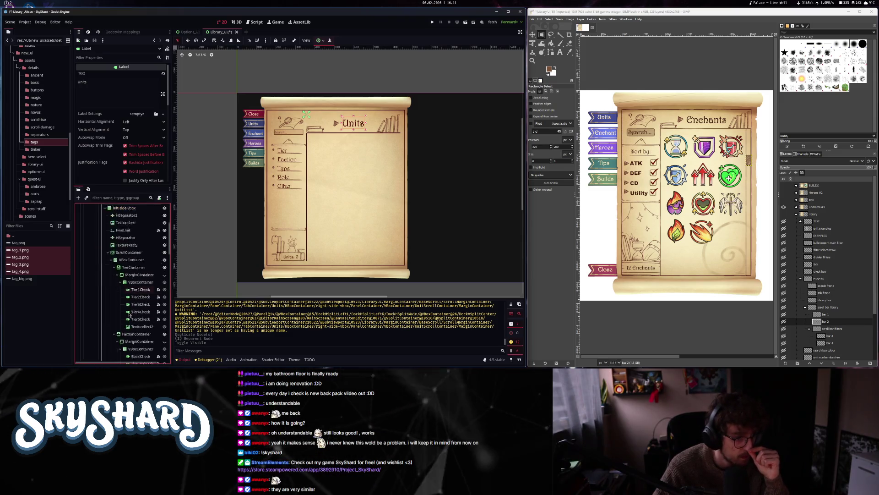
pyautogui.scroll(-6, 130, 315)
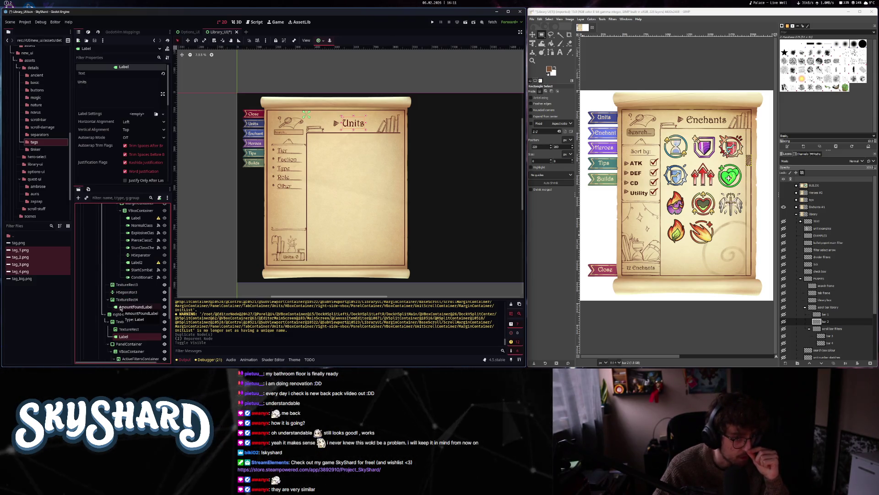
pyautogui.scroll(8, 120, 308)
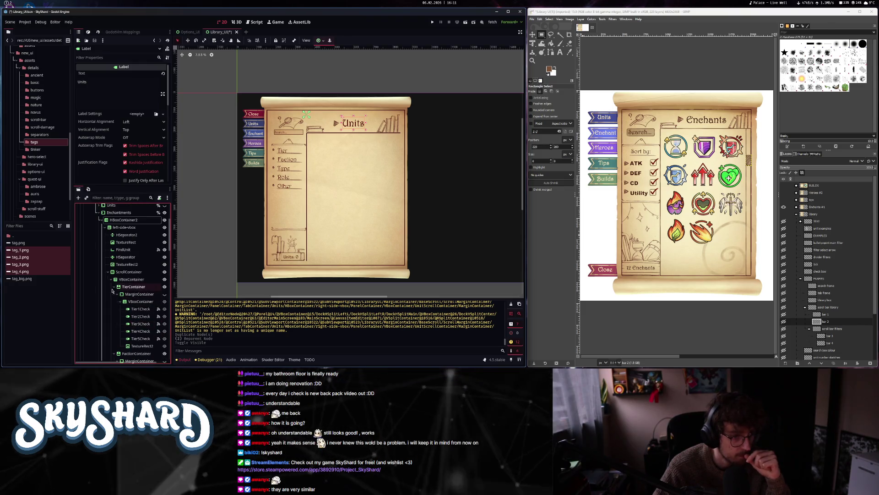
pyautogui.click(108, 271)
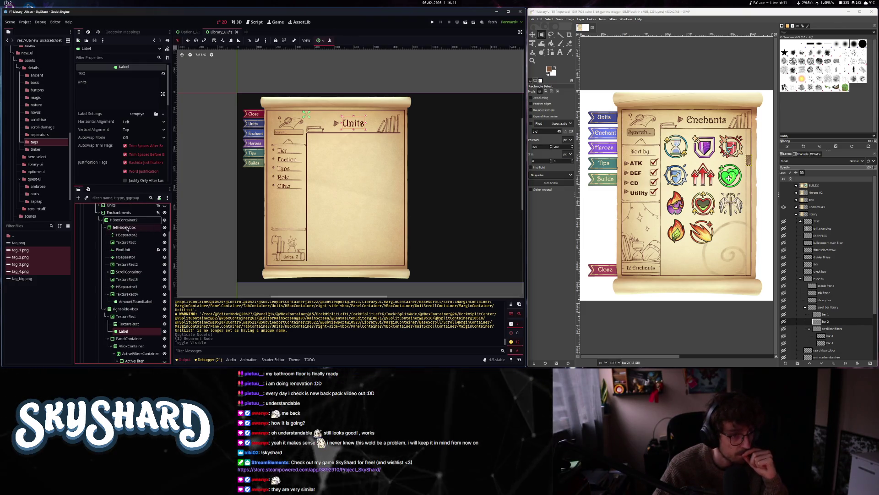
pyautogui.click(127, 223)
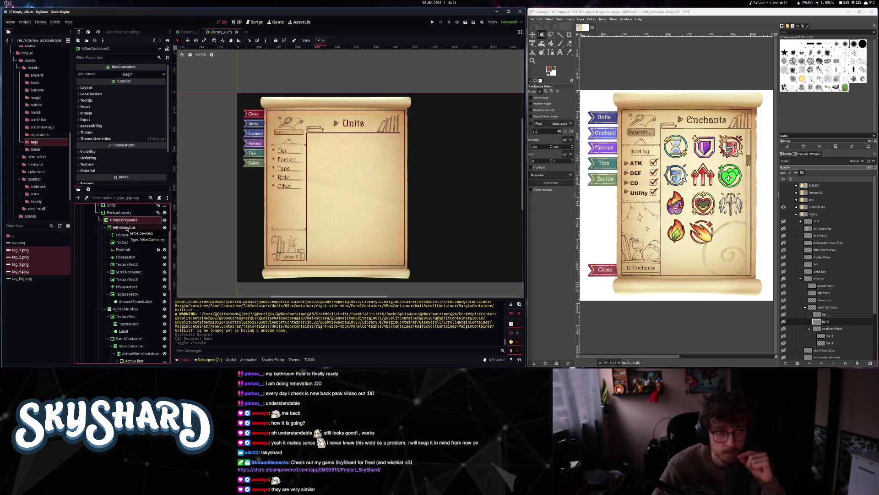
pyautogui.scroll(3, 128, 229)
pyautogui.click(115, 244)
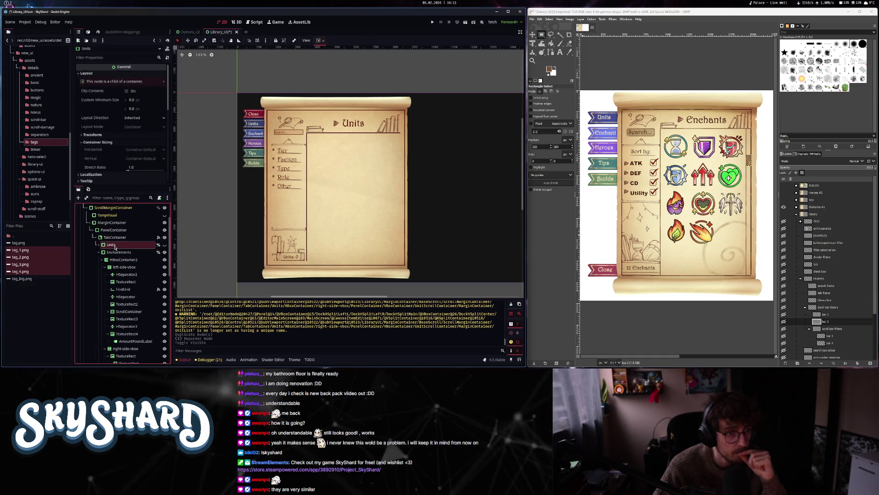
# - Revert the Enchantments tab's Margin Left, Top, Right and Bottom overrides from 200 to 0
pyautogui.scroll(-5, 126, 173)
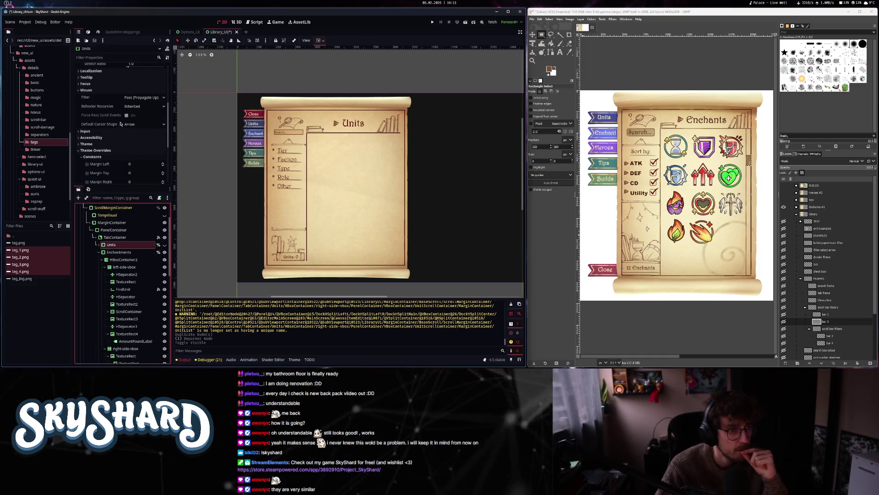
pyautogui.click(115, 252)
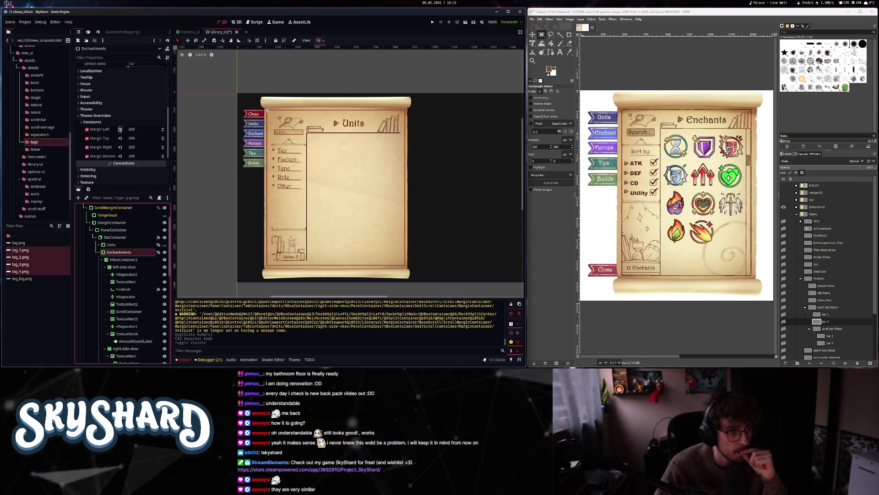
pyautogui.click(120, 130)
pyautogui.click(120, 138)
pyautogui.click(120, 147)
pyautogui.click(120, 156)
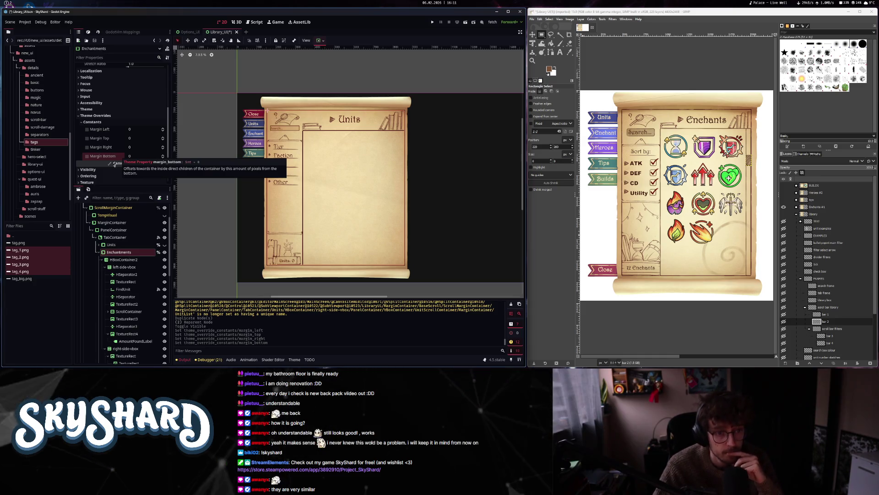
# - Inspect the copied FindUnit field's "Search..." placeholder and 20 px font settings
pyautogui.click(139, 261)
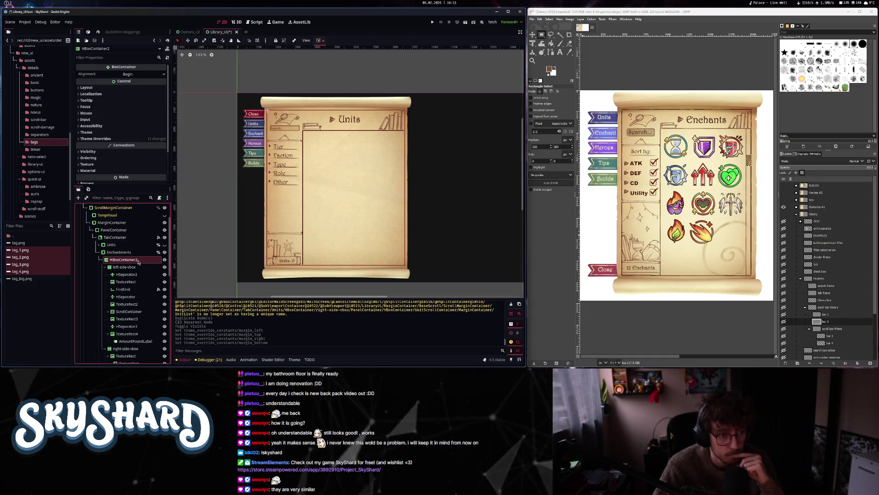
pyautogui.click(132, 283)
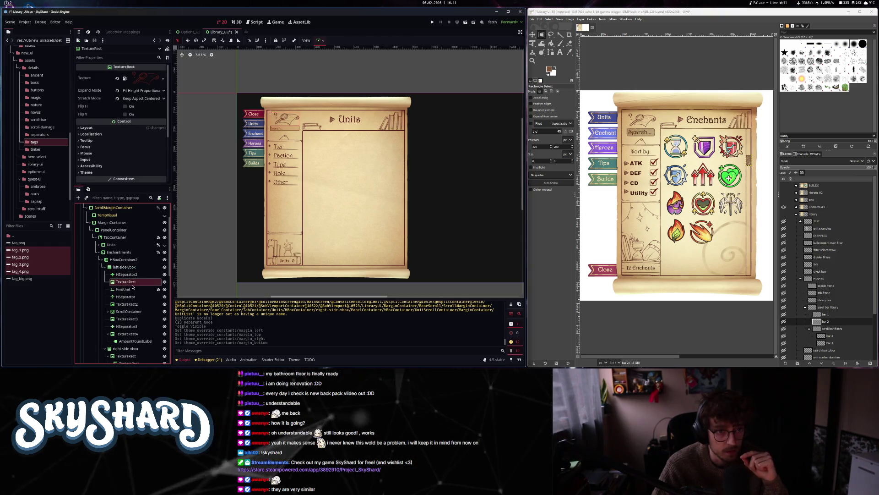
pyautogui.click(132, 289)
pyautogui.scroll(-3, 131, 291)
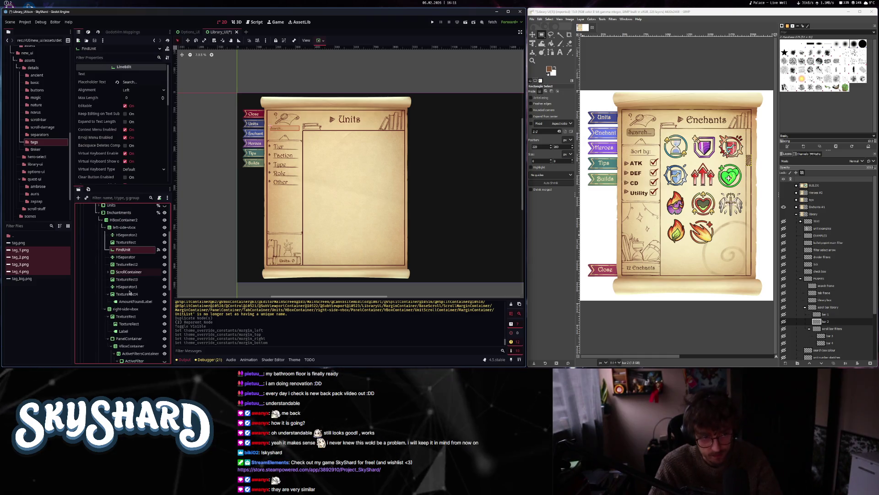
pyautogui.click(107, 81)
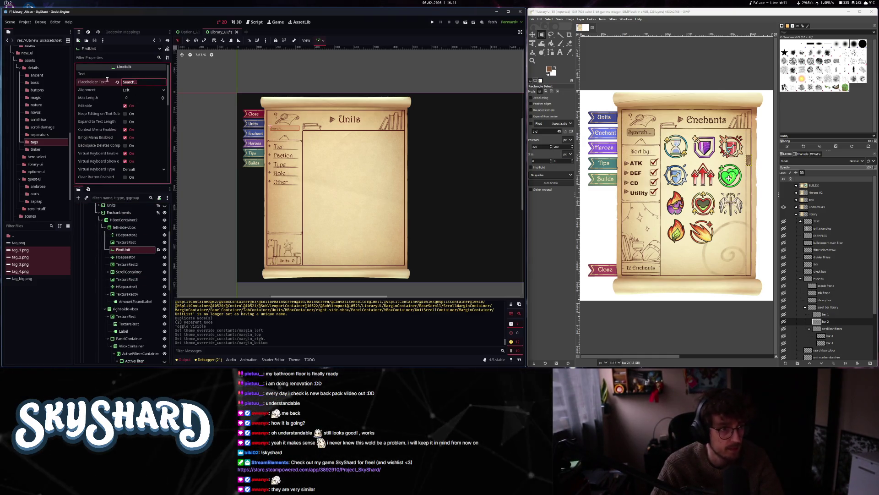
pyautogui.scroll(-5, 106, 123)
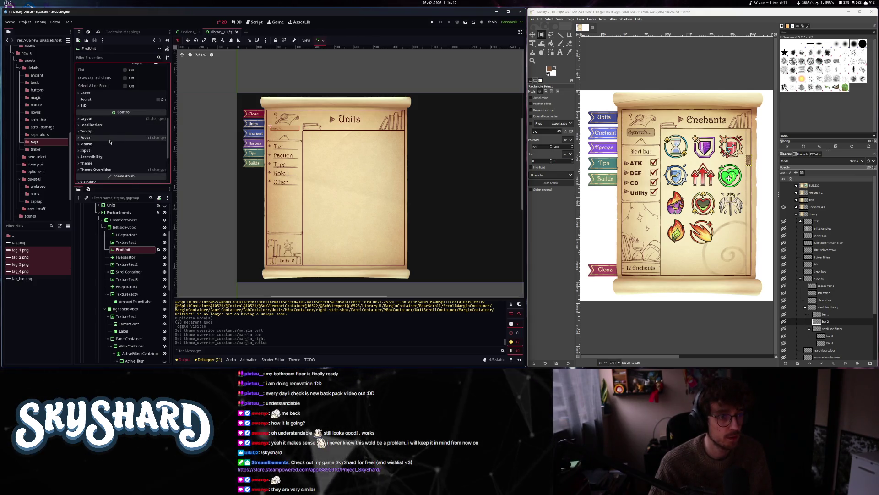
pyautogui.scroll(-3, 99, 172)
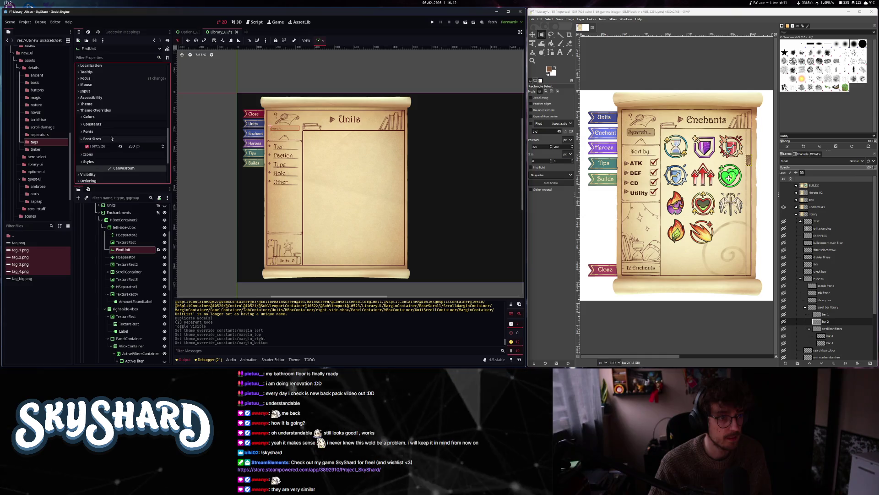
pyautogui.scroll(2, 116, 103)
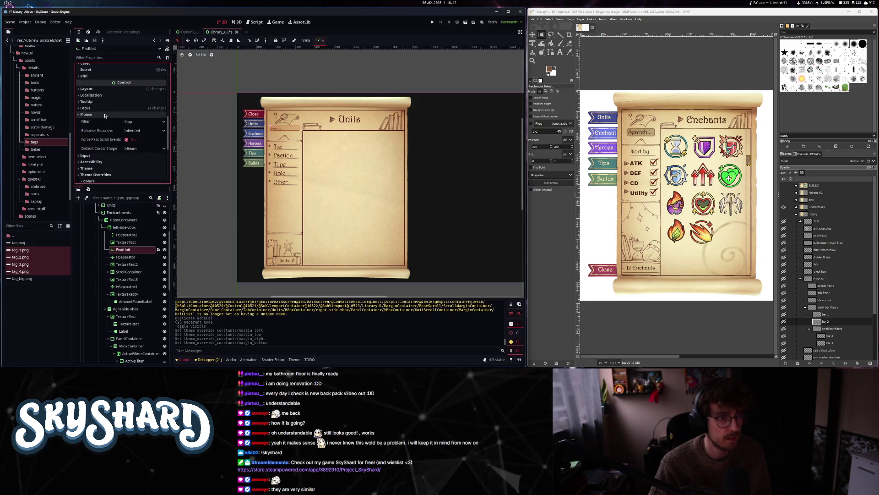
pyautogui.click(101, 89)
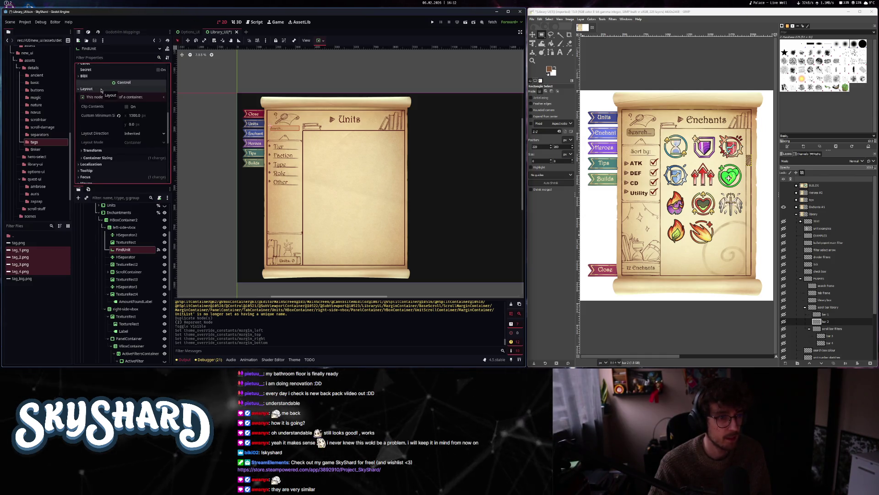
pyautogui.click(101, 90)
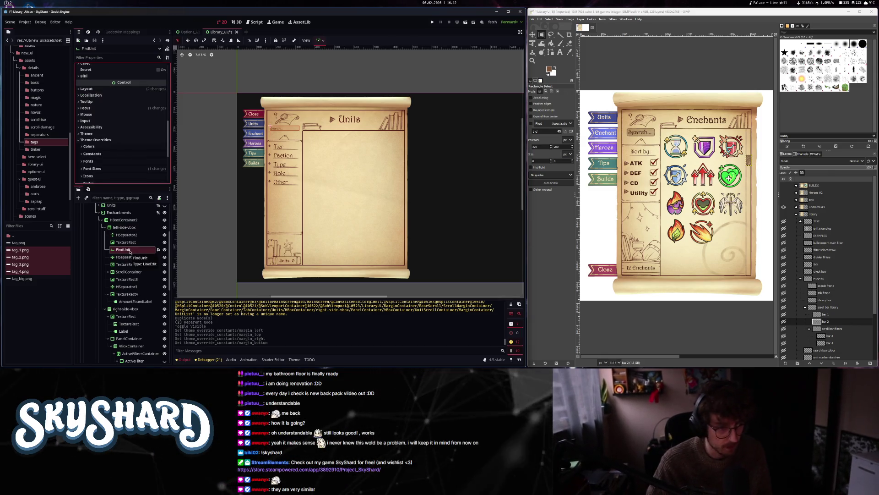
# - Delete the FindUnit node, then flick the Enchantments panel's visibility on and off
pyautogui.press('Delete')
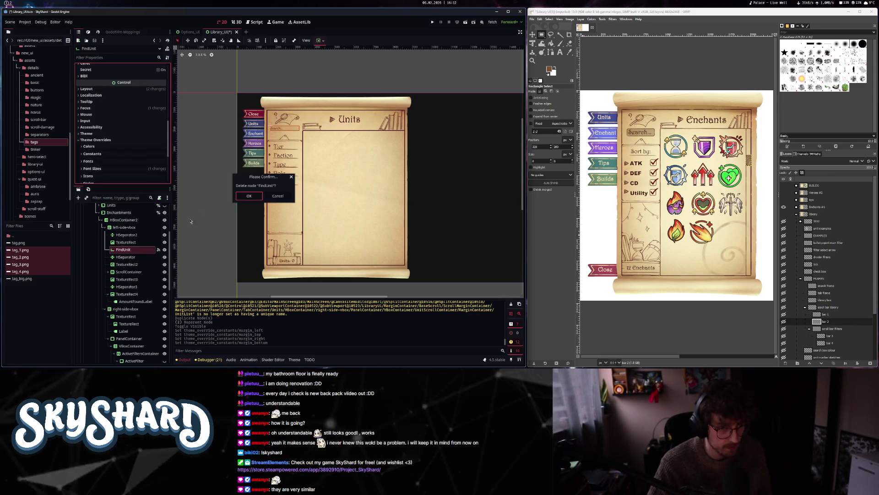
pyautogui.press('Return')
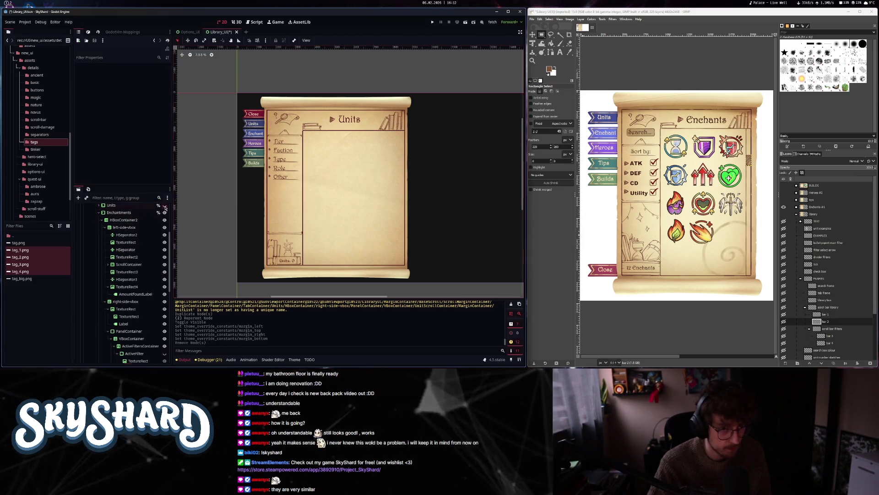
pyautogui.click(165, 206)
pyautogui.click(164, 213)
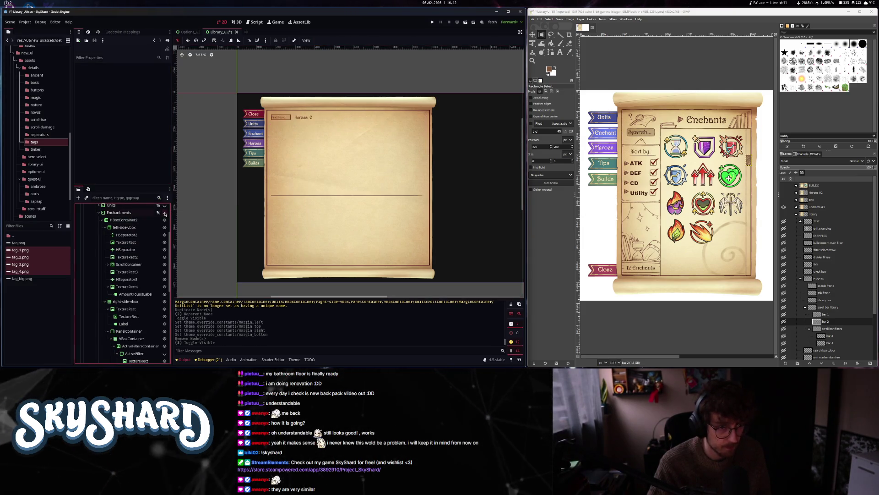
pyautogui.click(164, 212)
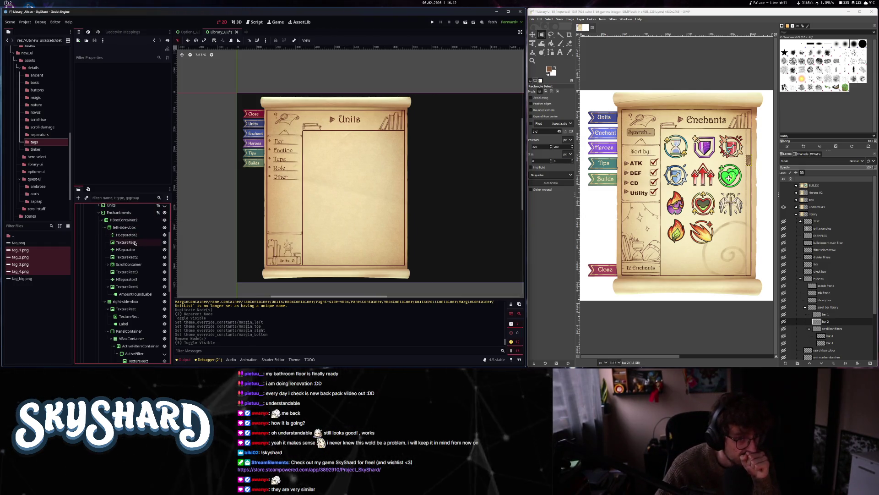
# - Toggle Enchantments and HBoxContainer2 visibility to compare the layouts, then undo the last change
pyautogui.click(119, 212)
pyautogui.click(101, 220)
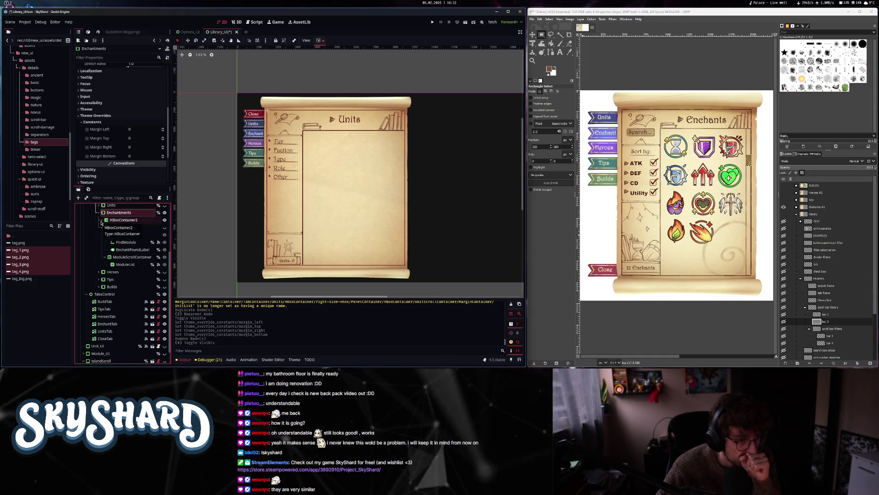
pyautogui.click(164, 213)
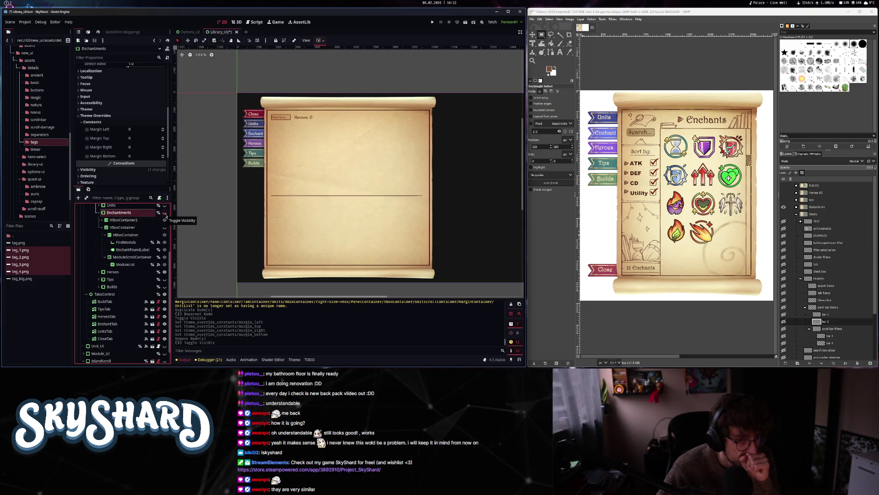
pyautogui.click(164, 220)
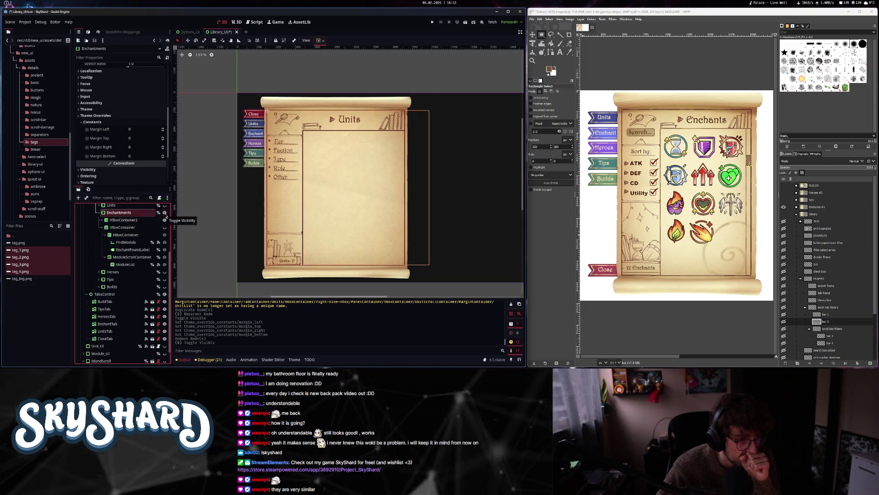
pyautogui.doubleClick(164, 221)
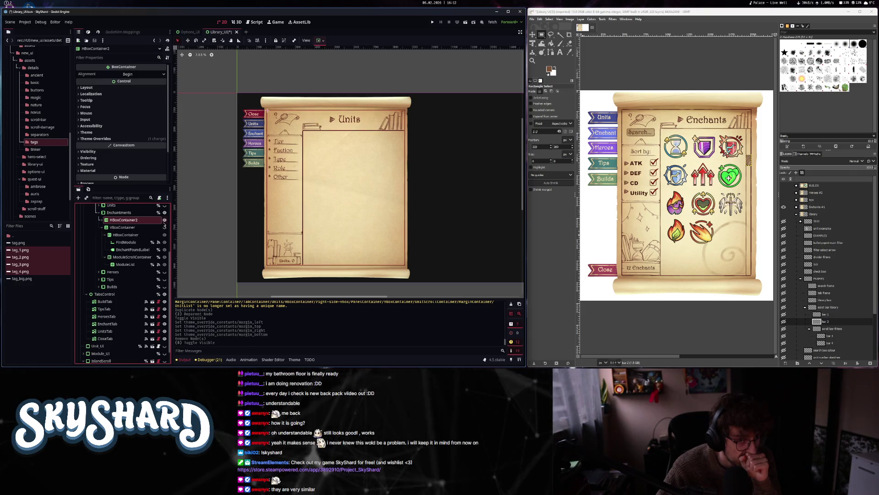
pyautogui.click(100, 221)
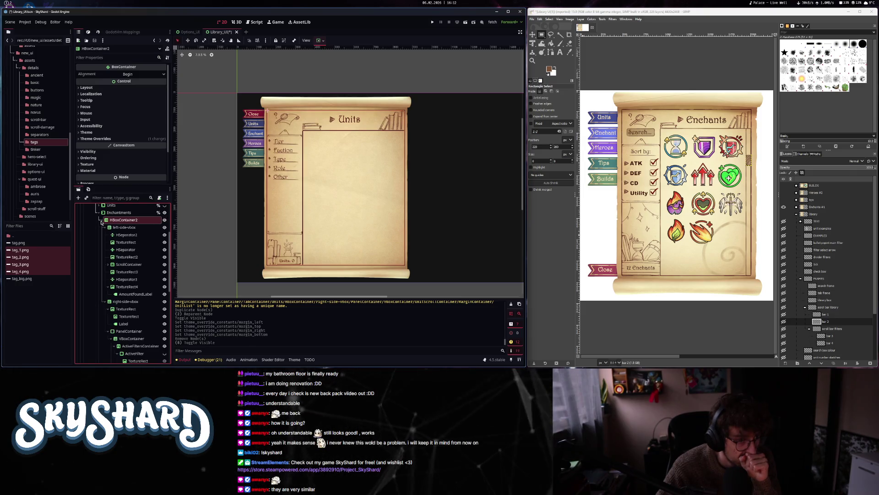
pyautogui.click(134, 243)
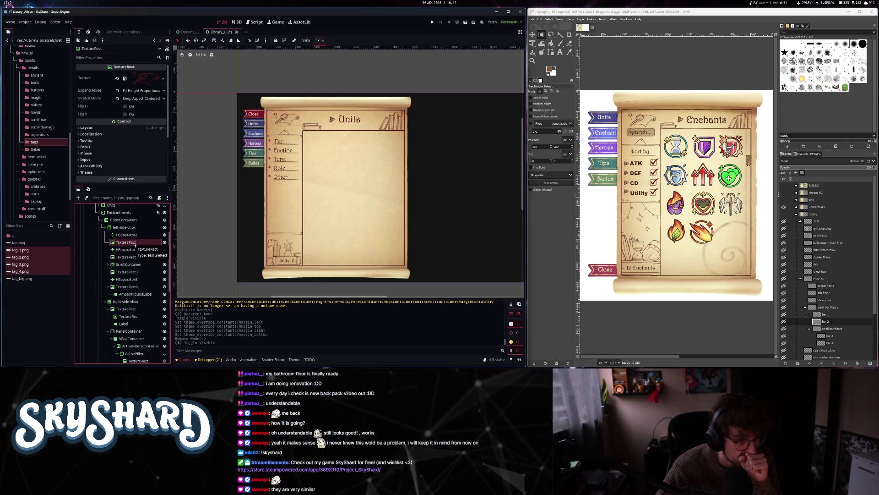
pyautogui.scroll(-2, 133, 293)
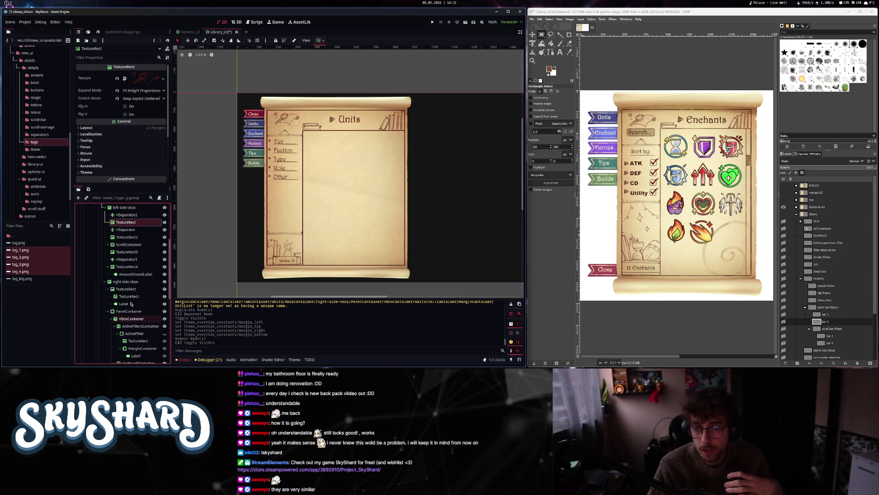
pyautogui.click(130, 215)
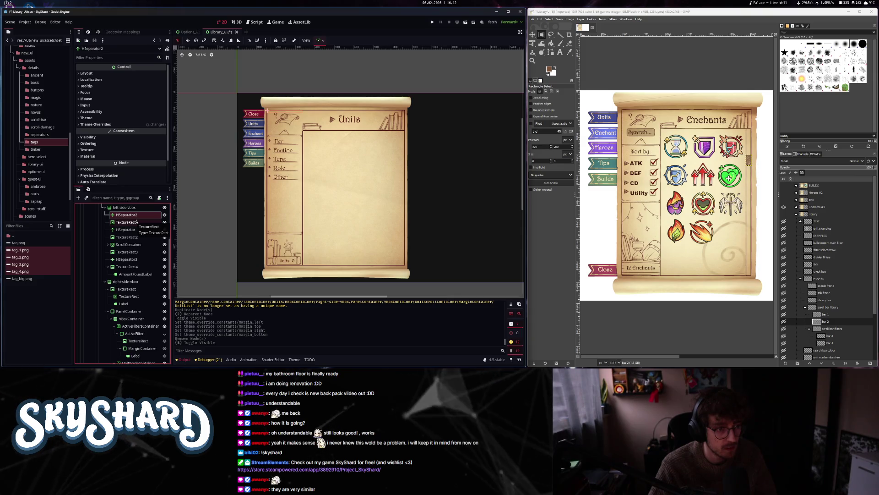
pyautogui.hotkey('ctrl', 'z')
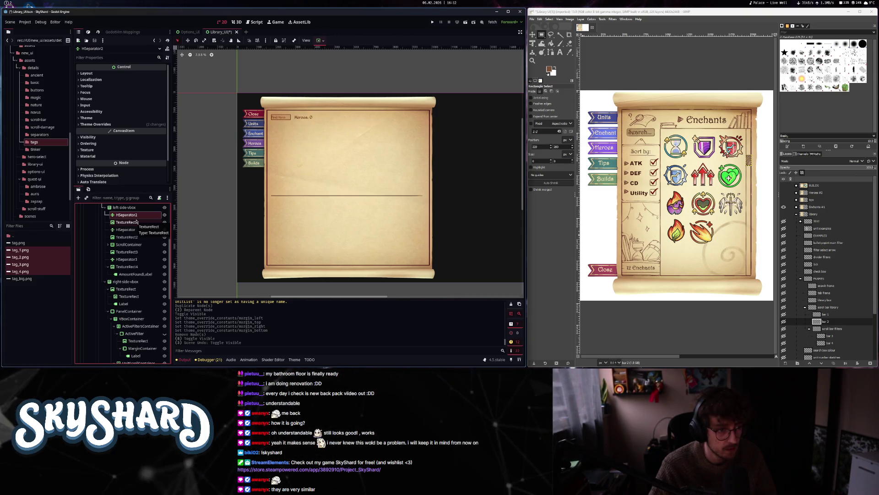
# - Undo to bring FindUnit back and disconnect its text_changed signal handler
pyautogui.hotkey('ctrl', 'z')
pyautogui.hotkey('ctrl', 'z')
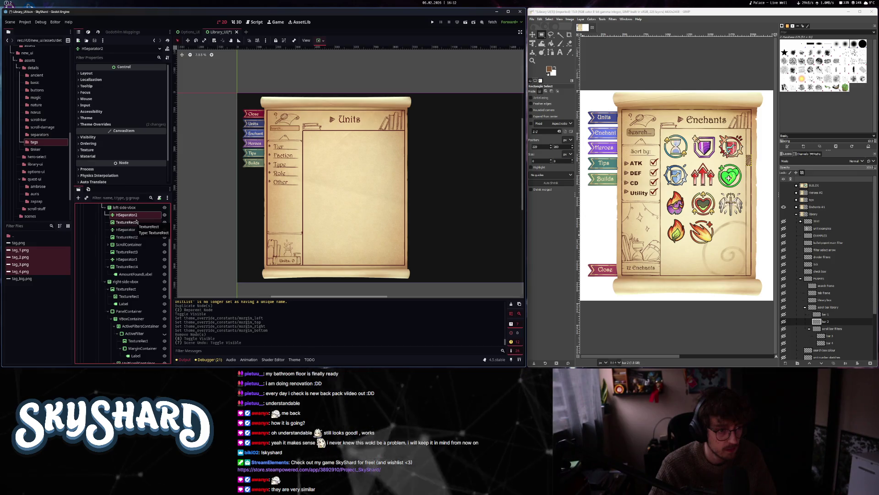
pyautogui.hotkey('ctrl', 'z')
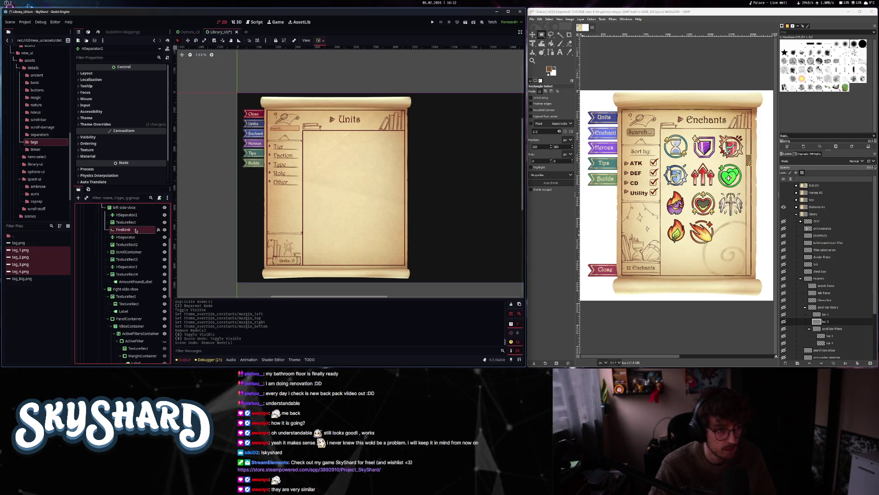
pyautogui.click(158, 229)
pyautogui.rightClick(116, 89)
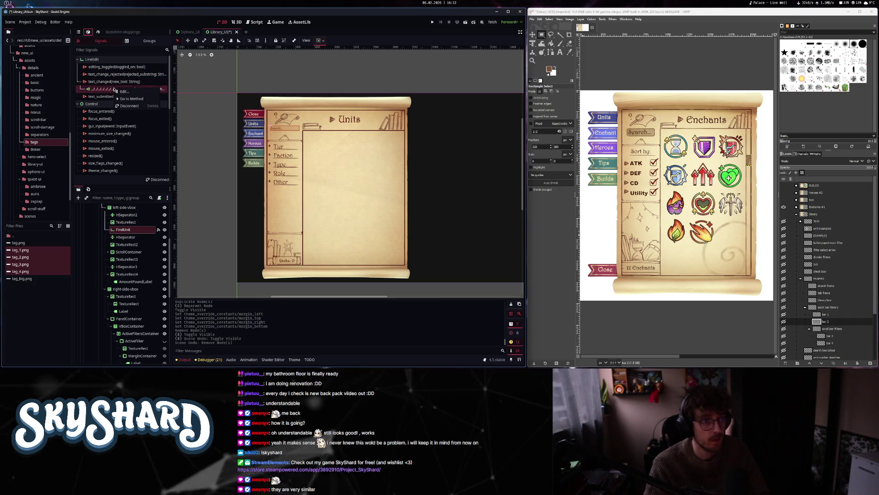
pyautogui.click(129, 105)
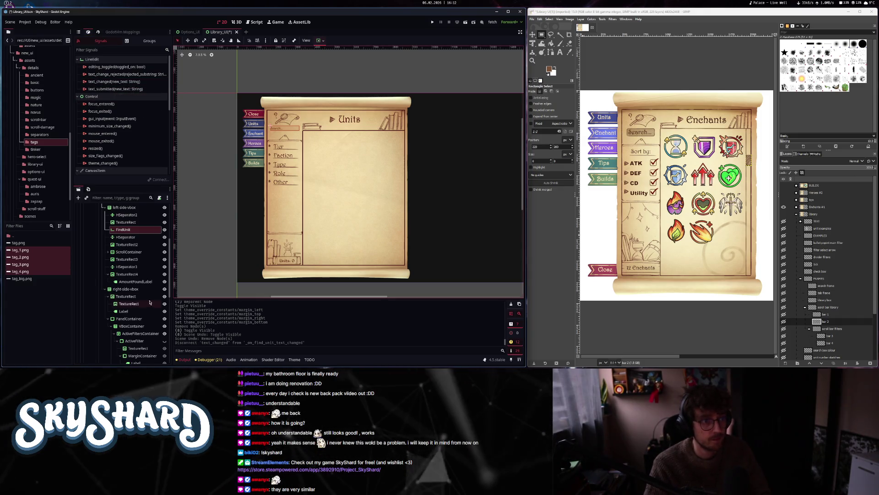
# - Return to FindUnit's properties and confirm its node name as FindUnit
pyautogui.scroll(-1, 149, 302)
pyautogui.click(79, 32)
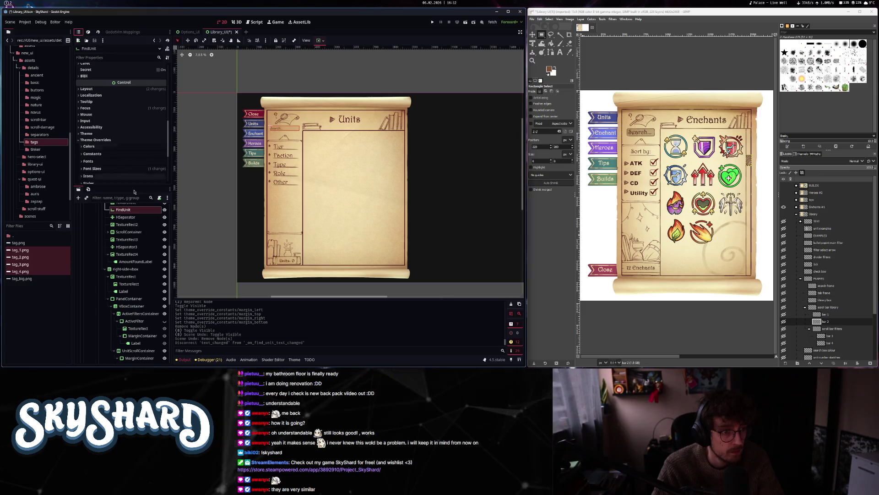
pyautogui.scroll(3, 138, 270)
pyautogui.doubleClick(138, 270)
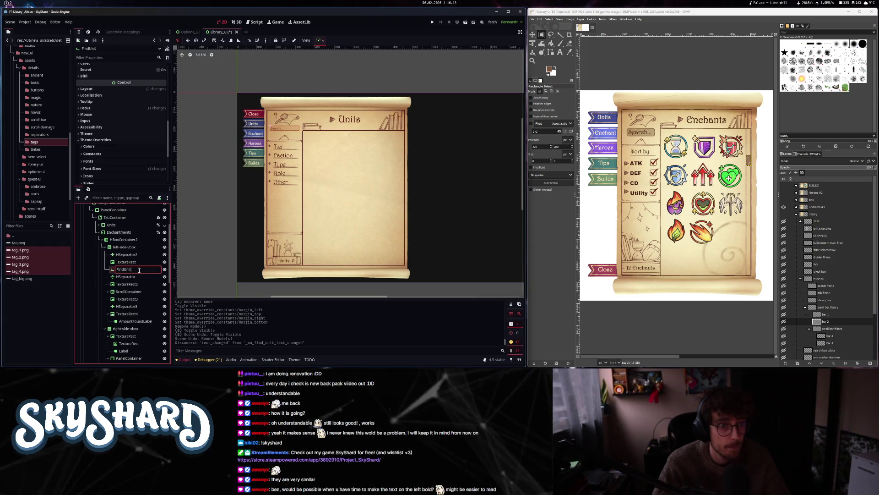
pyautogui.press('Return')
# - Make the Units panel visible instead of Enchantments and run the project with F5
pyautogui.click(164, 225)
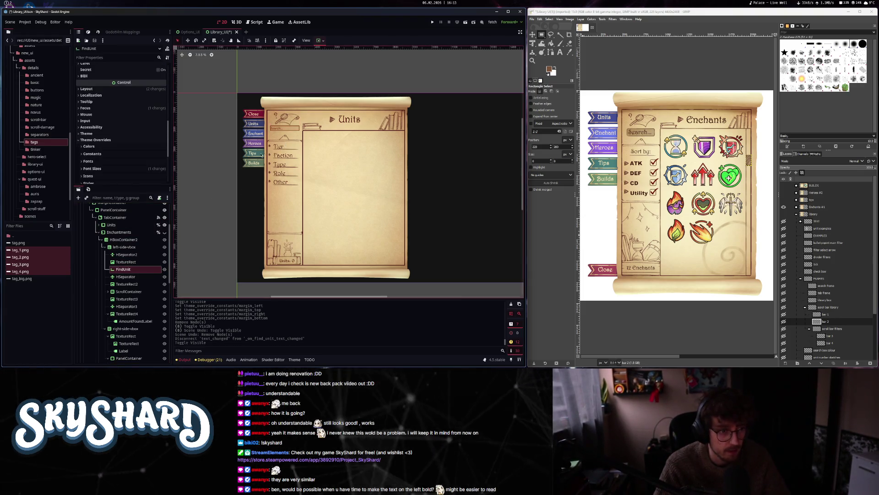
pyautogui.click(111, 225)
pyautogui.scroll(5, 267, 150)
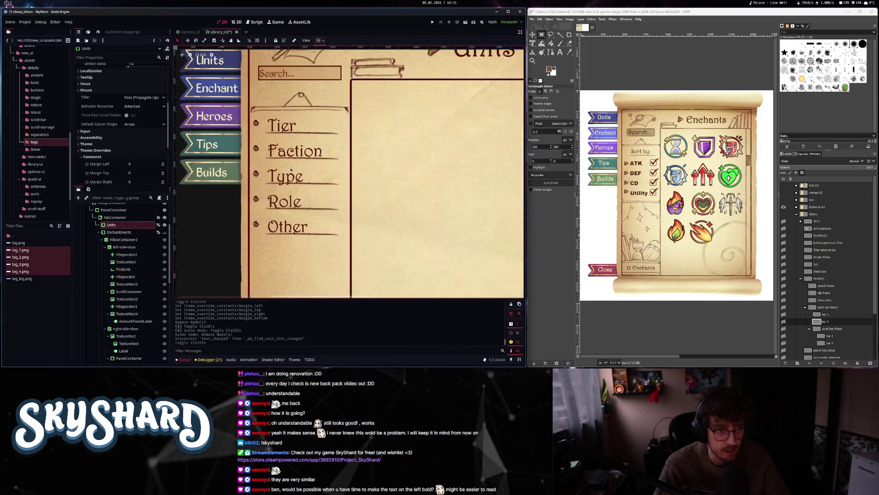
pyautogui.press('F5')
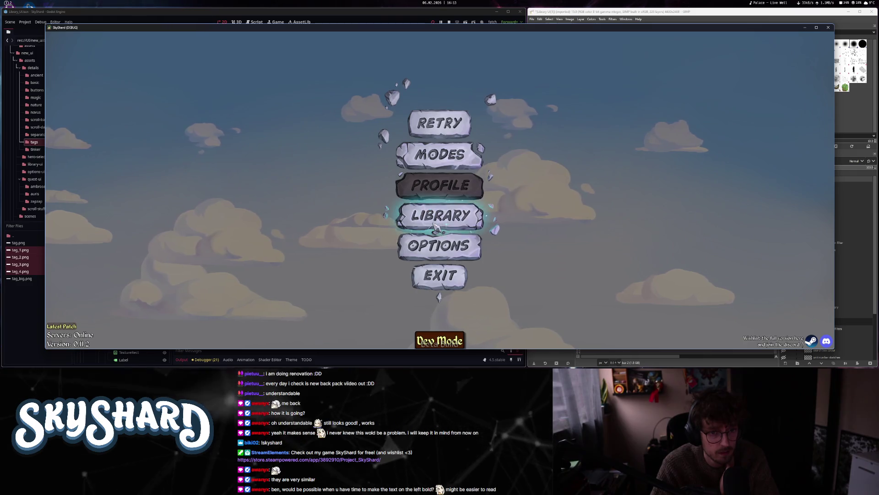
# - Open the Library, expand the Tier and Faction filters, then close it and quit SkyShard
pyautogui.click(435, 224)
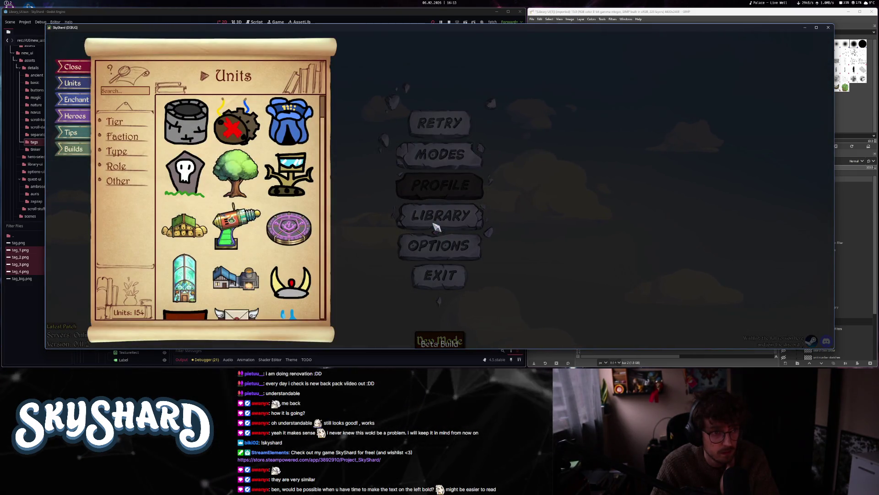
pyautogui.click(116, 121)
pyautogui.click(116, 122)
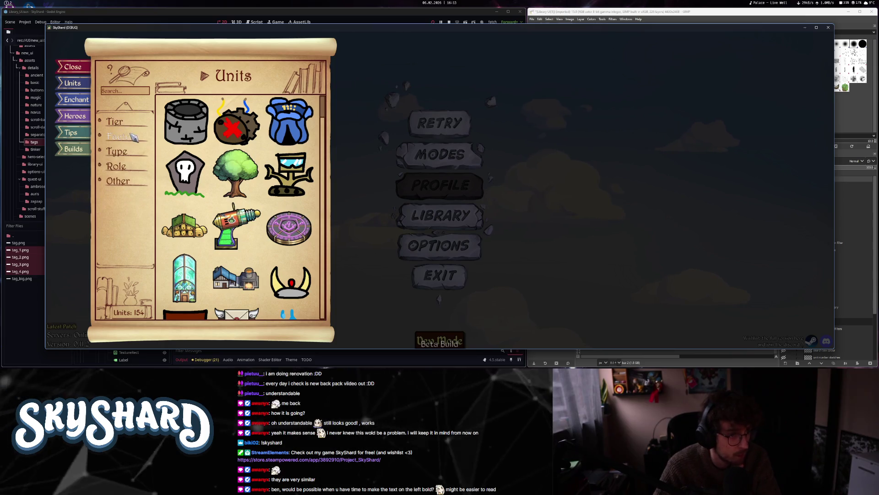
pyautogui.click(122, 136)
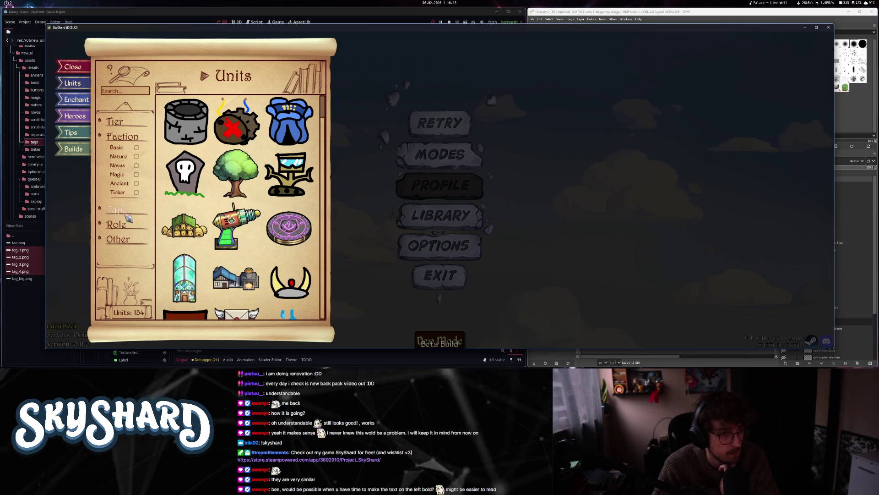
pyautogui.click(415, 280)
pyautogui.click(431, 276)
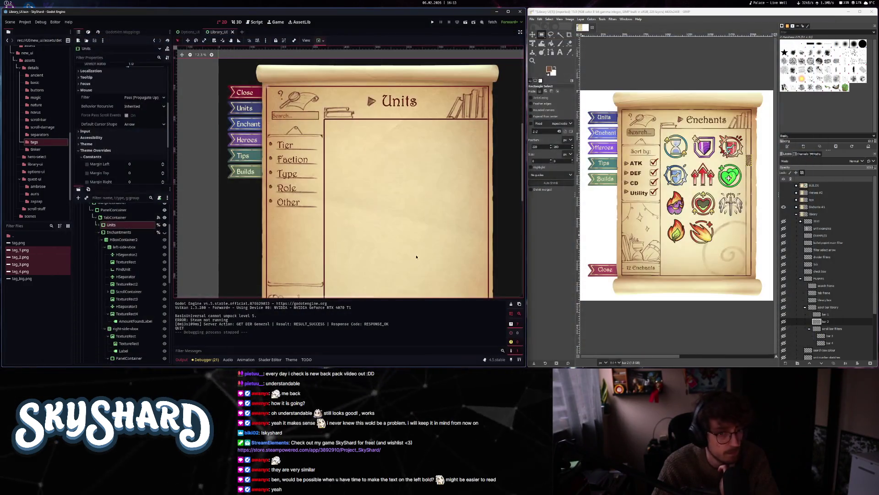
# - Set FoldableContainer's outline_size to 20 in the scroll_ui.tres theme
pyautogui.click(291, 360)
pyautogui.click(480, 291)
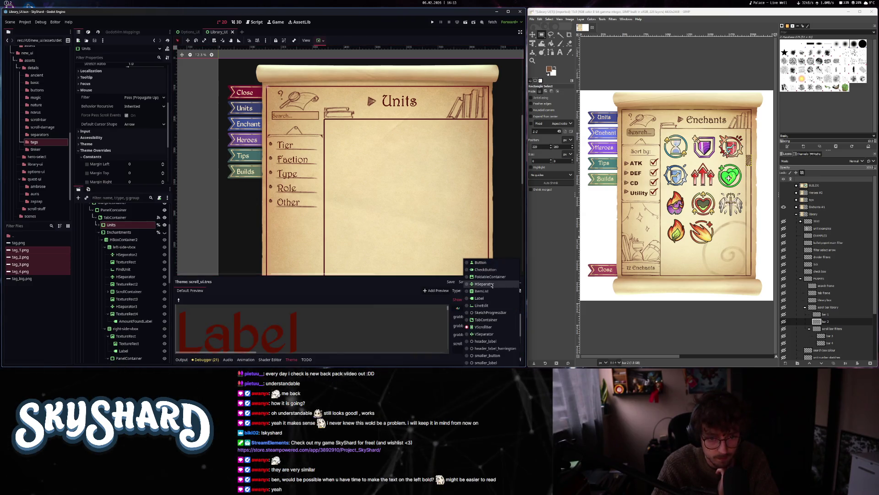
pyautogui.click(496, 277)
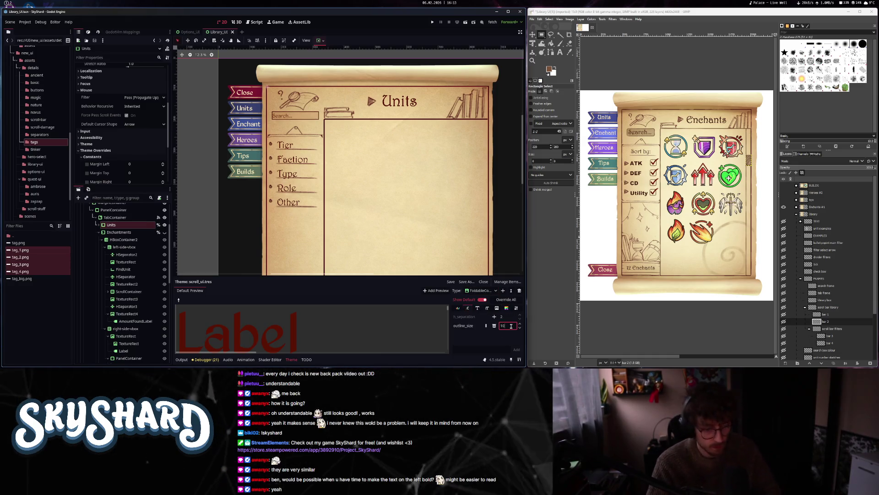
pyautogui.press('BackSpace')
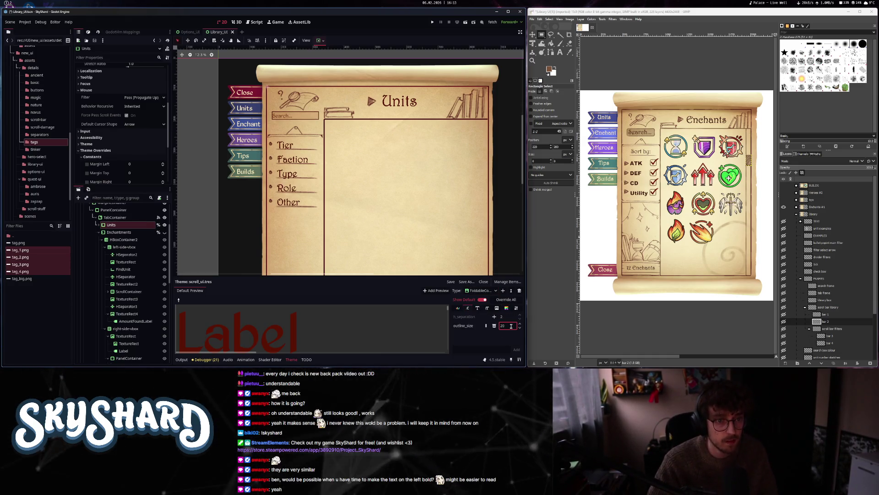
# - Bring the library tabs into view on the canvas and select the Enchantments panel
pyautogui.scroll(2, 287, 181)
pyautogui.scroll(-3, 286, 181)
pyautogui.scroll(3, 327, 178)
pyautogui.moveTo(327, 178); pyautogui.dragTo(393, 198)
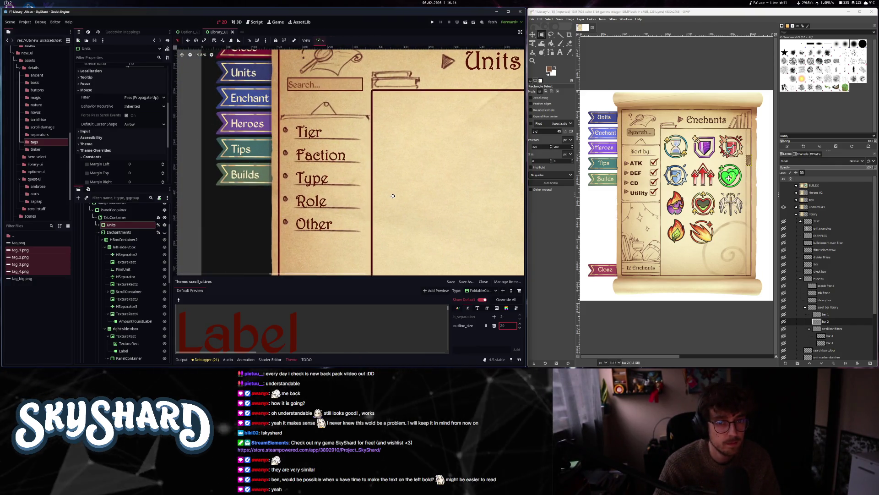
pyautogui.scroll(-3, 393, 198)
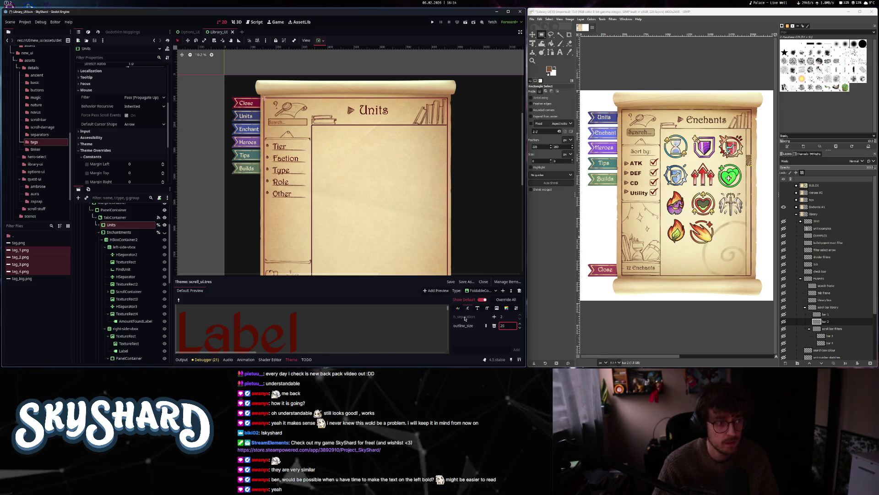
pyautogui.scroll(1, 315, 208)
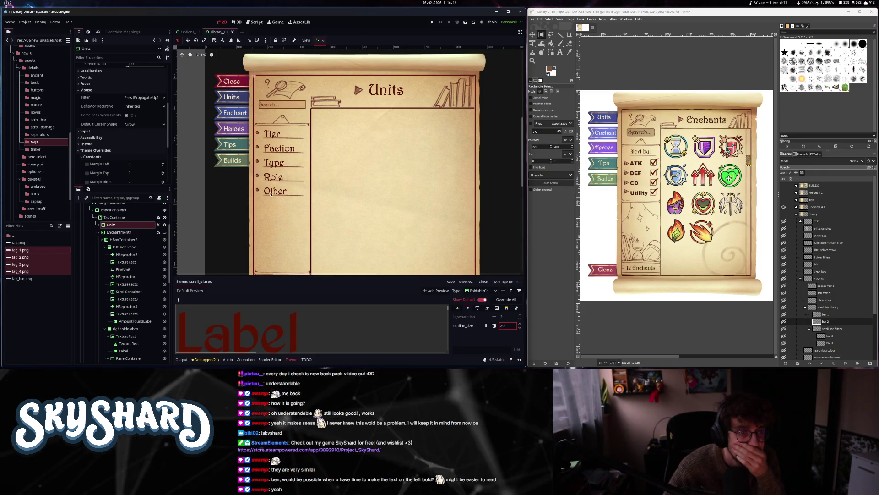
pyautogui.click(135, 232)
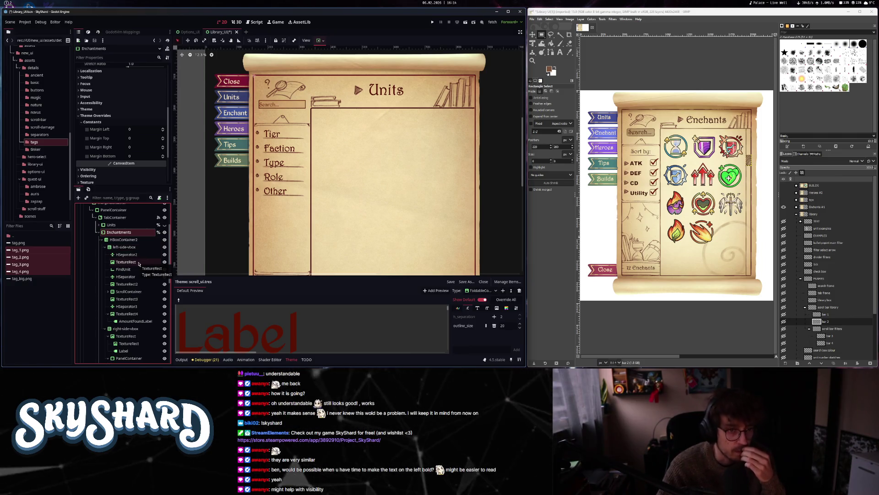
# - Rename the Enchantments panel's FindUnit node to FindEnchant
pyautogui.click(135, 271)
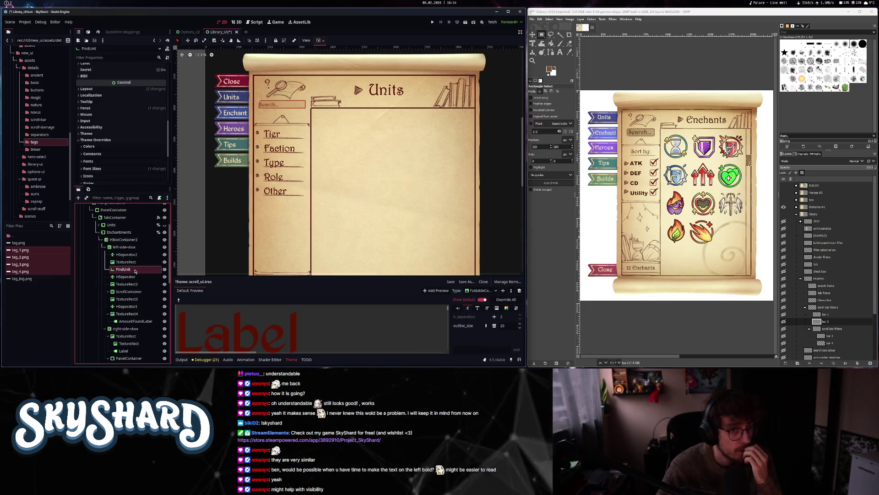
pyautogui.click(133, 269)
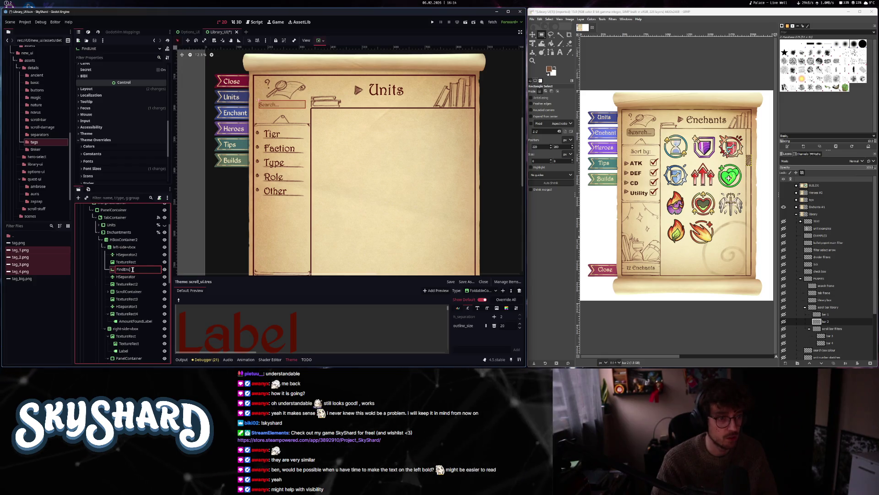
pyautogui.write('hant')
pyautogui.press('Return')
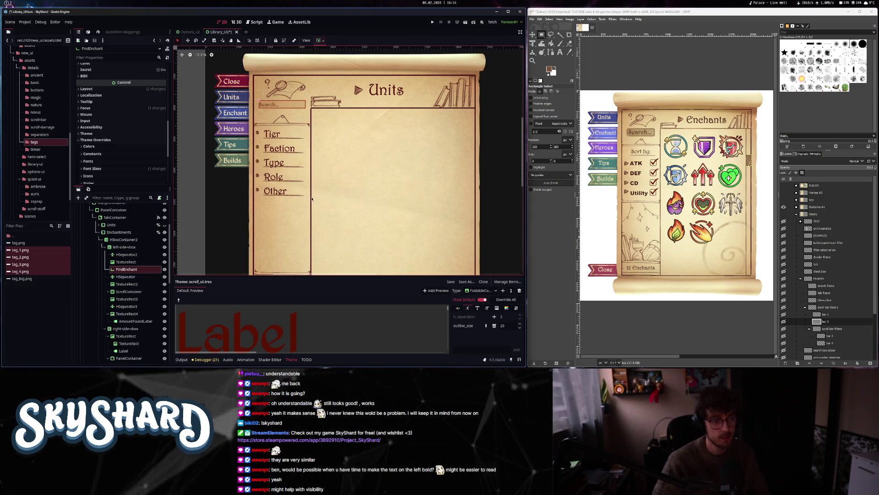
# - Inspect TextureRect2, the ScrollContainer, and the doodle illustration below the filter list
pyautogui.click(131, 284)
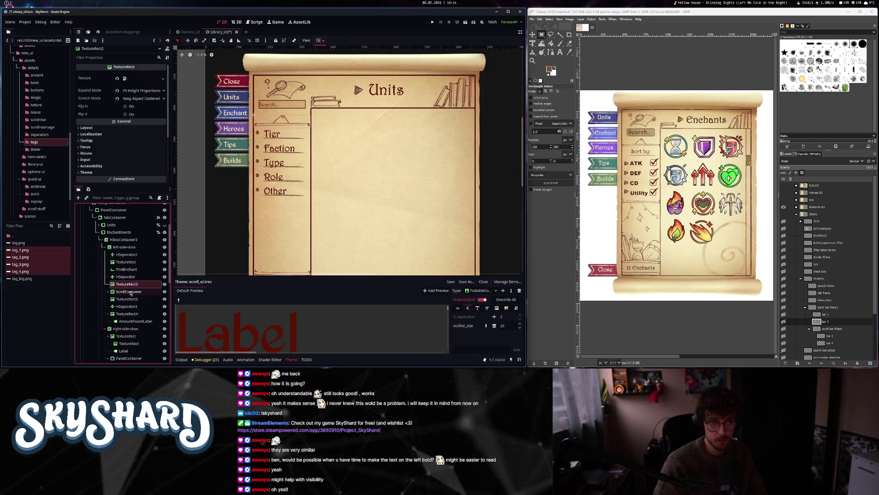
pyautogui.click(130, 292)
pyautogui.moveTo(344, 205); pyautogui.dragTo(360, 147)
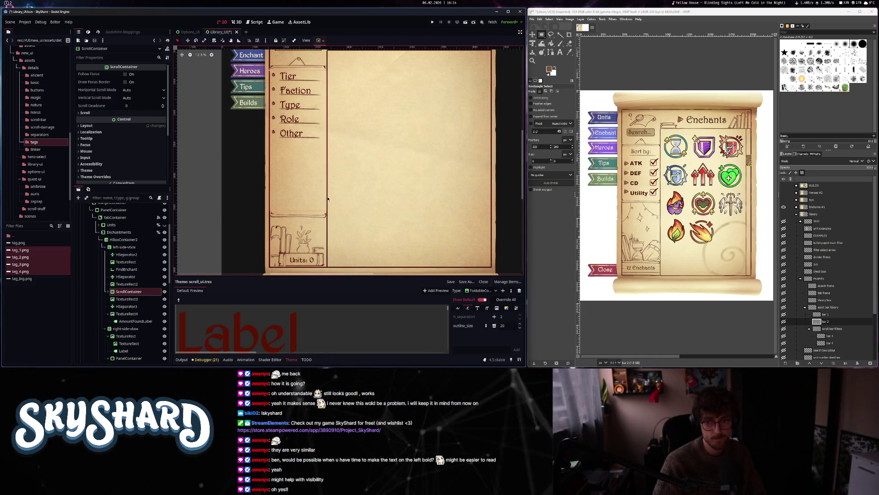
pyautogui.click(281, 249)
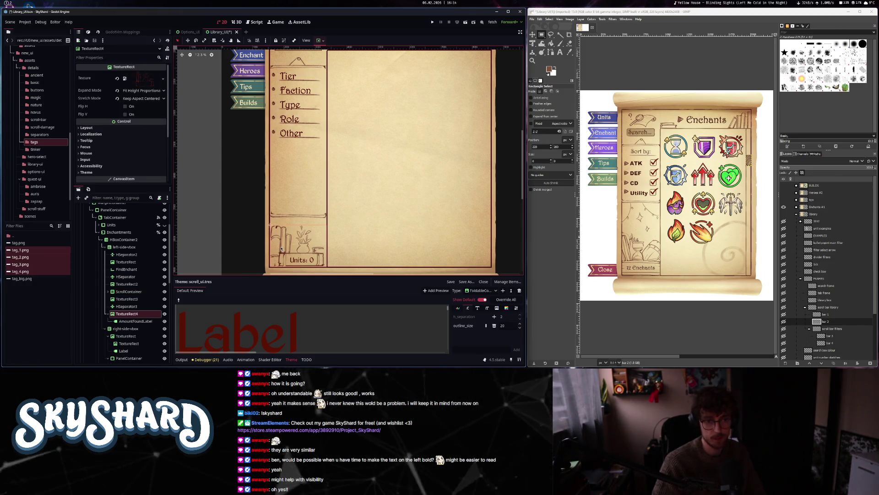
pyautogui.click(309, 187)
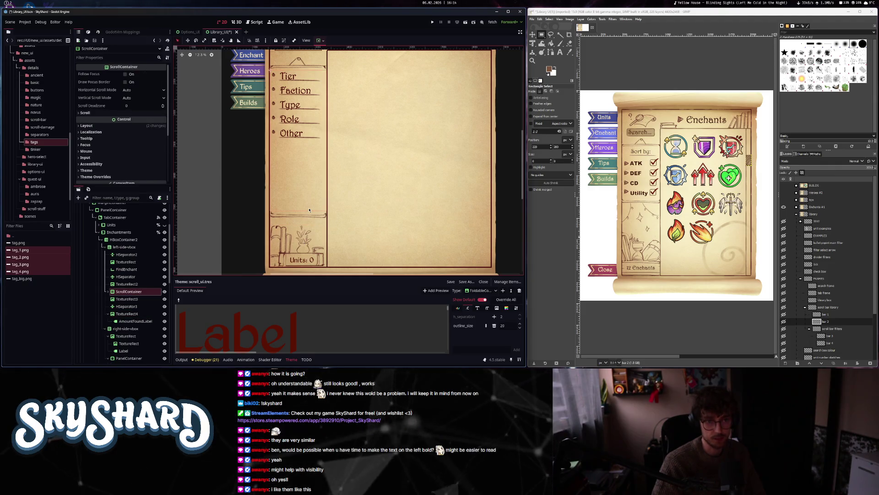
# - Try a 1000 minimum width on the ScrollContainer, revert it to 1800, then inspect TextureRect3
pyautogui.click(114, 126)
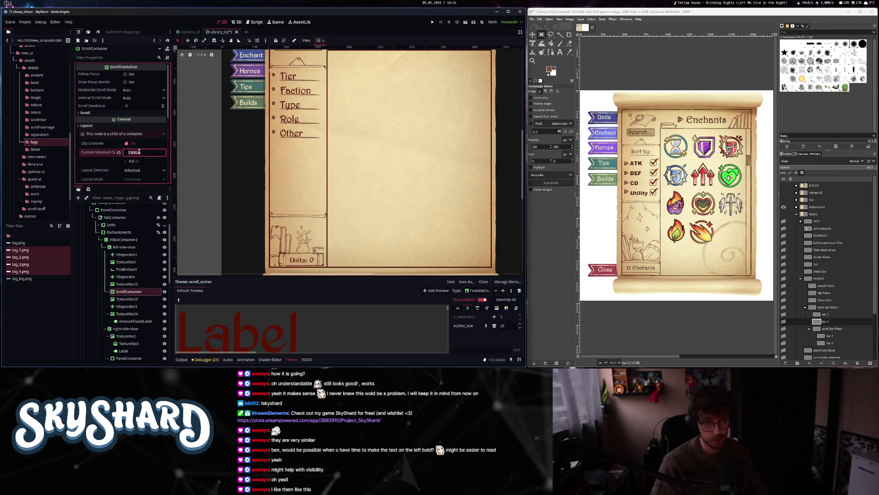
pyautogui.write('1000')
pyautogui.press('Return')
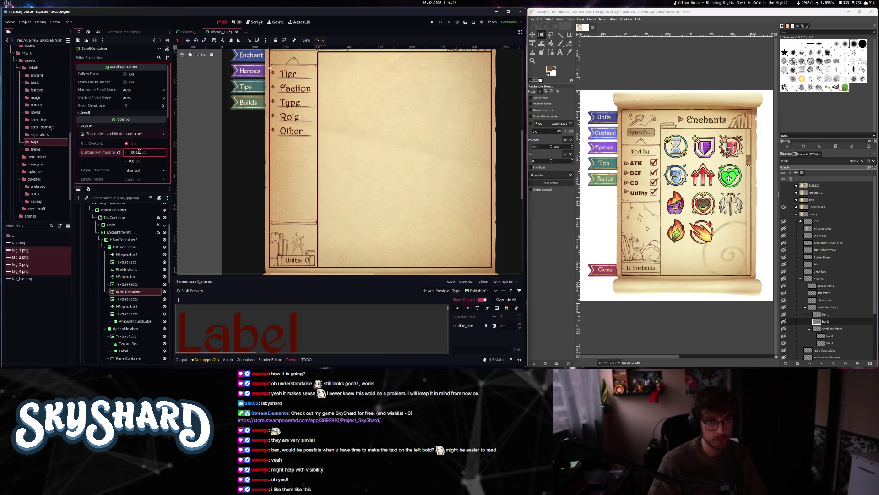
pyautogui.hotkey('ctrl', 'z')
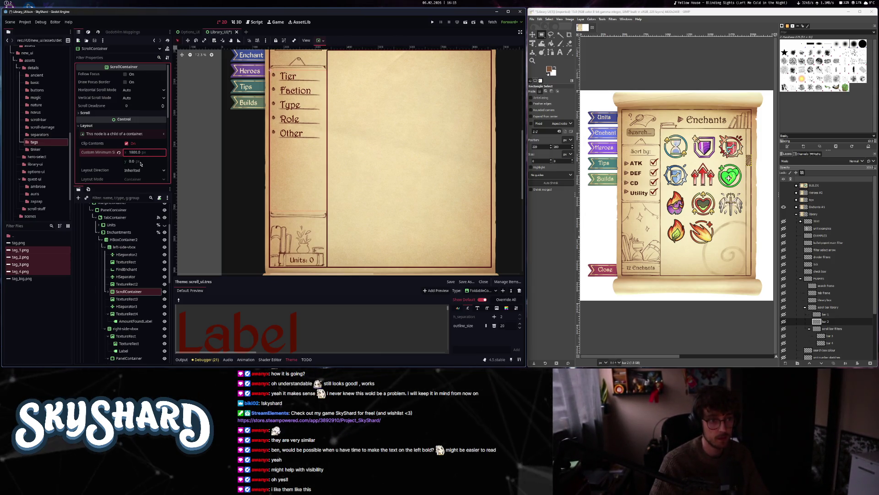
pyautogui.scroll(-5, 112, 93)
pyautogui.click(112, 91)
pyautogui.click(112, 92)
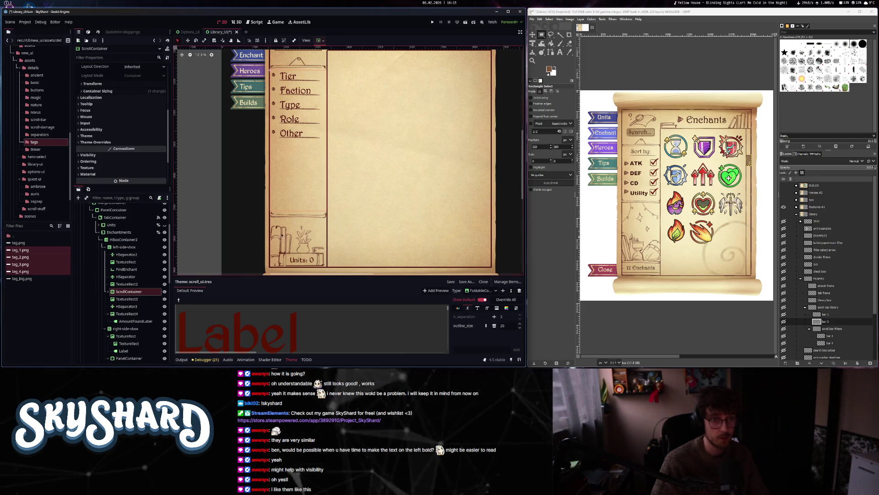
pyautogui.click(132, 300)
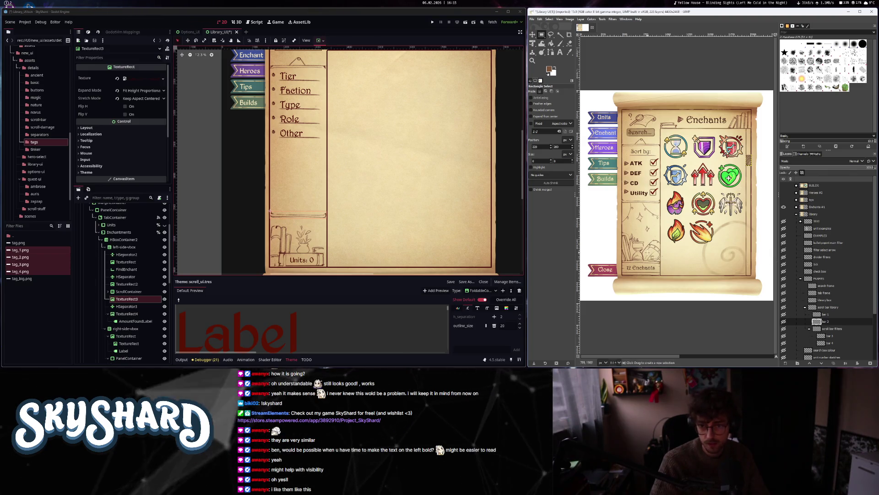
pyautogui.click(817, 207)
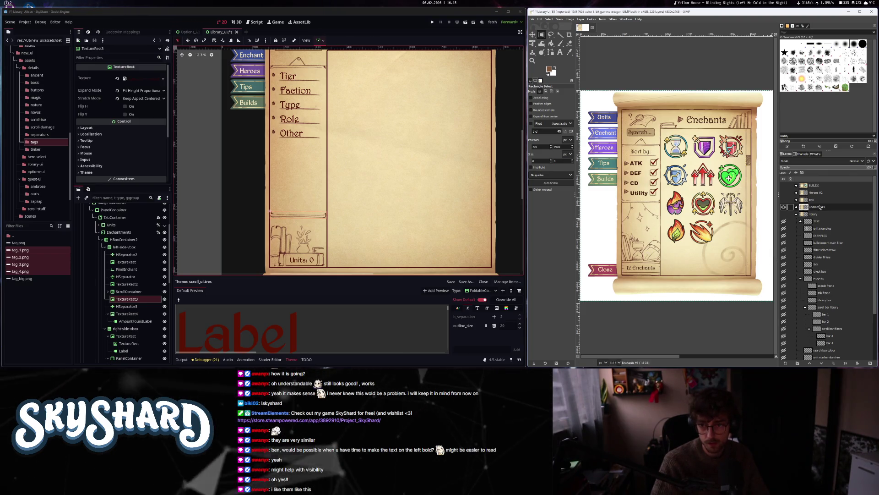
# - Expand the Enchants #1 group and hide the enchants icons Copy layer
pyautogui.click(796, 206)
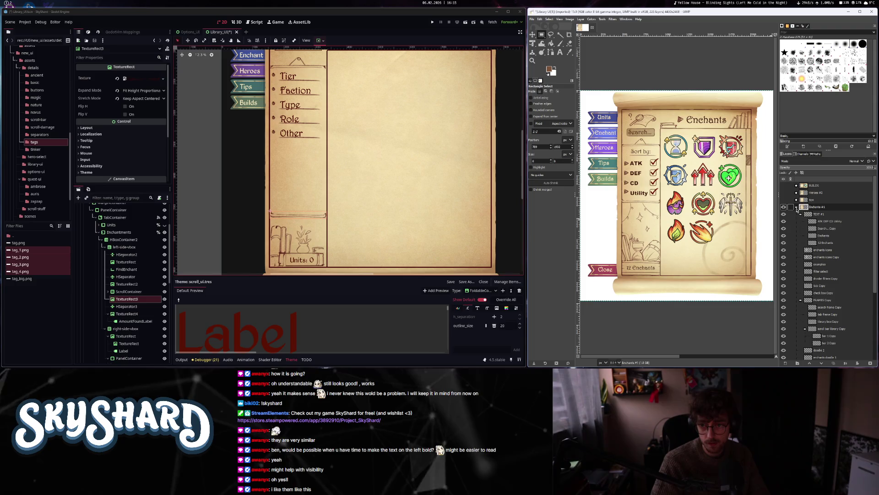
pyautogui.click(821, 214)
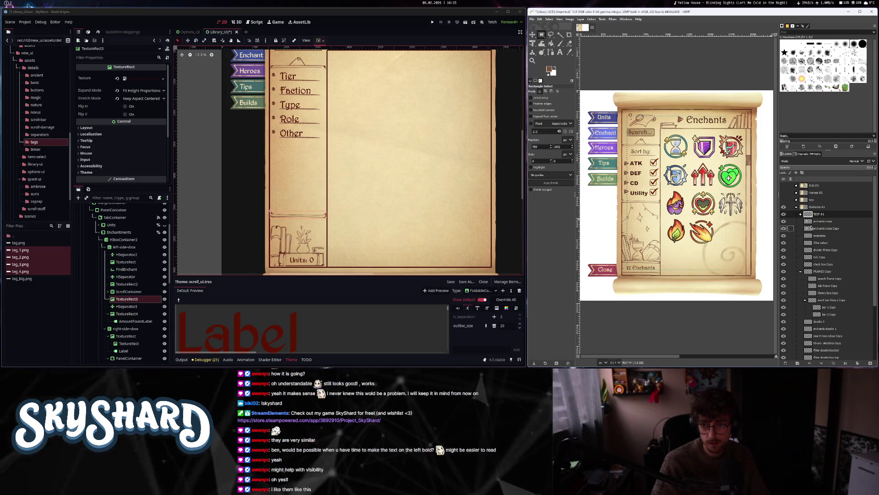
pyautogui.click(796, 223)
pyautogui.click(784, 228)
pyautogui.click(784, 228)
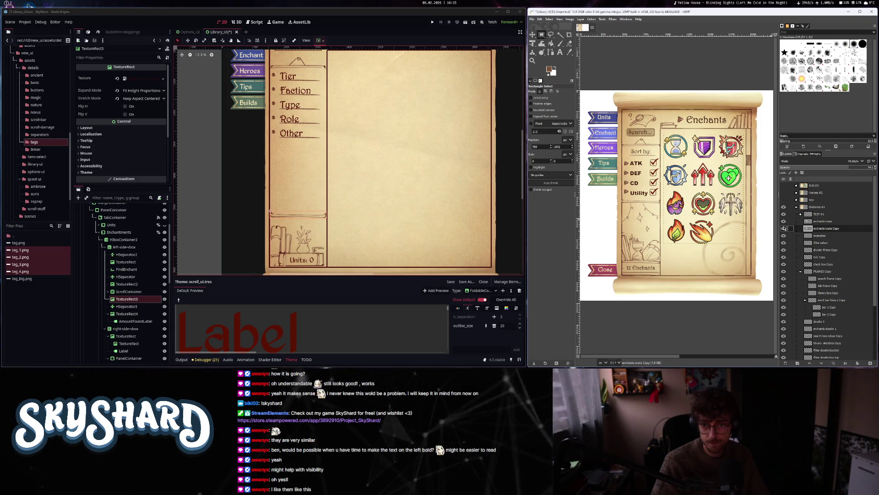
pyautogui.click(784, 228)
pyautogui.click(784, 228)
# - Hide examples, show the FRAMES Copy and library sketches Copy layers, then start a 4430×2468 image
pyautogui.click(784, 235)
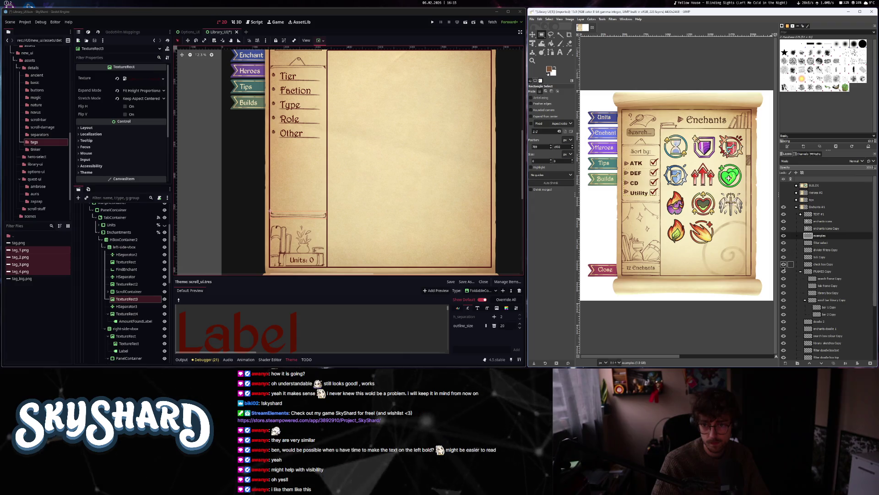
pyautogui.click(784, 275)
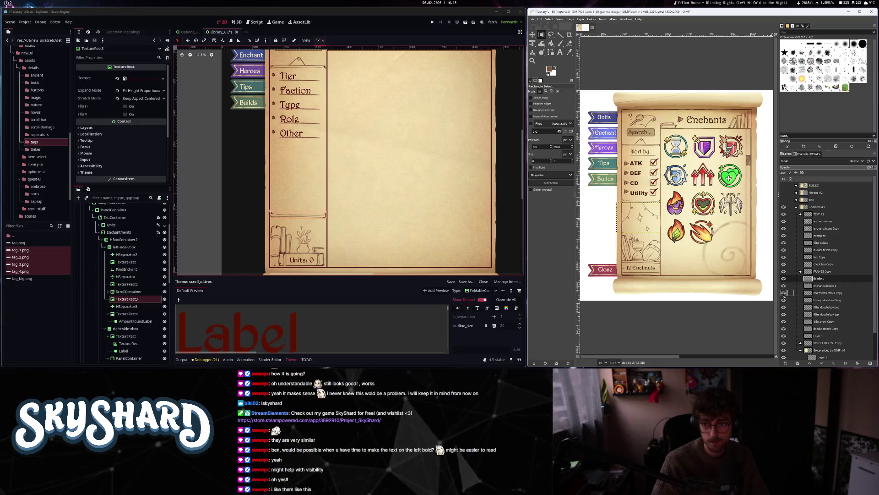
pyautogui.click(783, 300)
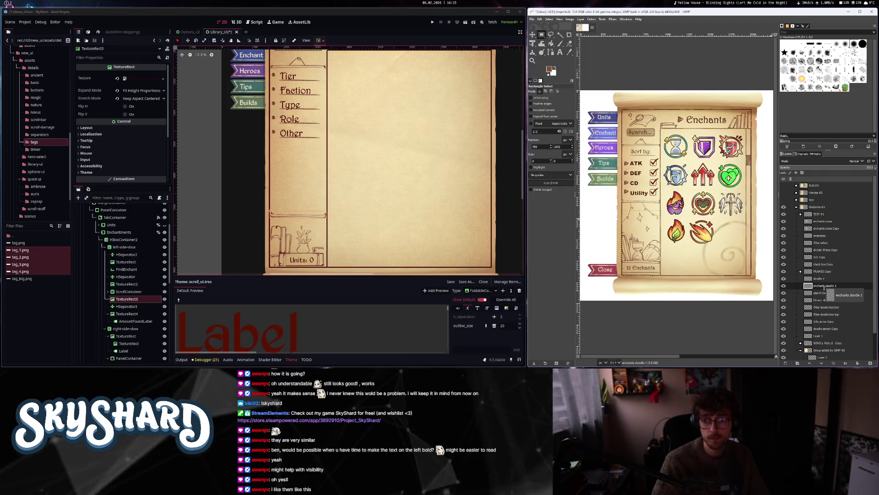
pyautogui.click(532, 19)
pyautogui.click(542, 26)
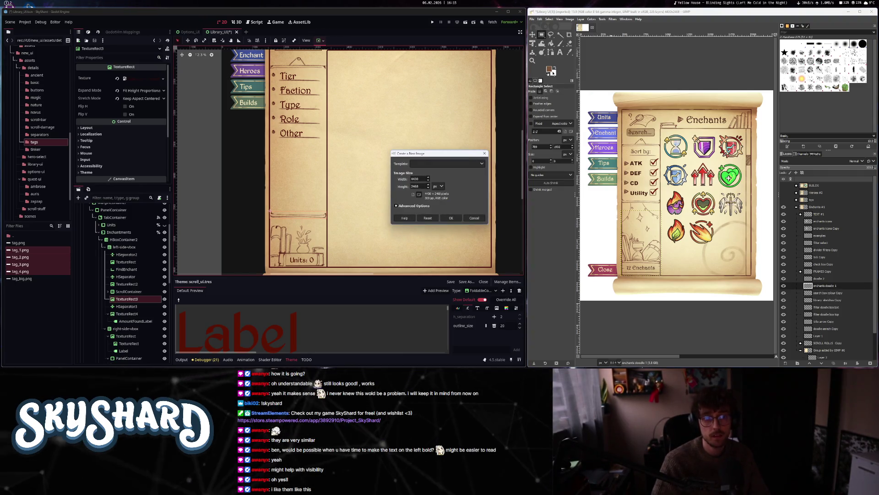
# - Create the 4430×2468 image, delete its white background, and copy the enchants doodle 1 layer in
pyautogui.click(450, 218)
pyautogui.rightClick(806, 185)
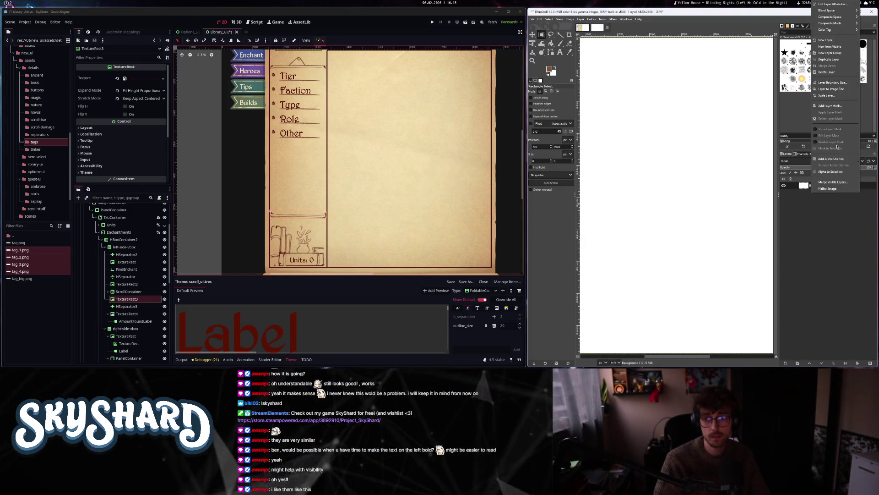
pyautogui.click(827, 72)
pyautogui.click(583, 27)
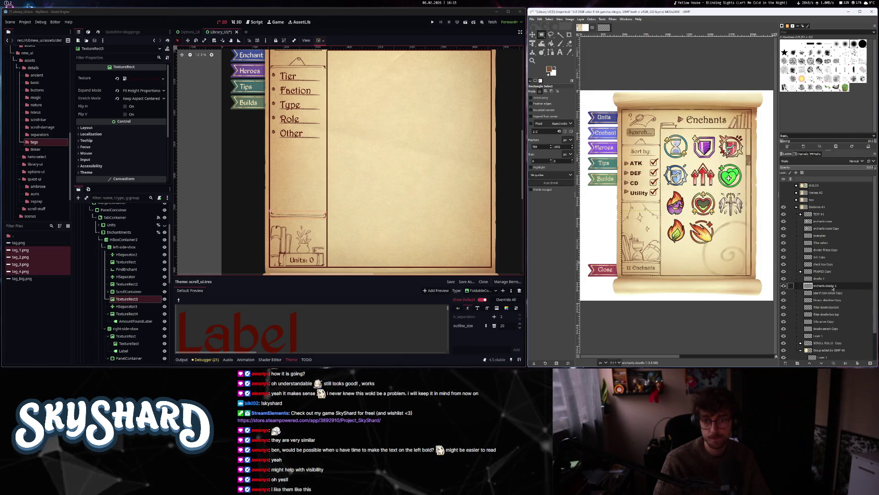
pyautogui.moveTo(610, 35)
pyautogui.mouseDown()
pyautogui.moveTo(603, 28)
pyautogui.moveTo(656, 192)
pyautogui.mouseUp()
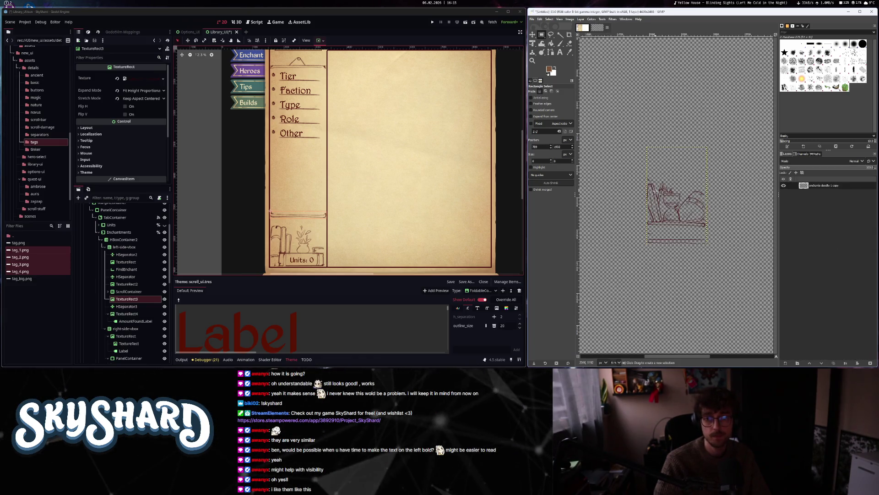
# - Start exporting the doodle image into the assets' library-ui folder
pyautogui.click(532, 19)
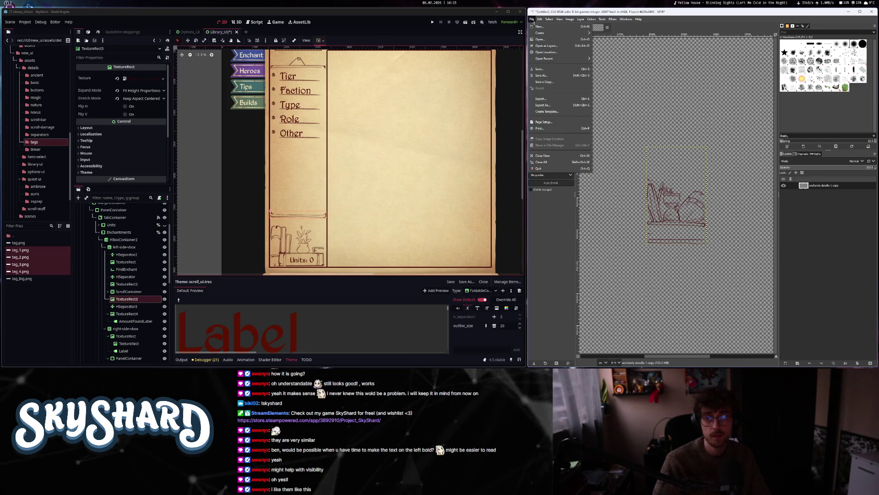
pyautogui.click(539, 107)
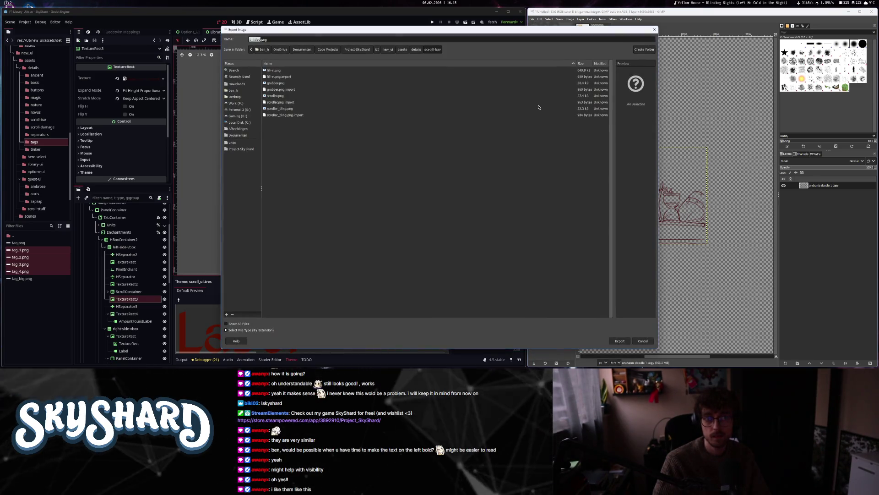
pyautogui.click(403, 50)
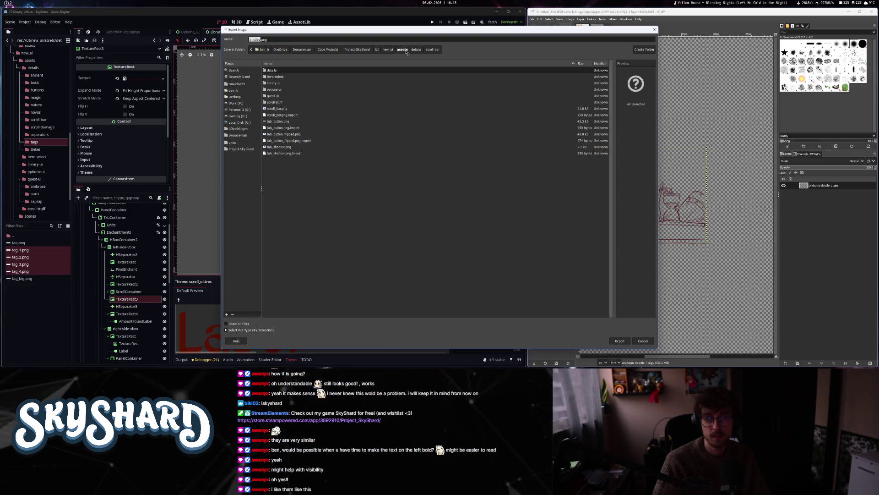
pyautogui.doubleClick(275, 83)
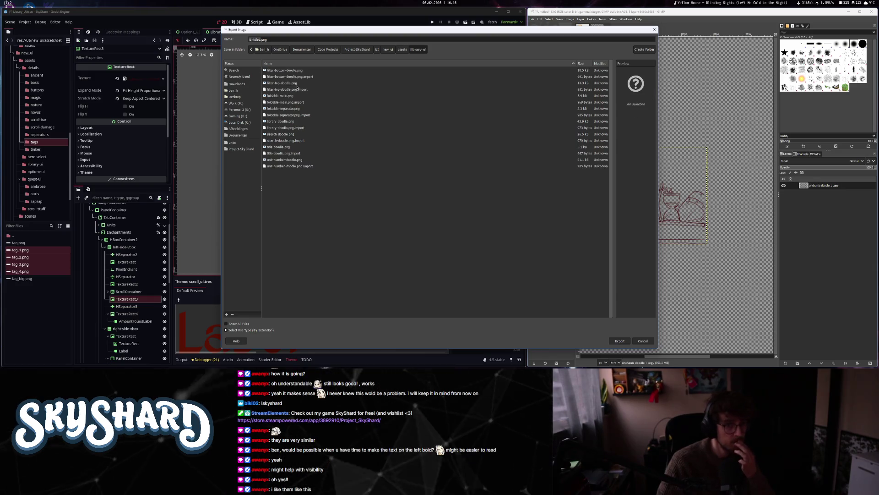
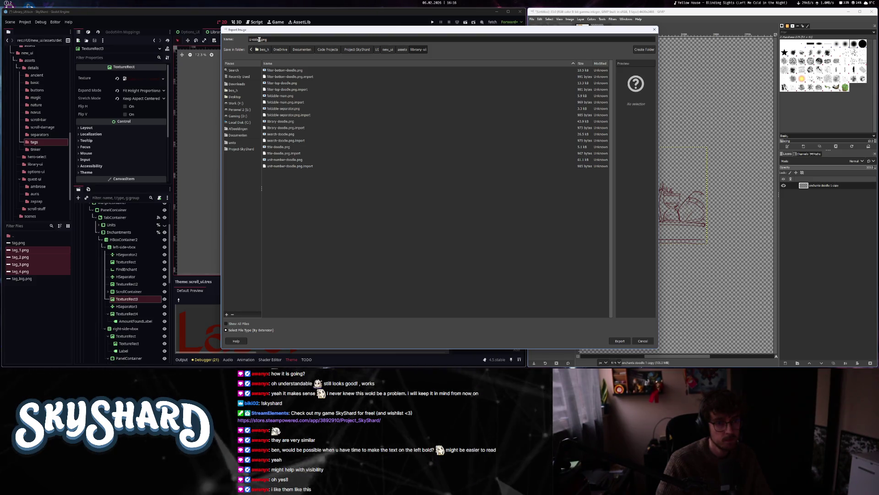
# - Export the image into library-ui as enchant-number-doodle-bottom.png, following the existing doodle file names
pyautogui.click(292, 122)
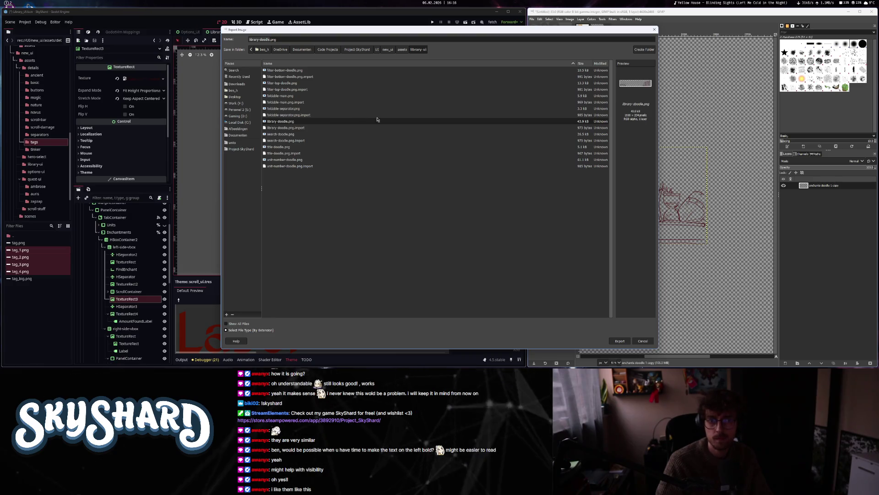
pyautogui.click(289, 135)
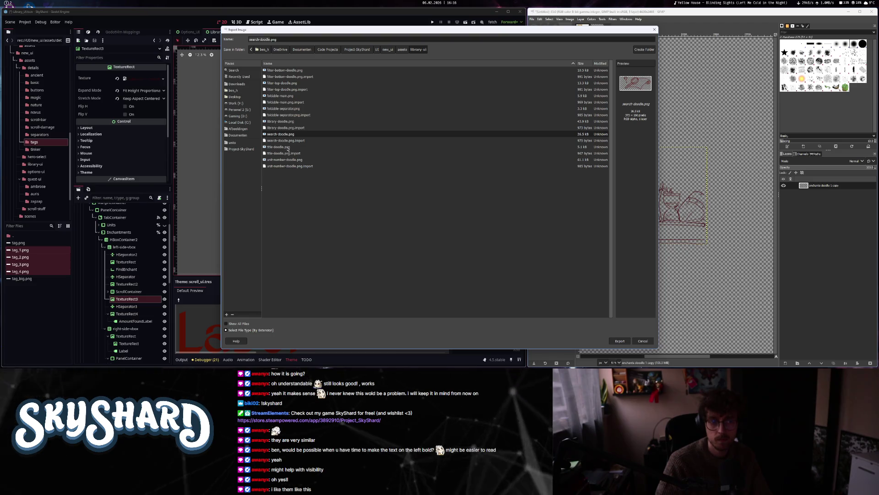
pyautogui.click(286, 147)
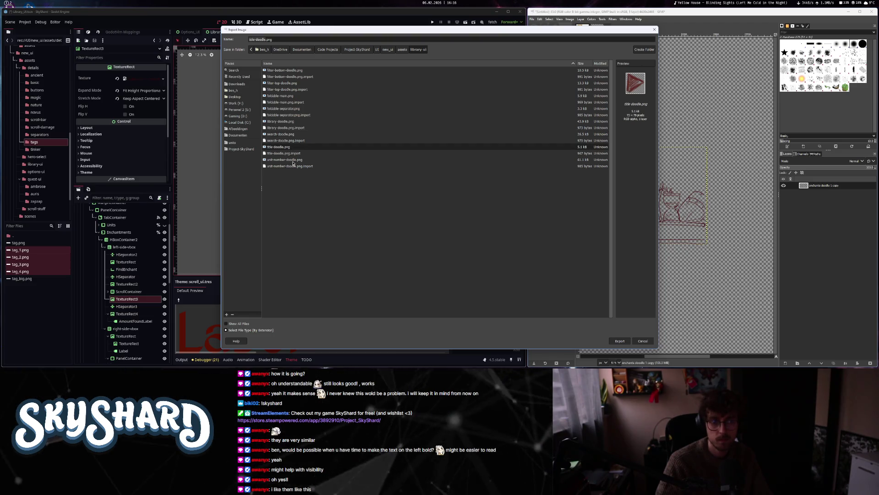
pyautogui.click(289, 159)
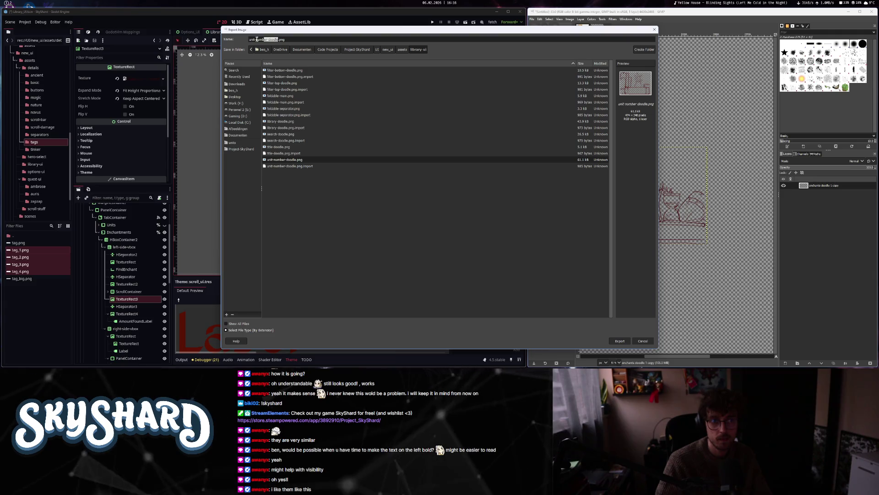
pyautogui.moveTo(257, 40); pyautogui.dragTo(250, 39)
pyautogui.write('ench')
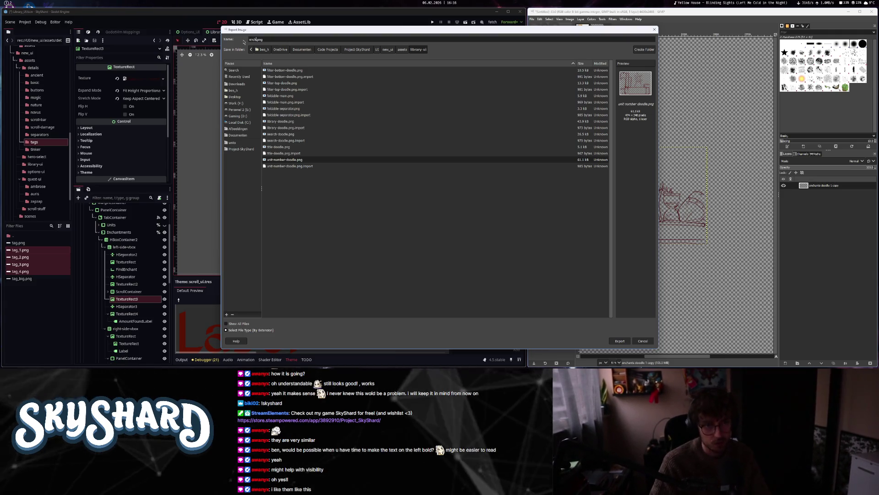
pyautogui.write('ants')
pyautogui.write('-number-doodle')
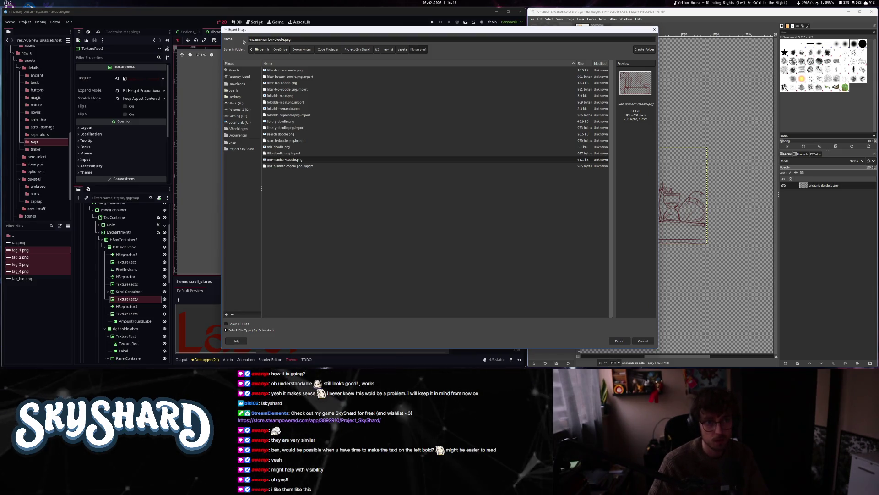
pyautogui.write('-bottom')
pyautogui.press('Return')
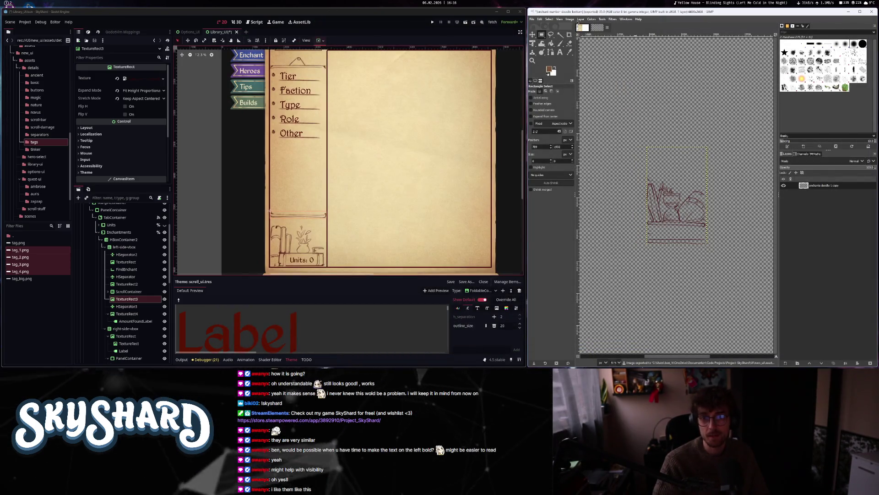
# - Crop the doodle to its selection, view it at 100%, and draw a slightly nudged rectangle selection
pyautogui.click(570, 19)
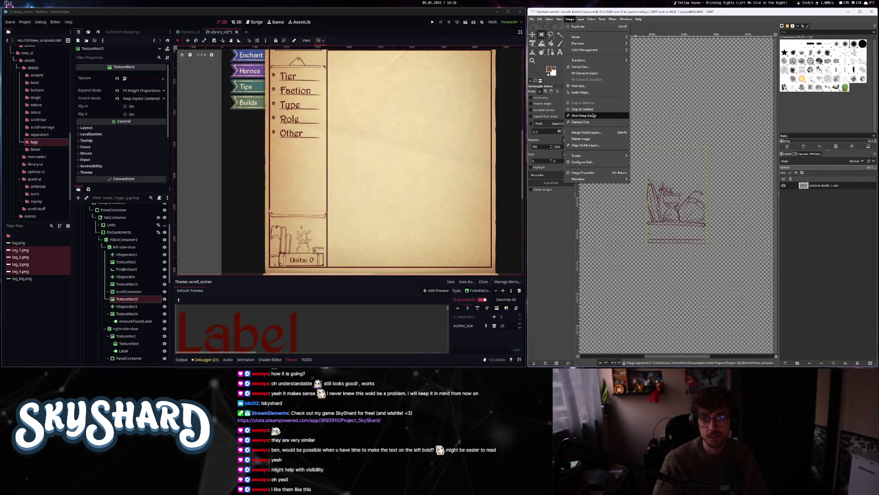
pyautogui.click(569, 68)
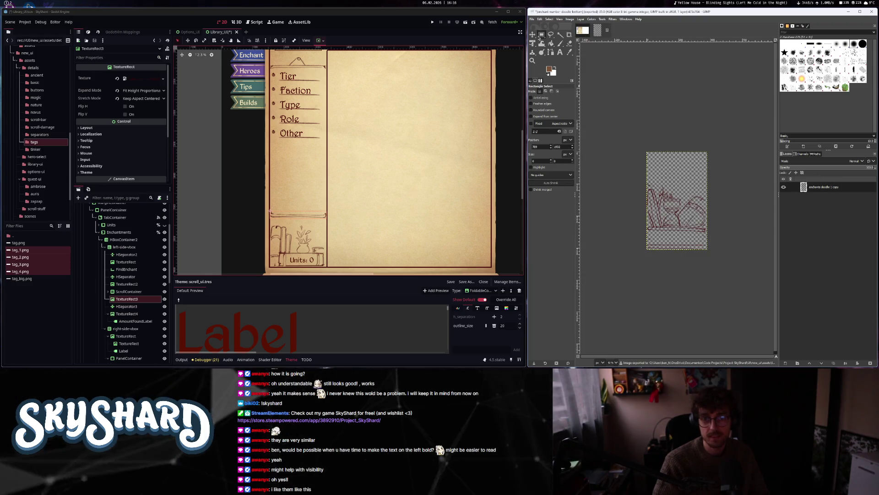
pyautogui.press('1')
pyautogui.moveTo(586, 93); pyautogui.dragTo(729, 196)
pyautogui.moveTo(614, 123); pyautogui.dragTo(611, 114)
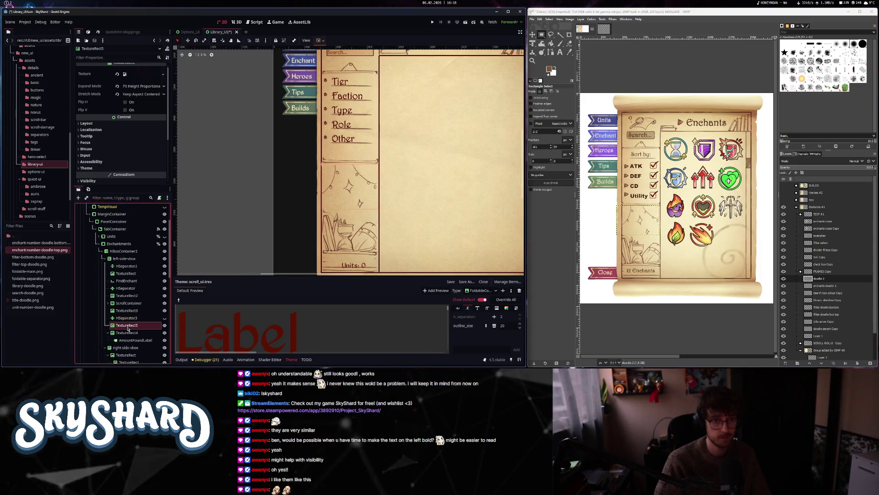
# - Select the TextureRect3 and TextureRect4 nodes, then select and expand the ScrollContainer
pyautogui.click(126, 310)
pyautogui.scroll(3, 357, 168)
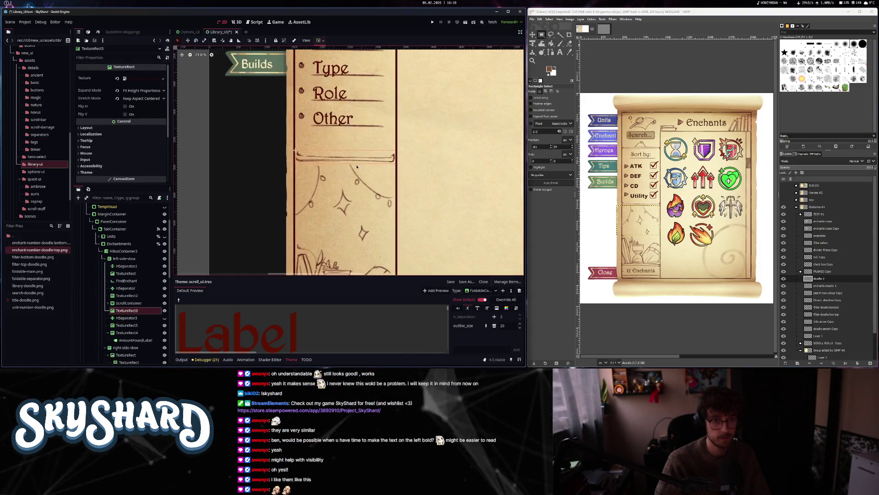
pyautogui.scroll(-4, 357, 168)
pyautogui.click(352, 216)
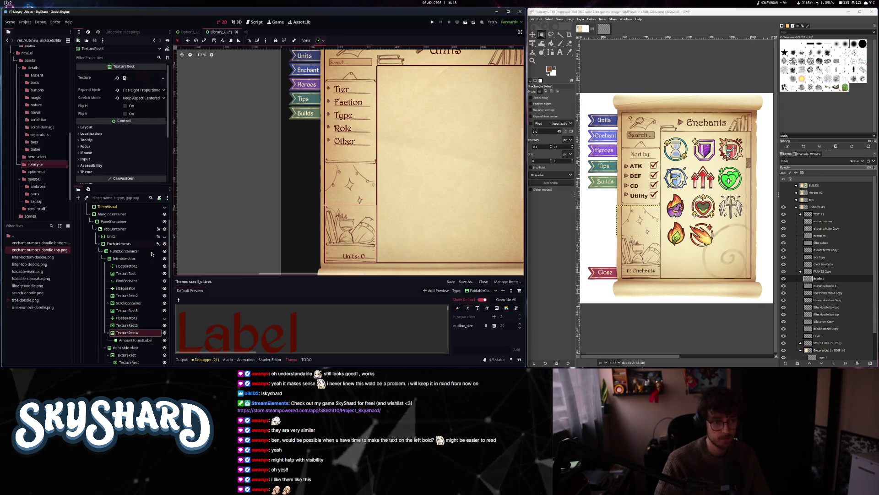
pyautogui.click(126, 303)
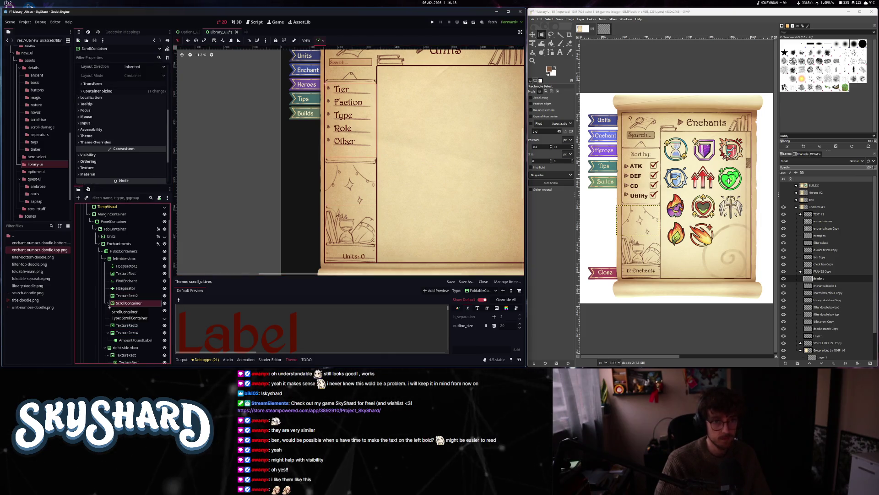
pyautogui.click(108, 303)
pyautogui.scroll(-2, 112, 293)
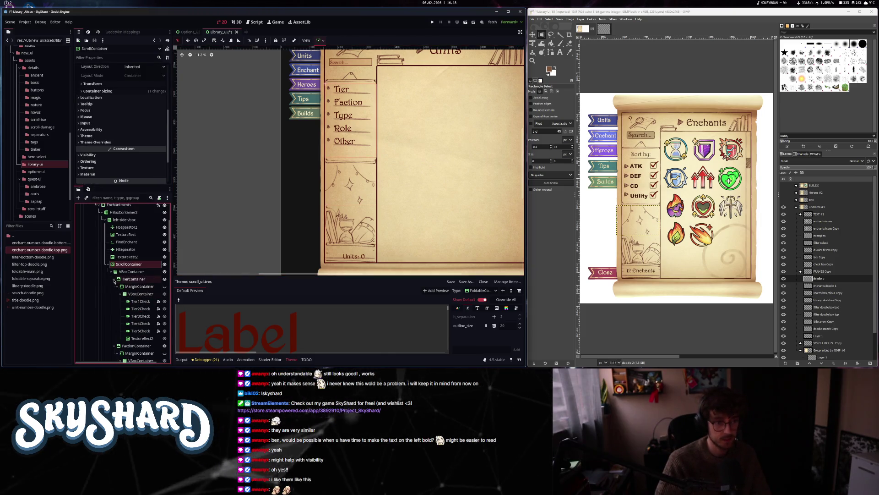
# - Inspect TierContainer's properties and signals, then the Tier2Check checkbox
pyautogui.click(130, 280)
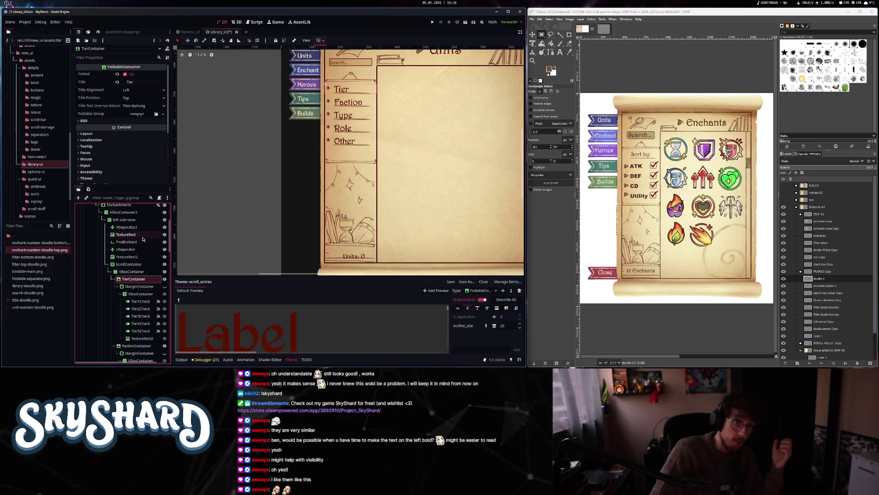
pyautogui.click(86, 41)
pyautogui.press('Escape')
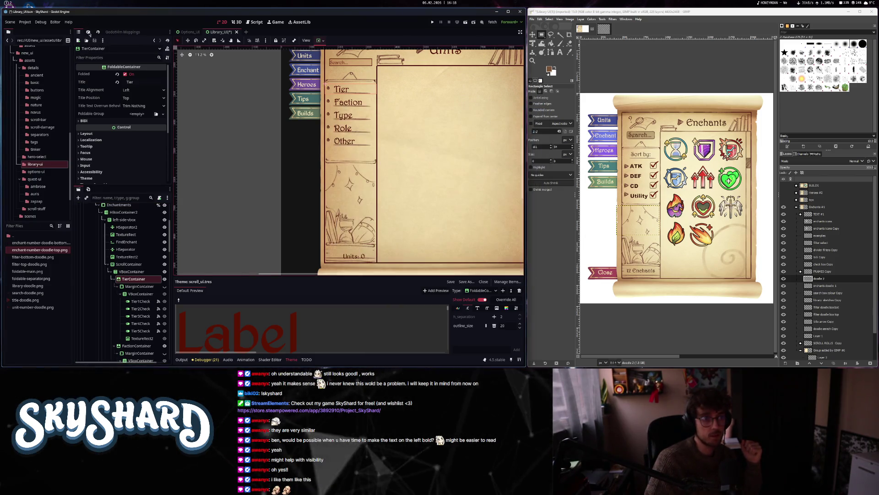
pyautogui.click(88, 32)
pyautogui.scroll(-1, 123, 147)
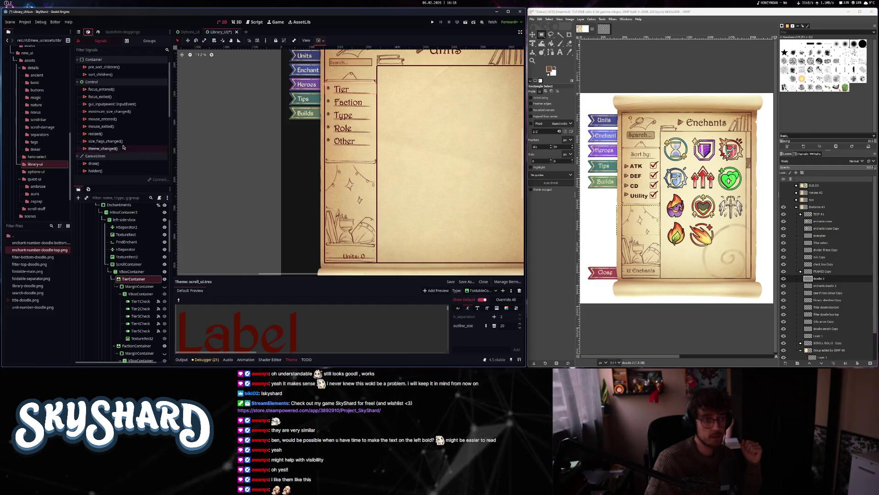
pyautogui.click(80, 33)
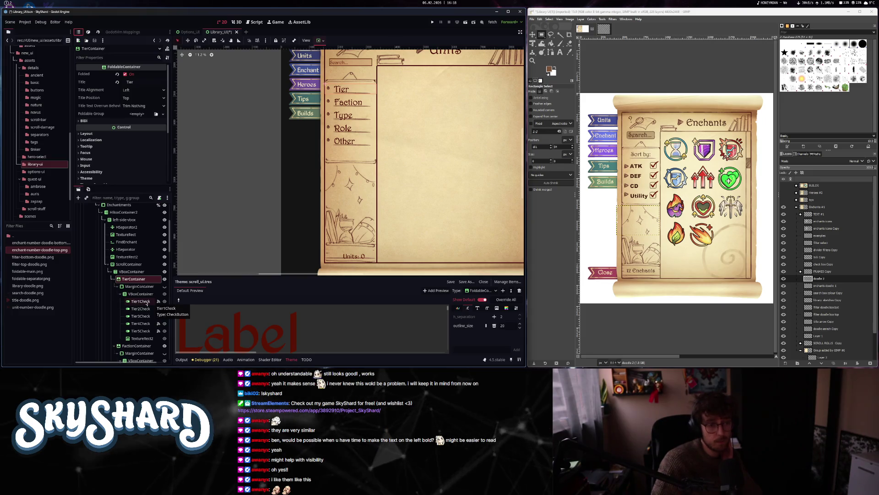
pyautogui.click(140, 310)
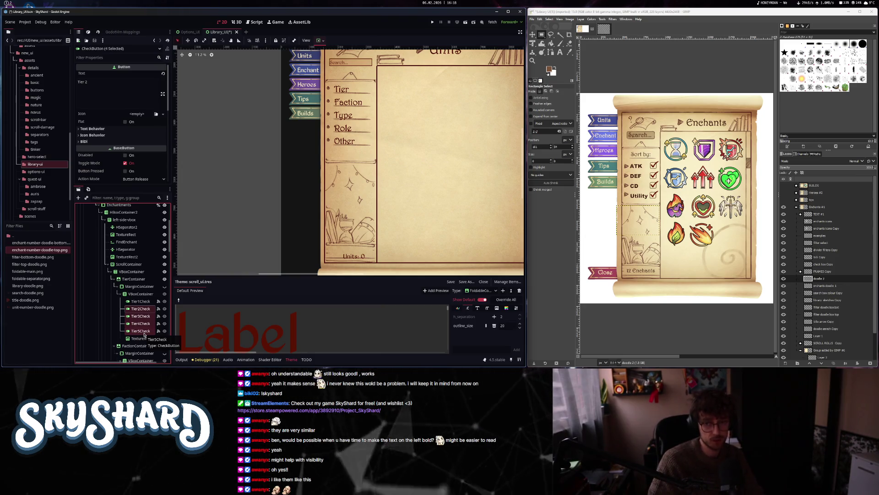
# - Collapse the Tier, Faction, Type and Role containers and select OtherContainer
pyautogui.click(113, 279)
pyautogui.click(114, 287)
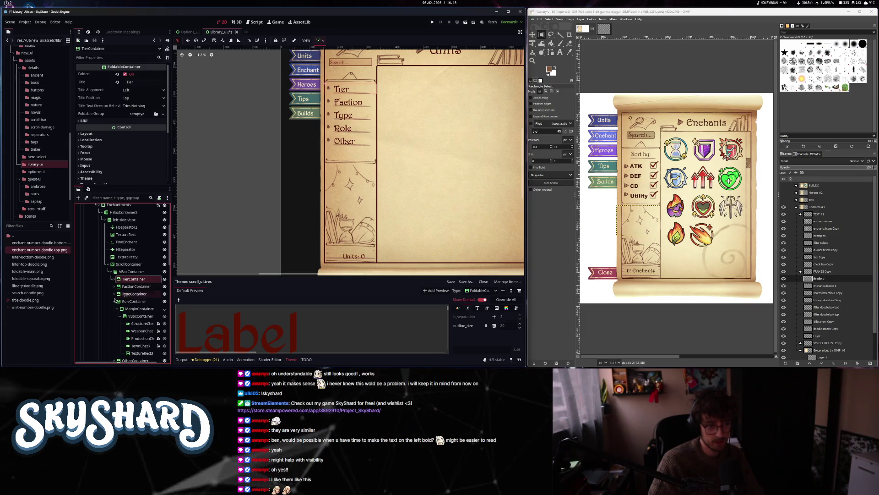
pyautogui.click(114, 294)
pyautogui.click(114, 301)
pyautogui.click(134, 308)
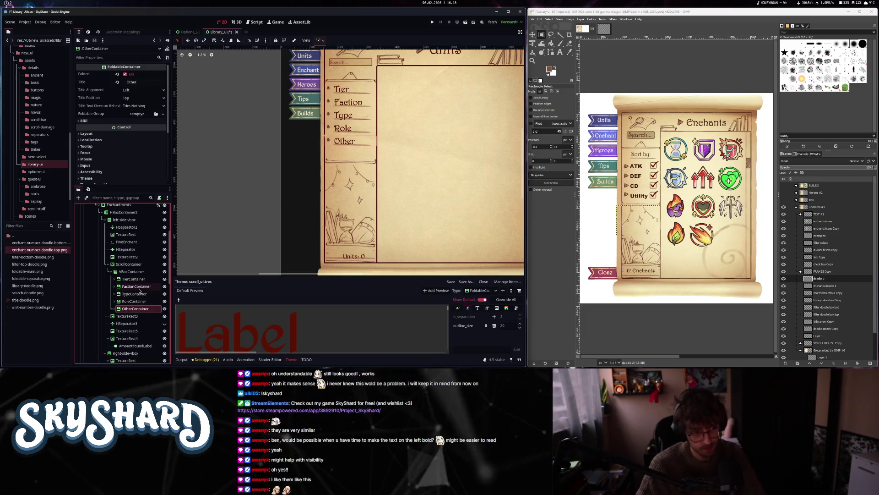
# - Delete the OtherContainer and RoleContainer nodes, checking the result with undo and redo
pyautogui.press('Delete')
pyautogui.press('Return')
pyautogui.press('Delete')
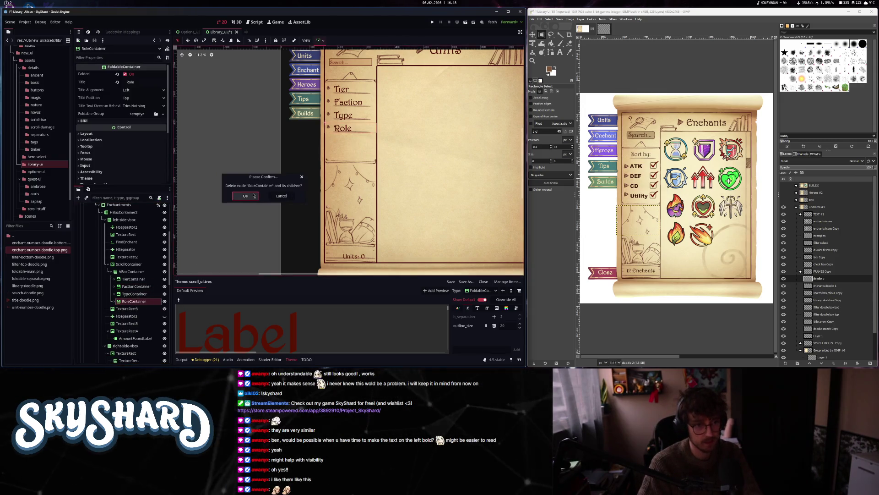
pyautogui.press('Return')
pyautogui.scroll(2, 154, 254)
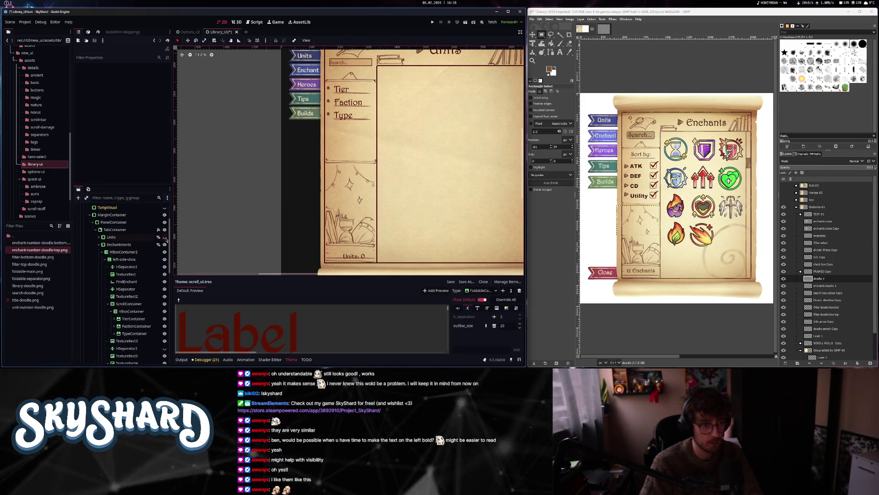
pyautogui.hotkey('ctrl', 'z')
pyautogui.hotkey('ctrl', 'z')
pyautogui.hscroll(3, 286, 235)
pyautogui.hscroll(-3, 286, 235)
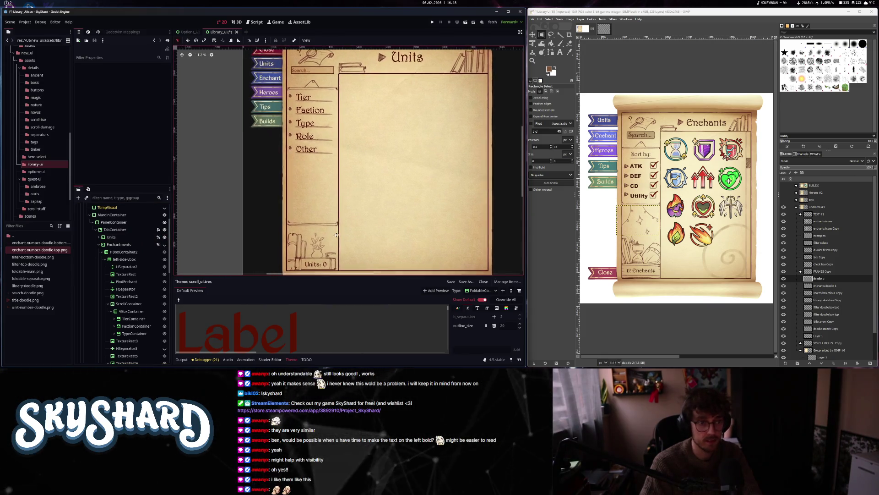
pyautogui.hotkey('ctrl', 'shift', 'z')
pyautogui.hotkey('ctrl', 'shift', 'z')
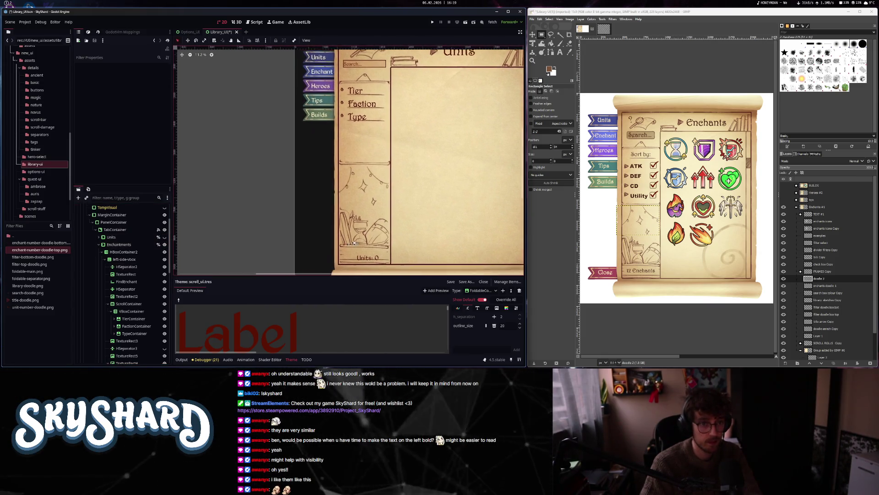
pyautogui.hscroll(-3, 275, 253)
# - Delete the TypeContainer and FactionContainer nodes
pyautogui.press('Delete')
pyautogui.click(245, 196)
pyautogui.press('Delete')
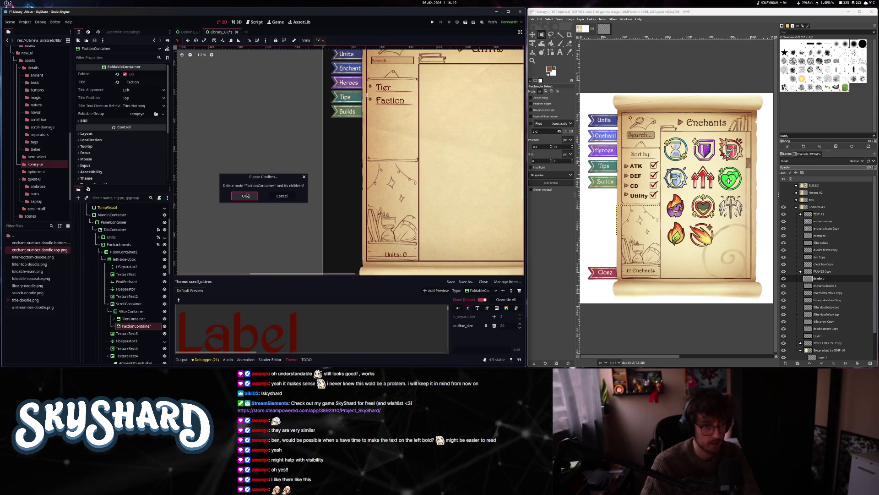
pyautogui.click(245, 195)
# - Move Tier1Check out above TierContainer, then delete TierContainer with its remaining checkboxes
pyautogui.click(114, 318)
pyautogui.scroll(-2, 138, 313)
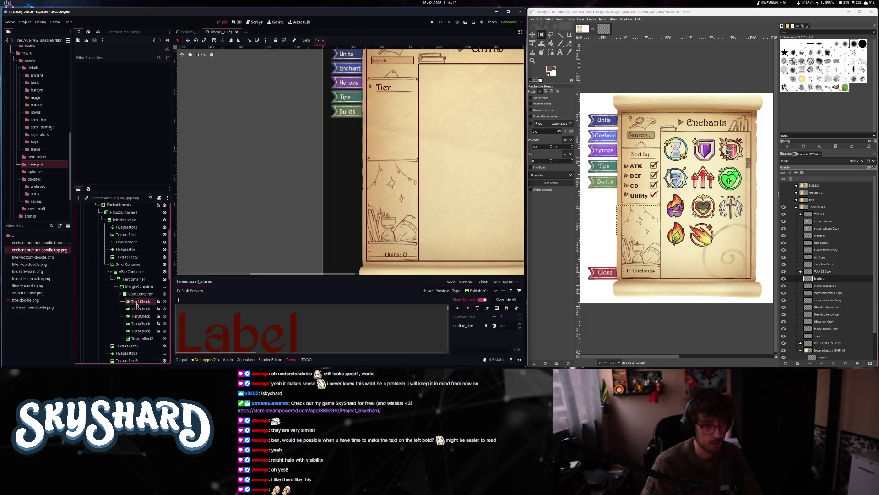
pyautogui.moveTo(133, 279); pyautogui.dragTo(134, 279)
pyautogui.click(132, 286)
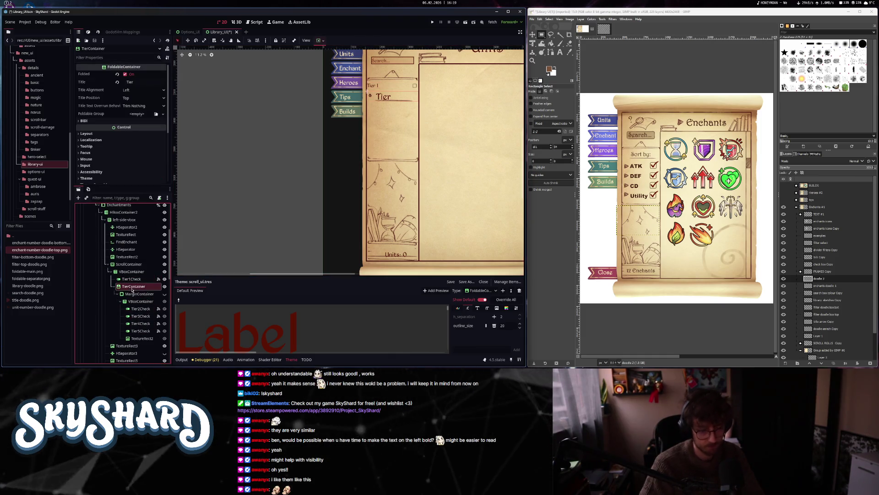
pyautogui.press('Delete')
pyautogui.press('Return')
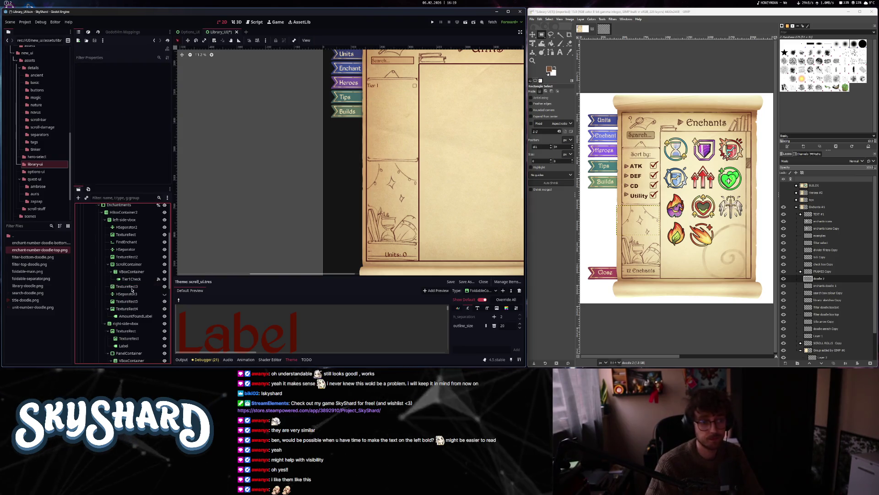
pyautogui.click(133, 280)
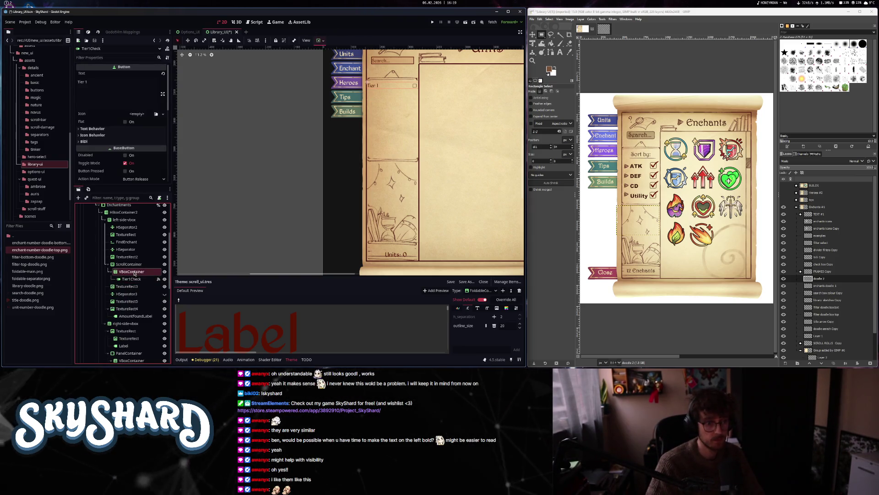
# - Add a Label reading "Sort by:" to the list container, above the Tier 1 checkbox
pyautogui.click(133, 273)
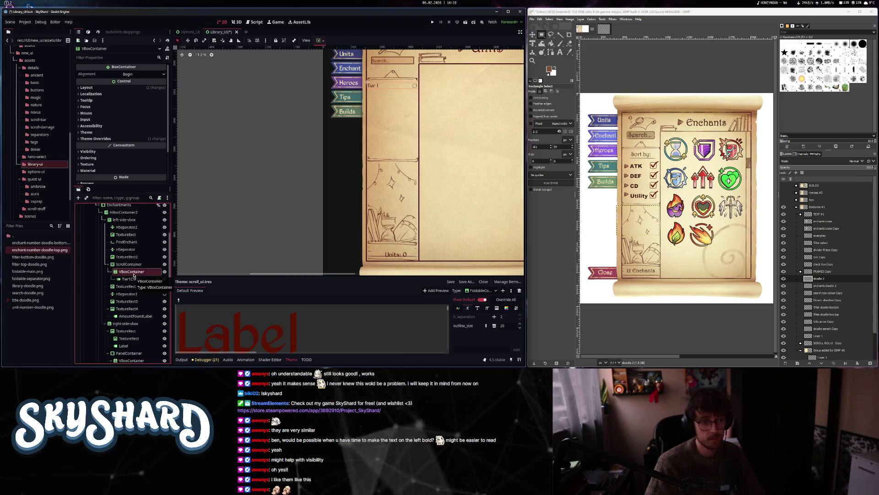
pyautogui.hotkey('ctrl', 'a')
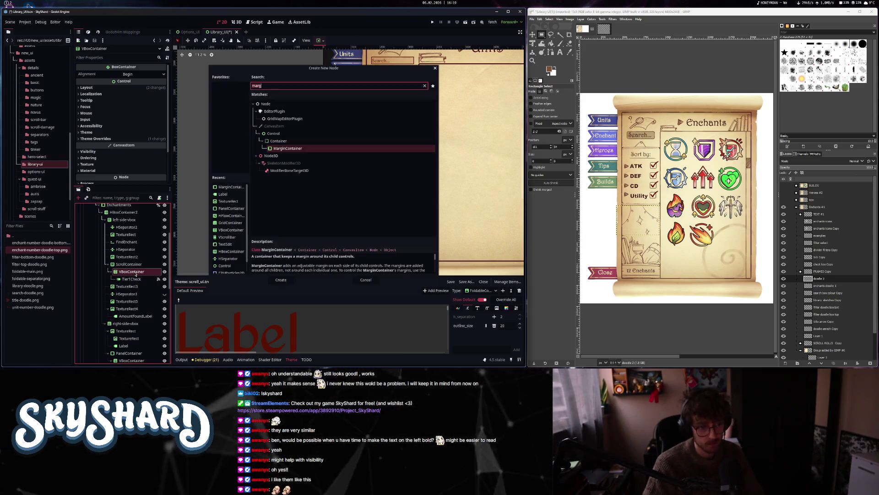
pyautogui.write('label')
pyautogui.press('Return')
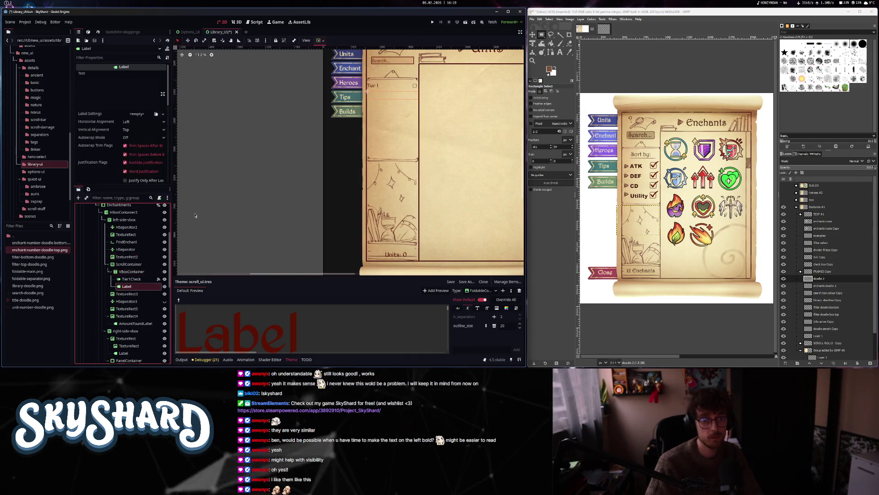
pyautogui.moveTo(136, 286); pyautogui.dragTo(137, 281)
pyautogui.click(133, 106)
pyautogui.write('Sort by')
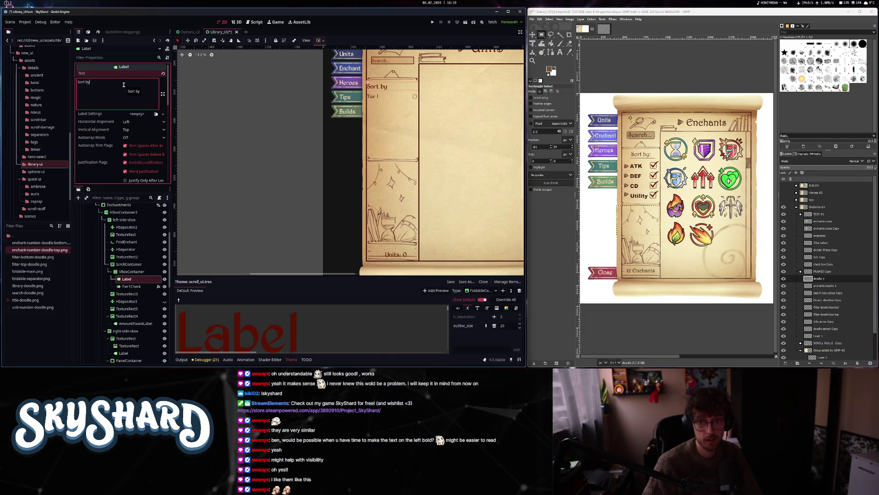
pyautogui.write(':')
# - Give the label the header_label_harrington type variation
pyautogui.scroll(-10, 96, 144)
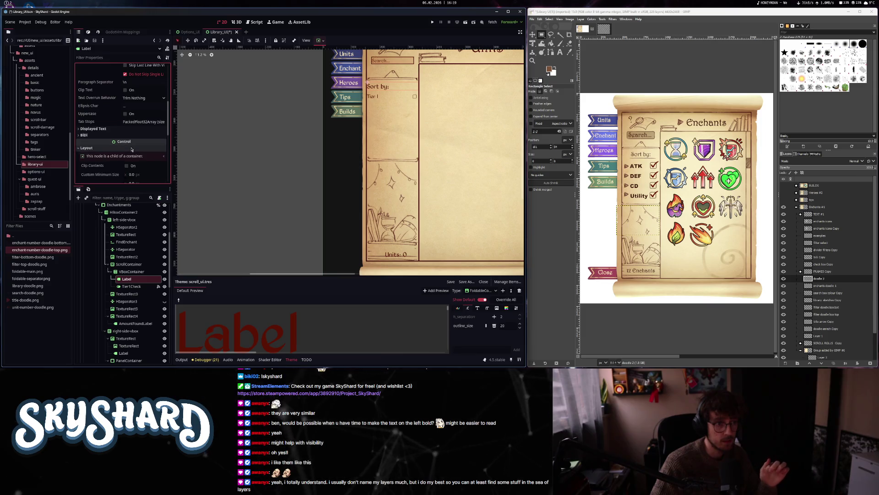
pyautogui.click(132, 148)
pyautogui.click(108, 169)
pyautogui.scroll(-3, 109, 137)
pyautogui.click(86, 75)
pyautogui.click(144, 91)
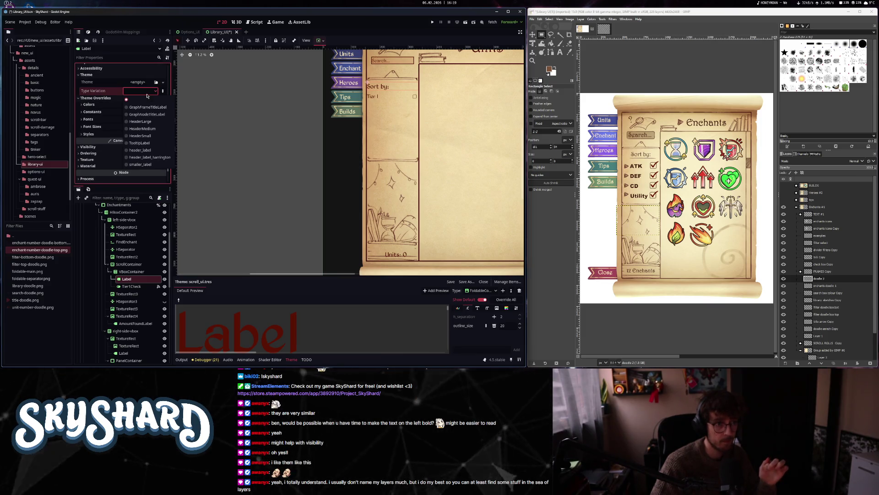
pyautogui.click(150, 158)
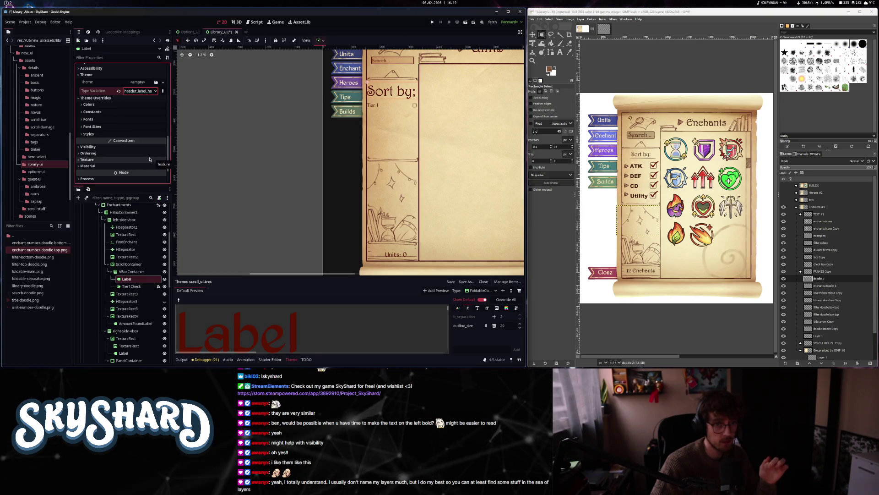
# - Set the label's font size override to 400
pyautogui.scroll(10, 123, 92)
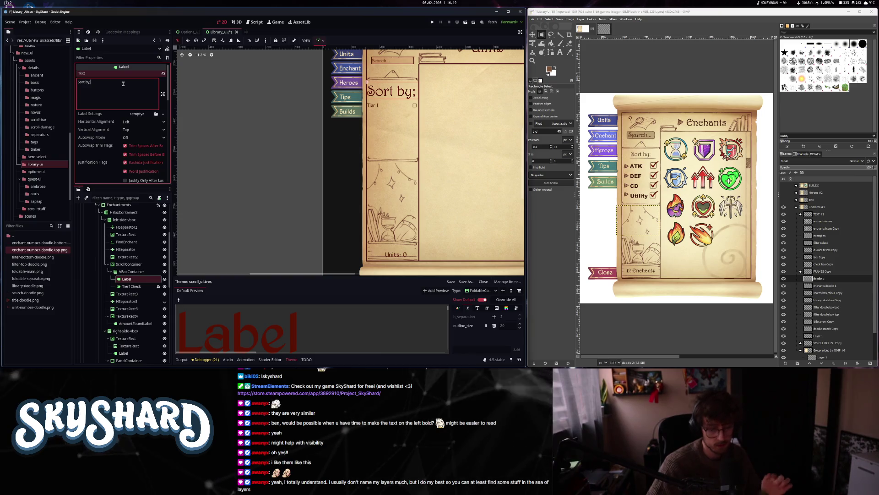
pyautogui.scroll(-10, 117, 128)
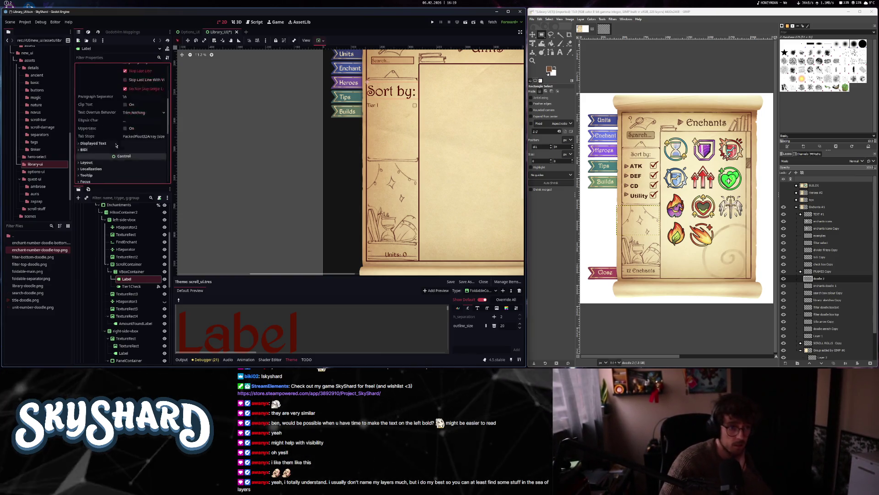
pyautogui.scroll(-4, 113, 151)
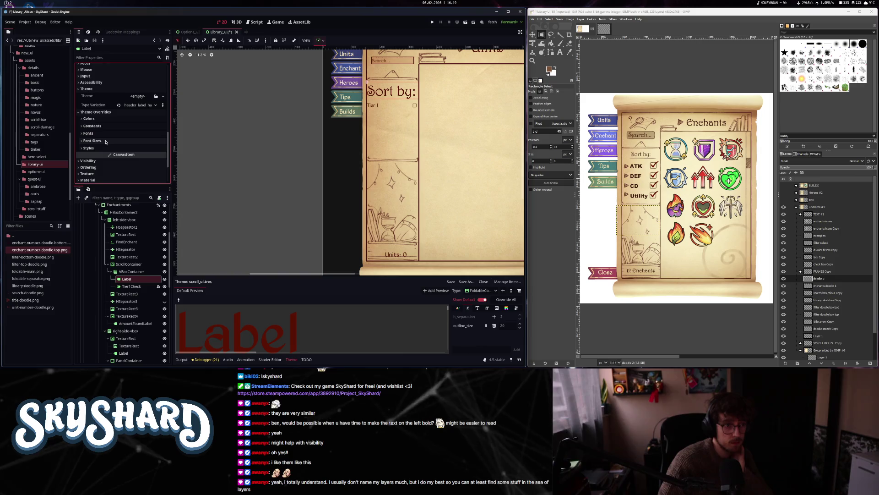
pyautogui.click(92, 140)
pyautogui.write('400')
pyautogui.press('Return')
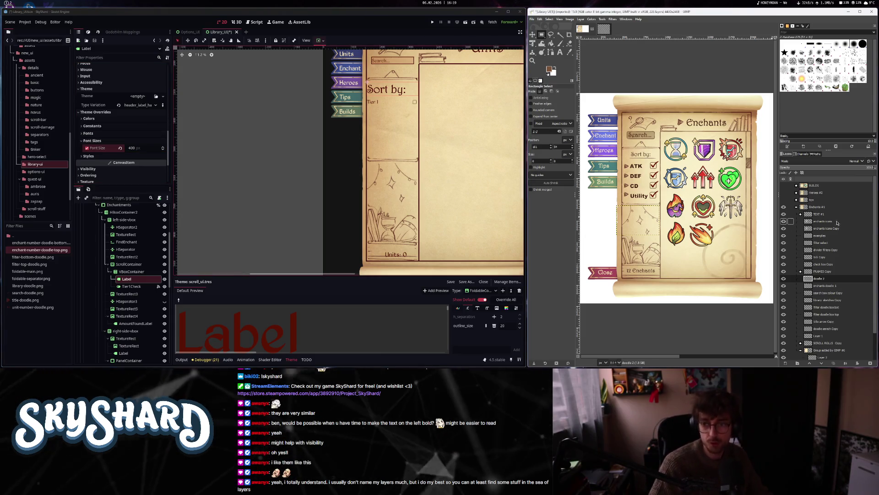
# - Compare with the mockup's icons layer and frame the Enchantments scroll in the canvas
pyautogui.click(822, 221)
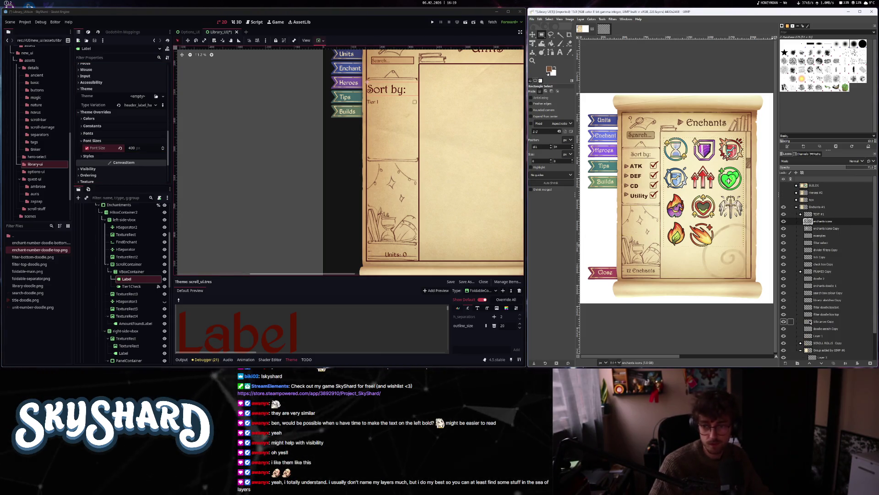
pyautogui.moveTo(407, 152); pyautogui.dragTo(367, 168)
pyautogui.click(127, 242)
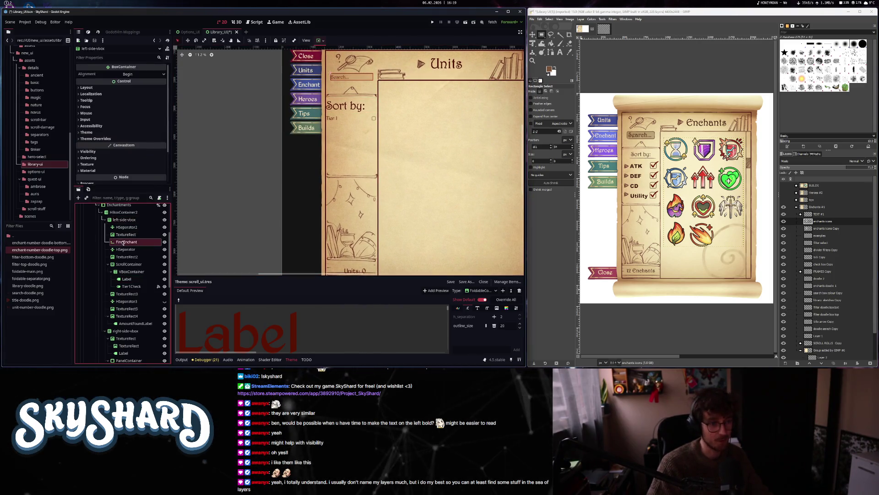
pyautogui.moveTo(315, 112); pyautogui.dragTo(273, 156)
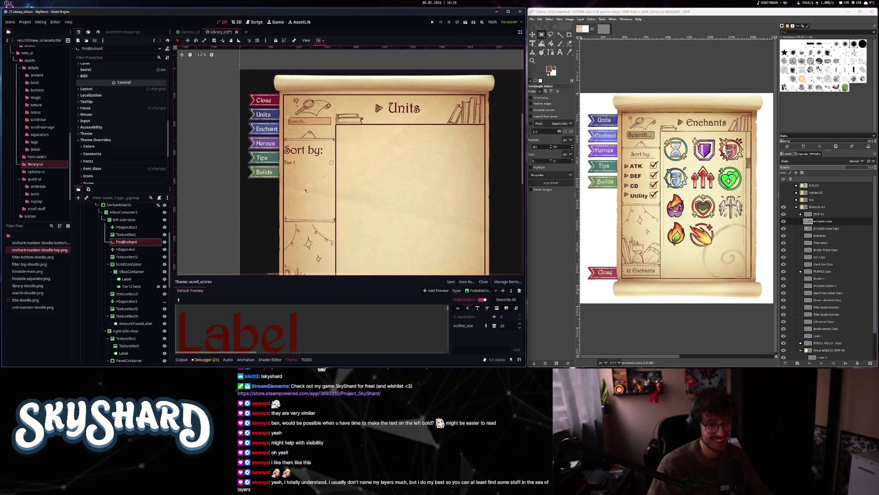
pyautogui.moveTo(306, 190); pyautogui.dragTo(326, 183)
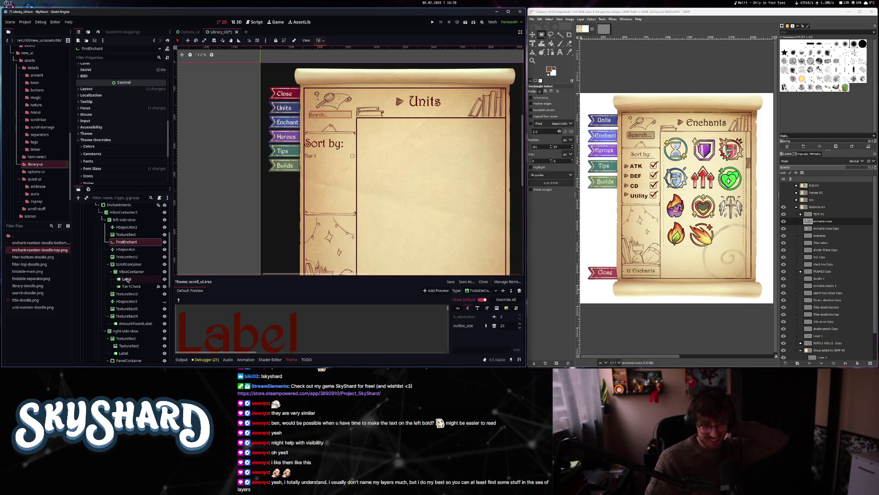
# - Set the "Sort by:" label's horizontal alignment to Center
pyautogui.click(127, 279)
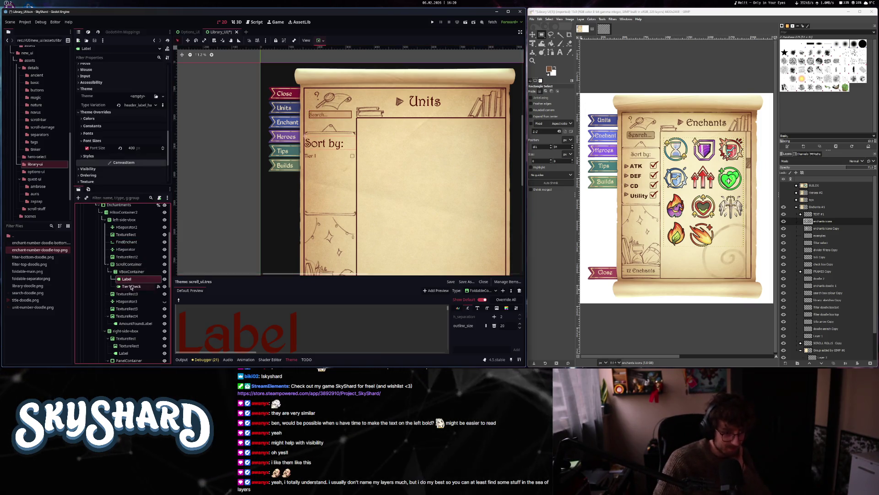
pyautogui.scroll(10, 113, 139)
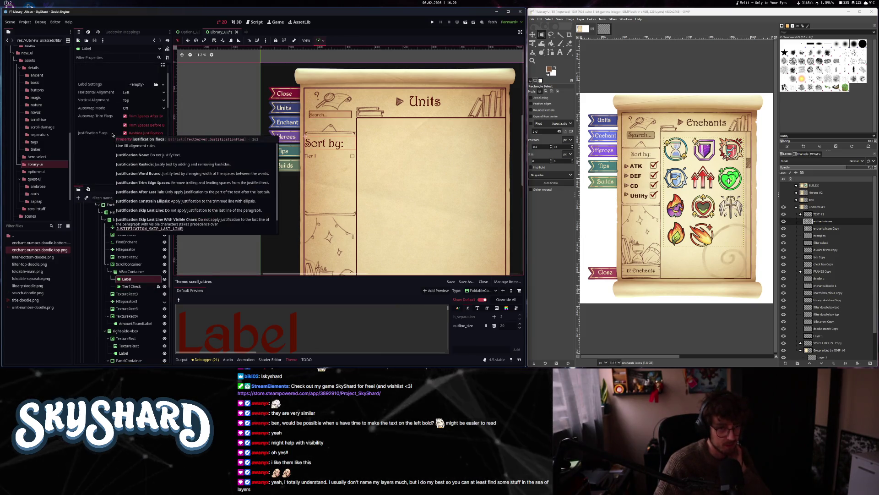
pyautogui.click(142, 92)
pyautogui.click(140, 107)
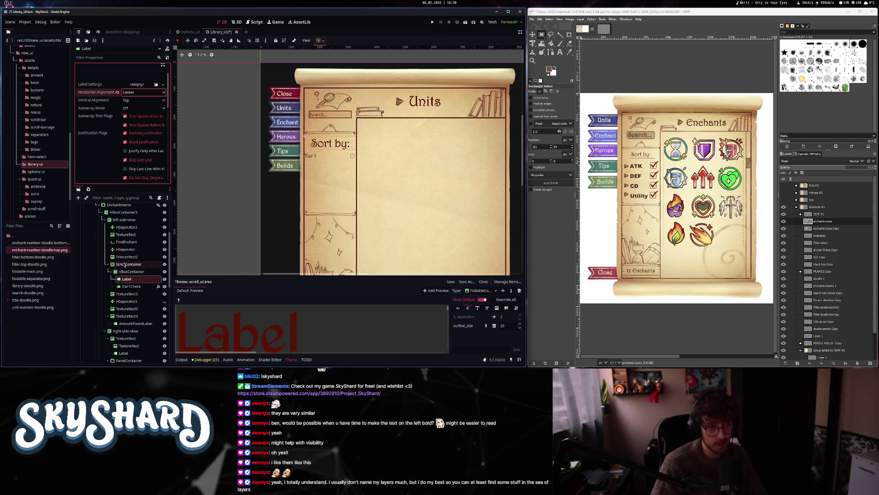
# - Expand the Units page's left column and scroll list in the Scene dock
pyautogui.scroll(3, 124, 265)
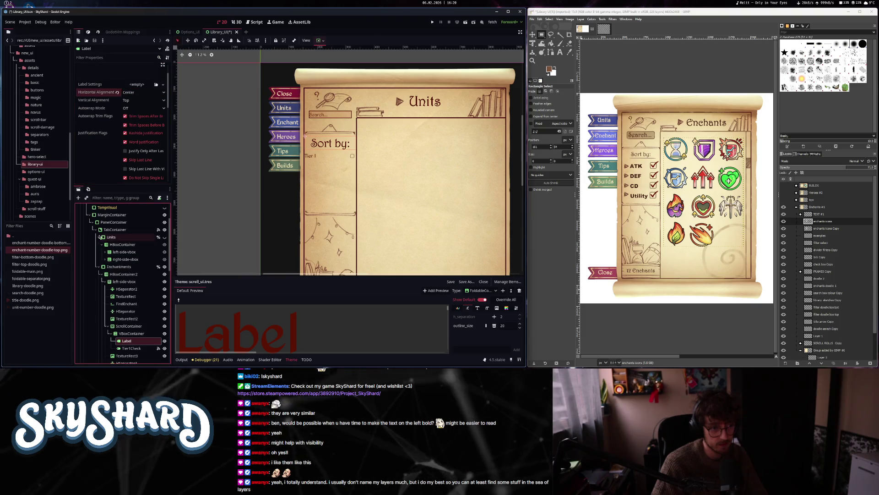
pyautogui.click(105, 252)
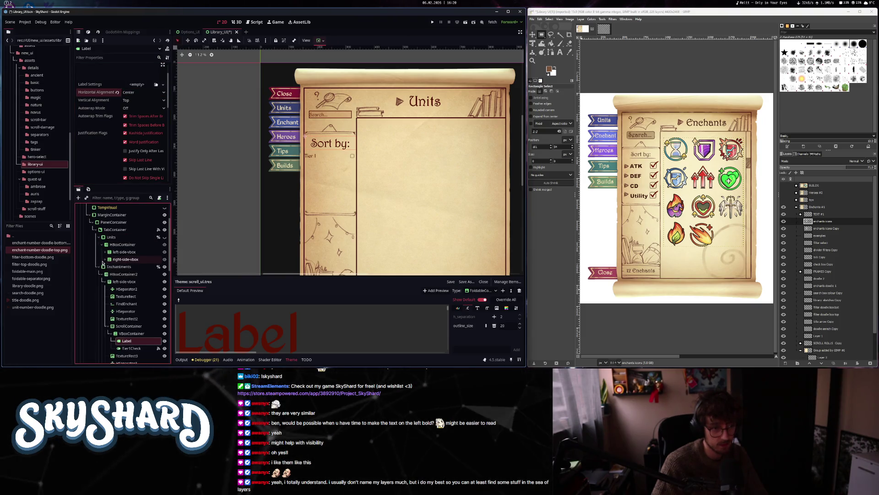
pyautogui.click(108, 296)
# - Drag TextureRect4 from the Units RoleContainer to sit under the "Sort by:" label
pyautogui.scroll(-3, 115, 274)
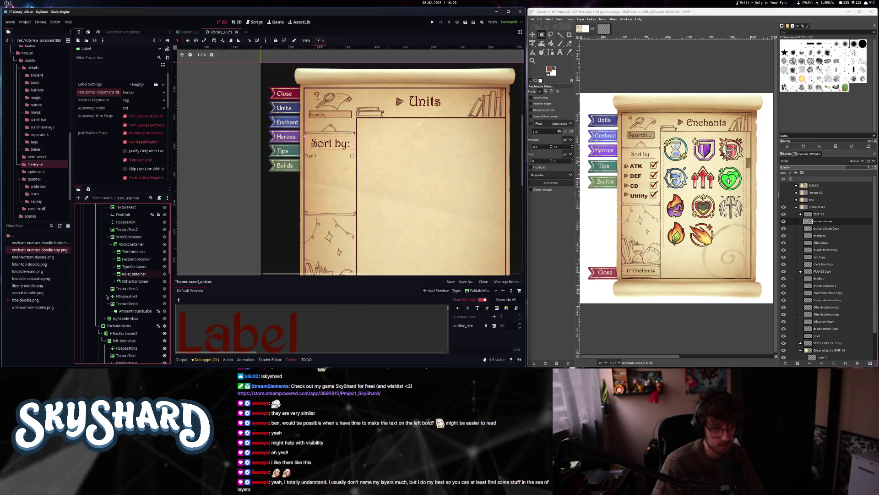
pyautogui.click(114, 273)
pyautogui.click(142, 310)
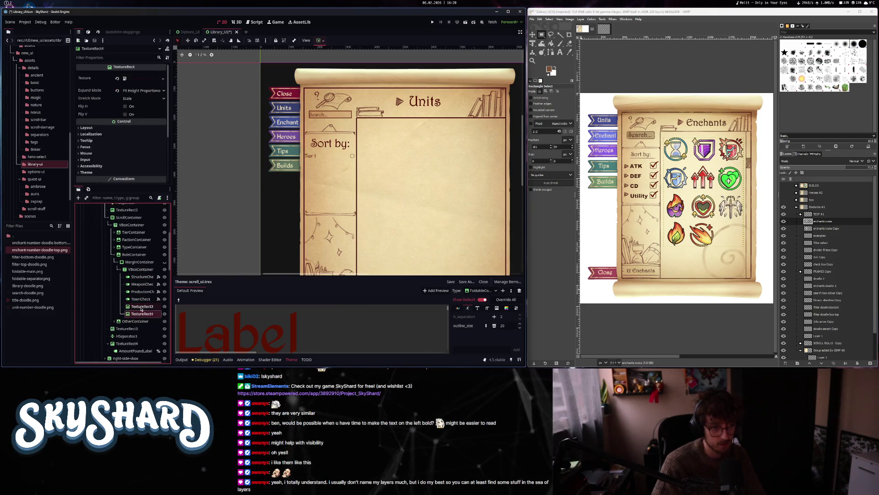
pyautogui.scroll(-3, 143, 245)
pyautogui.scroll(-4, 152, 284)
pyautogui.moveTo(151, 280)
pyautogui.mouseDown()
pyautogui.moveTo(151, 288)
pyautogui.moveTo(144, 273)
pyautogui.mouseUp()
pyautogui.scroll(5, 140, 280)
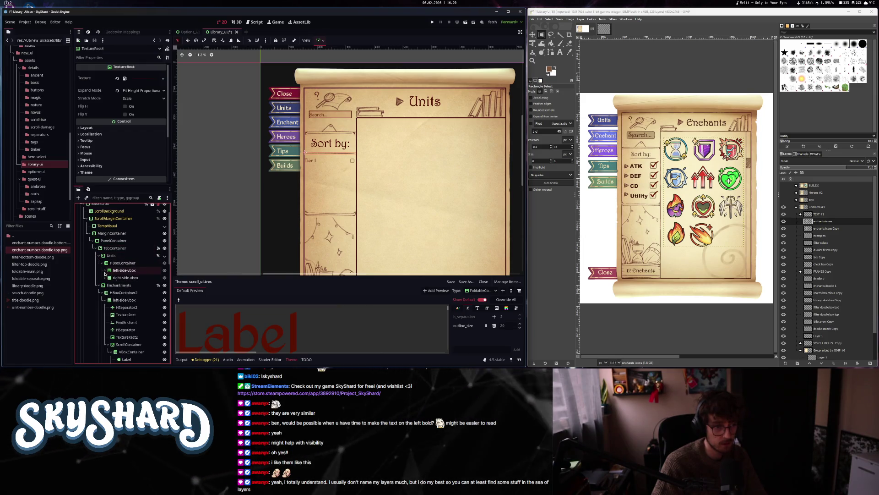
pyautogui.scroll(-4, 129, 316)
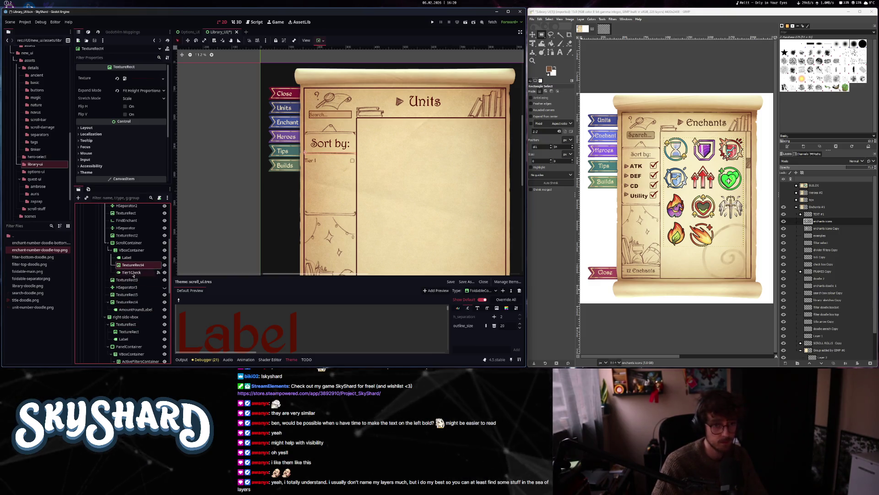
# - Start adding a VBoxContainer child to the enchants list container
pyautogui.click(131, 273)
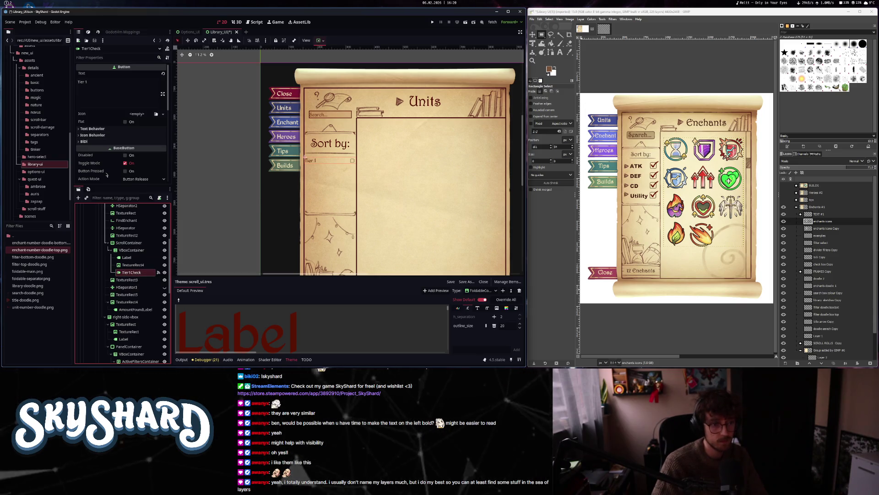
pyautogui.scroll(-4, 112, 159)
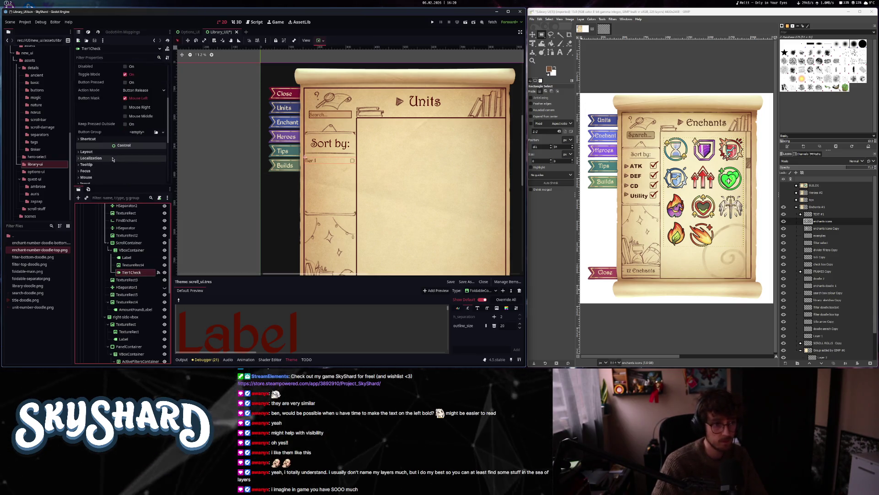
pyautogui.click(130, 251)
pyautogui.hotkey('ctrl', 'a')
pyautogui.write('v')
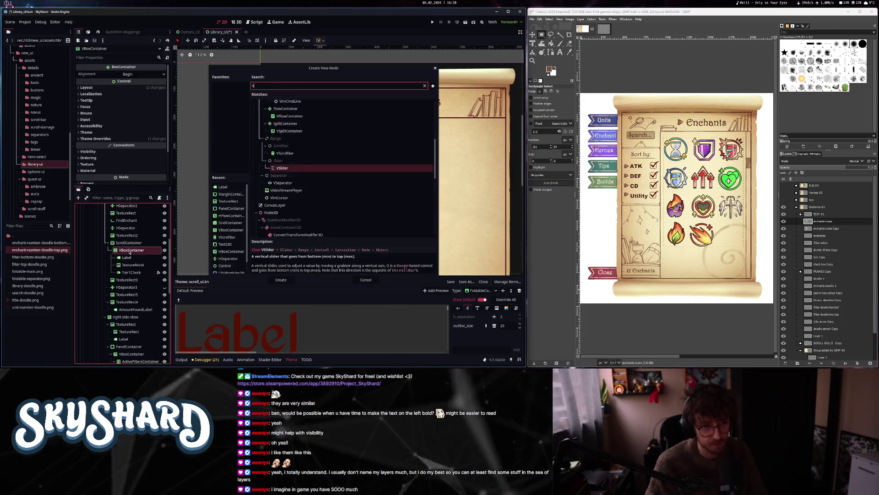
pyautogui.write('box')
pyautogui.press('Return')
pyautogui.moveTo(132, 272); pyautogui.dragTo(135, 280)
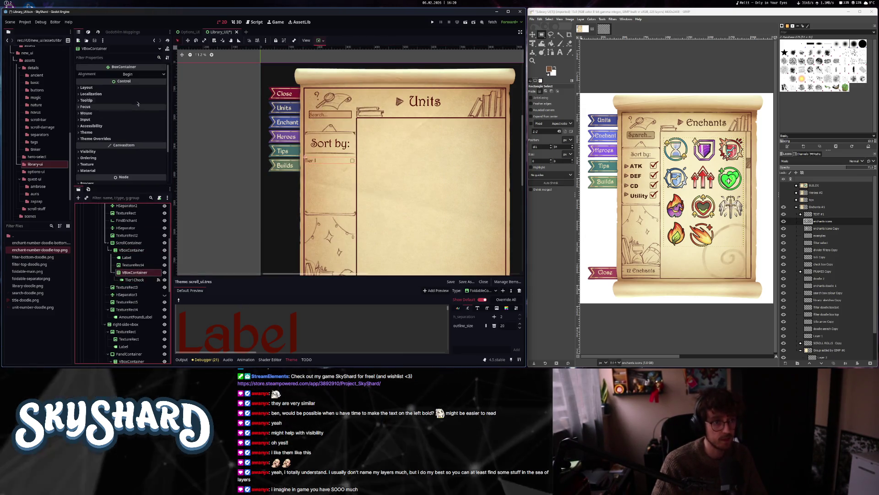
pyautogui.click(133, 87)
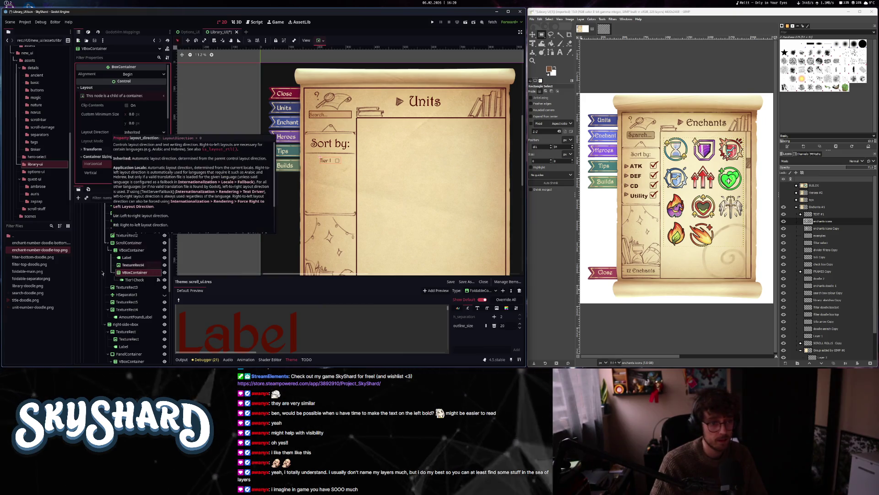
pyautogui.click(134, 280)
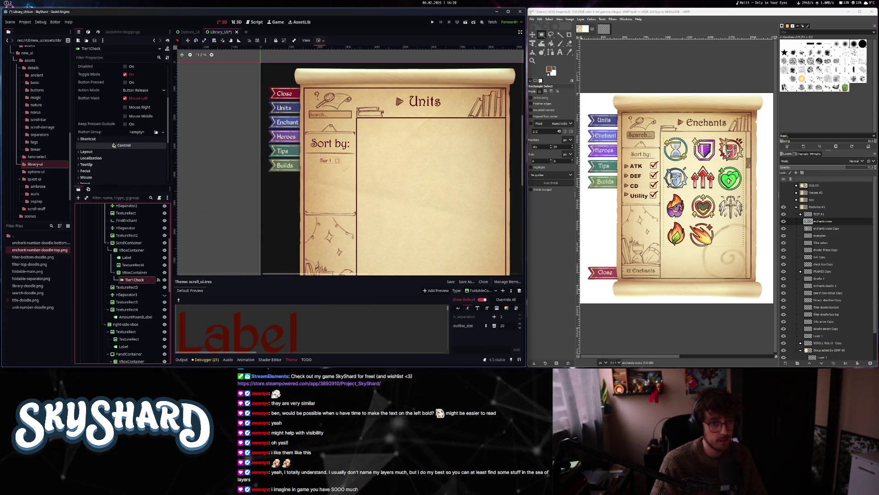
pyautogui.scroll(-3, 115, 166)
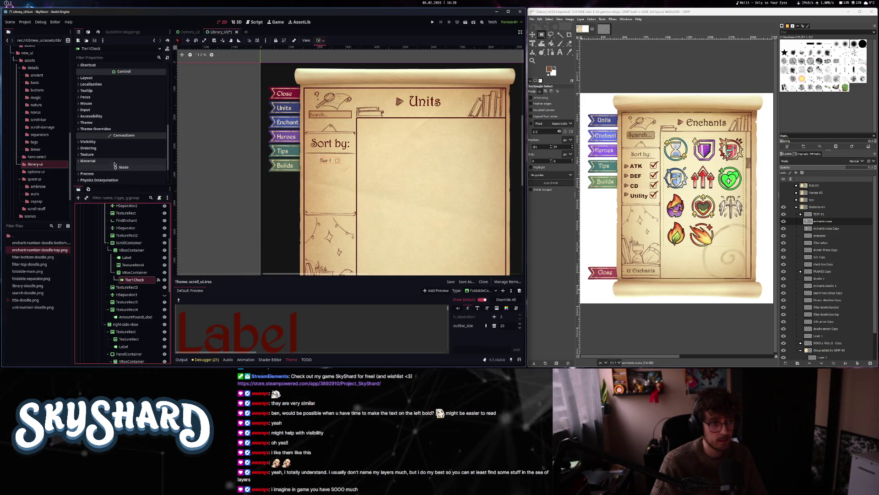
pyautogui.click(112, 130)
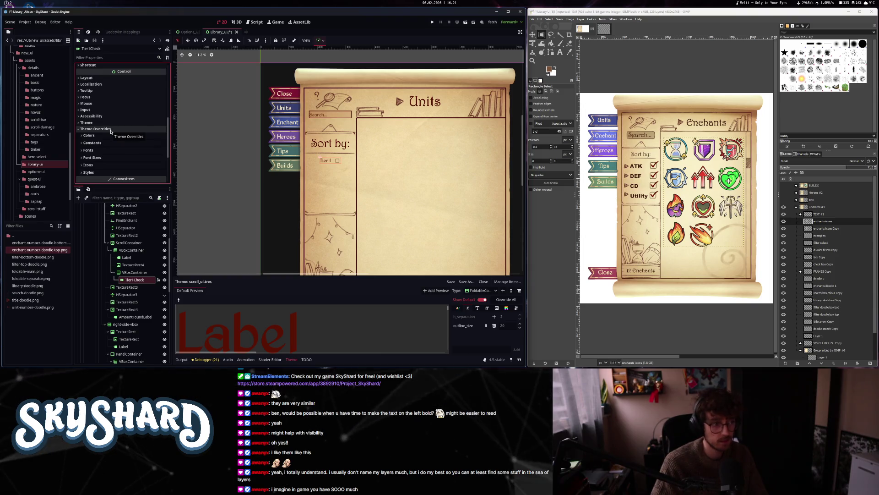
pyautogui.click(111, 130)
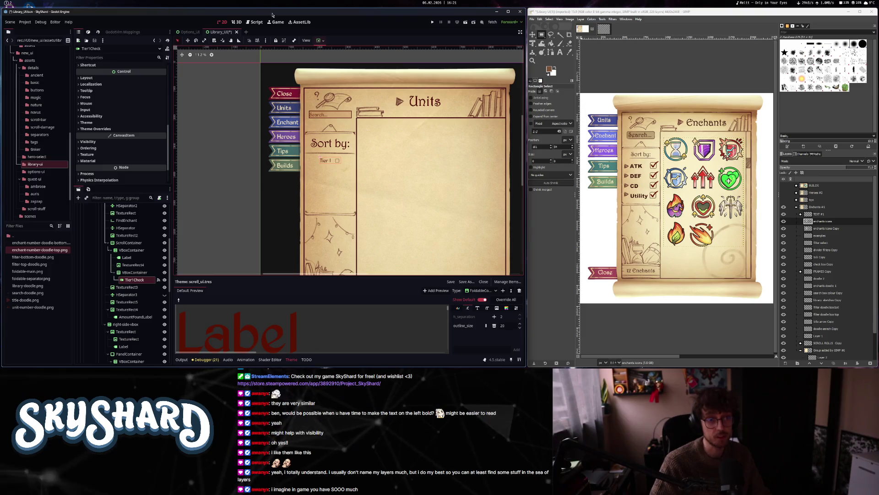
pyautogui.hotkey('ctrl', 'F3')
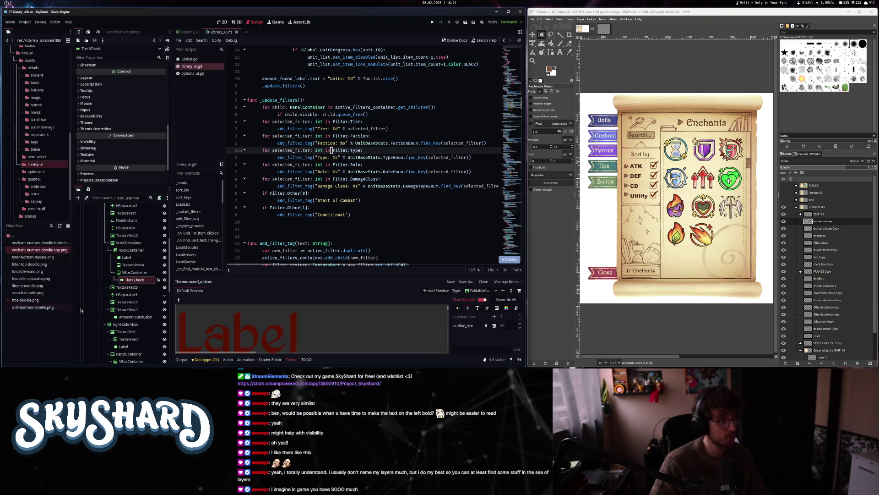
pyautogui.scroll(10, 343, 231)
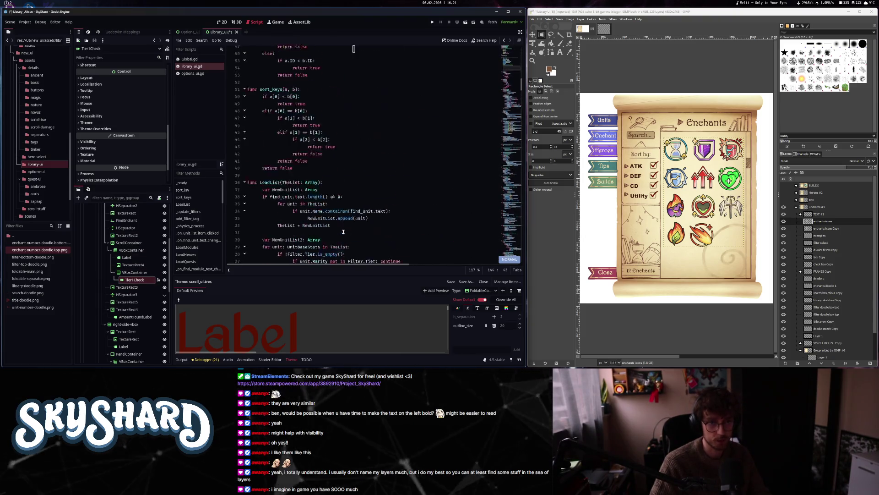
pyautogui.scroll(-4, 343, 232)
pyautogui.click(353, 179)
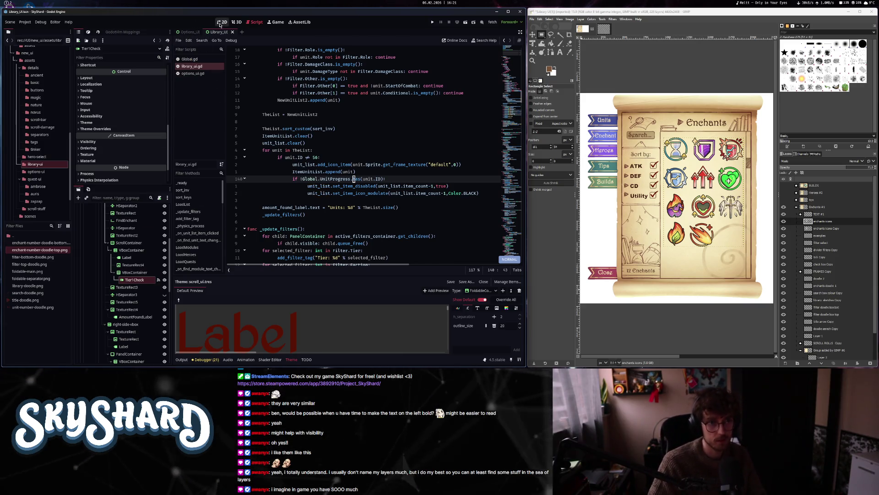
pyautogui.click(222, 22)
pyautogui.click(135, 279)
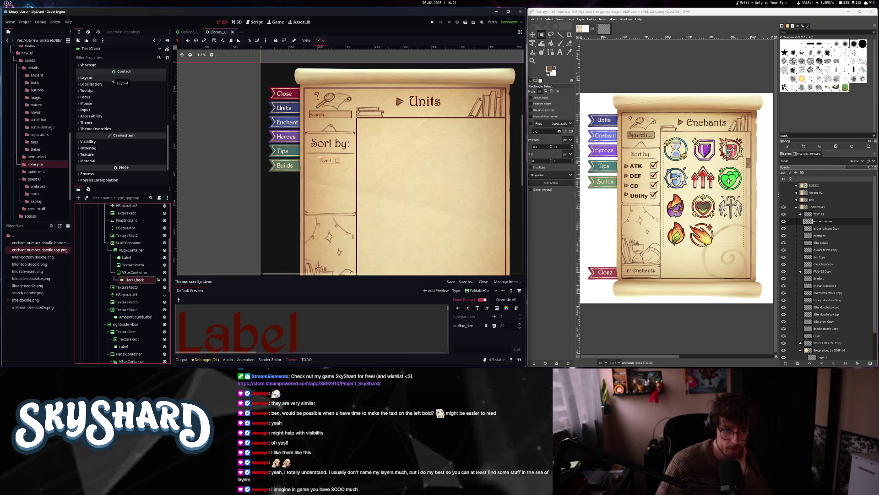
# - Change the Tier 1 checkbox text to Attack and disconnect its toggled signal handler
pyautogui.scroll(1, 114, 143)
pyautogui.scroll(5, 110, 128)
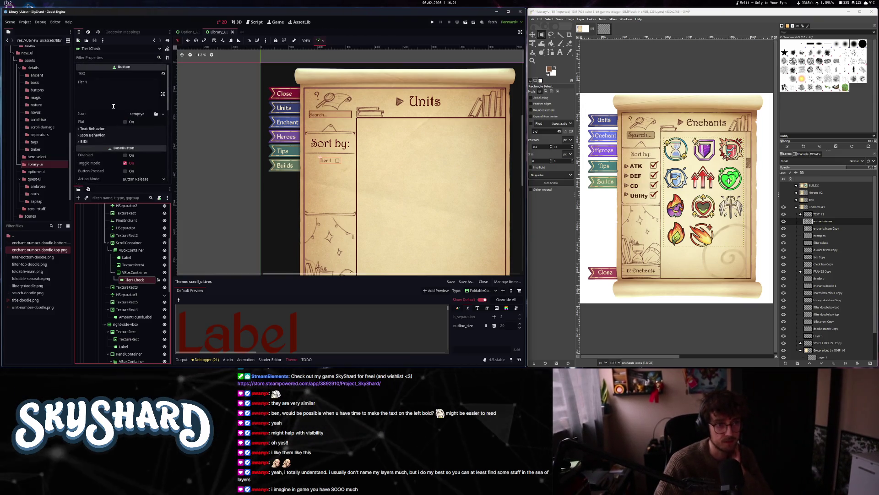
pyautogui.write('Attack')
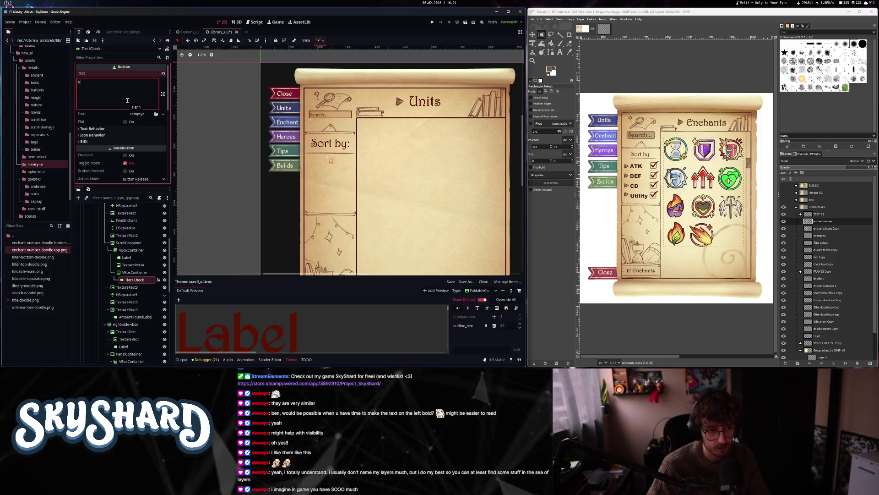
pyautogui.click(157, 281)
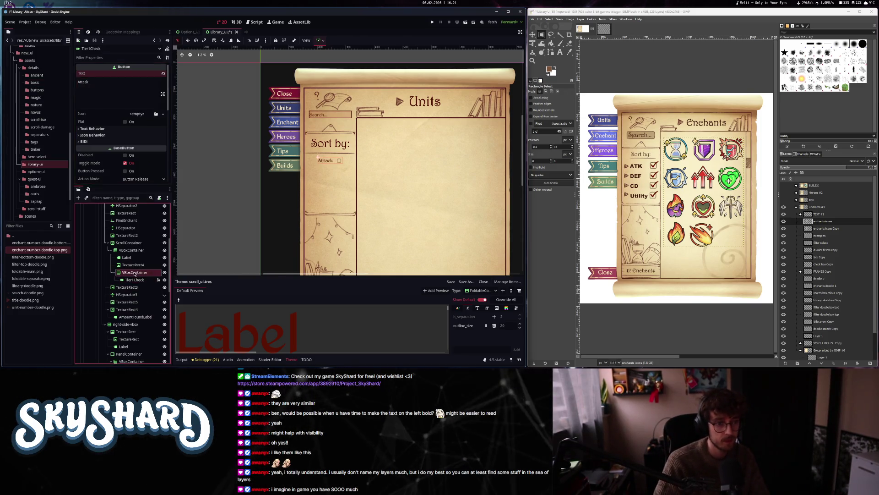
pyautogui.click(89, 32)
pyautogui.rightClick(125, 83)
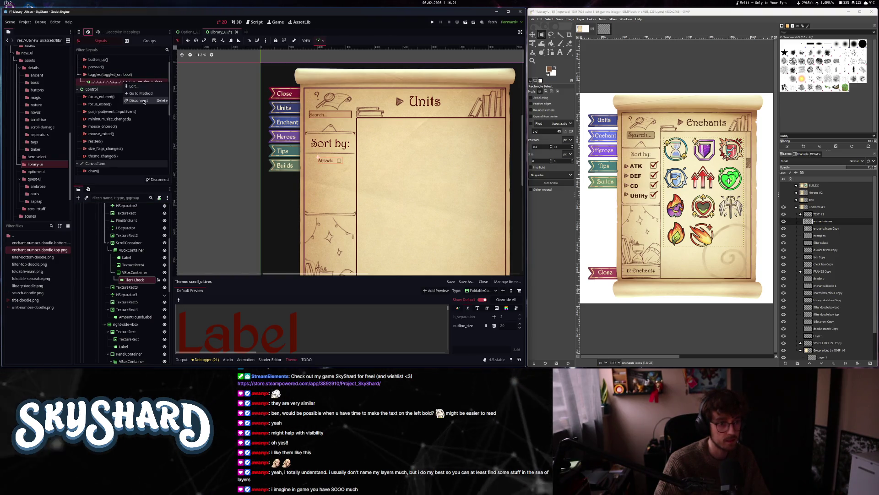
pyautogui.click(145, 101)
pyautogui.click(138, 280)
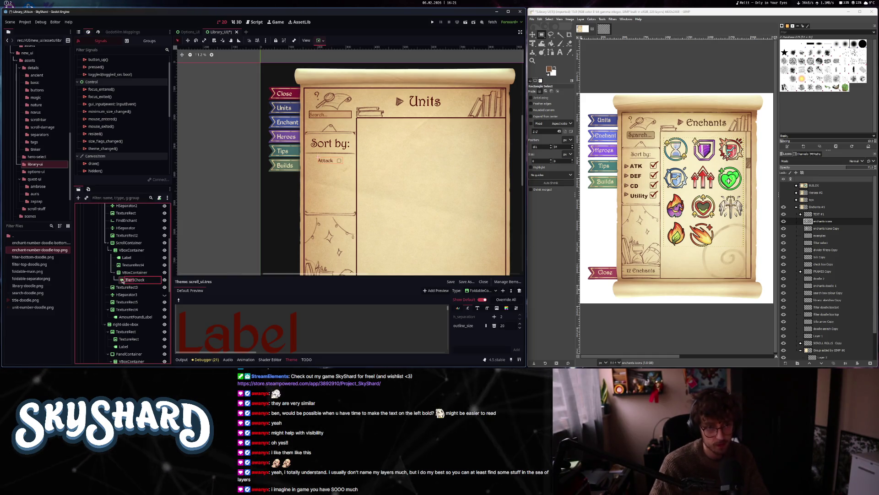
# - Rename it EnchAttackCheck and duplicate it as EnchDefenseCheck
pyautogui.write('EnchAttack')
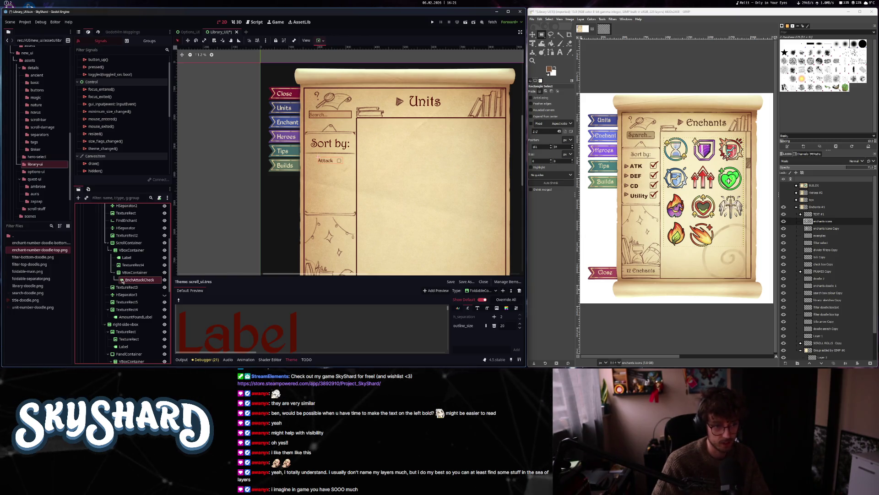
pyautogui.hotkey('ctrl', 'd')
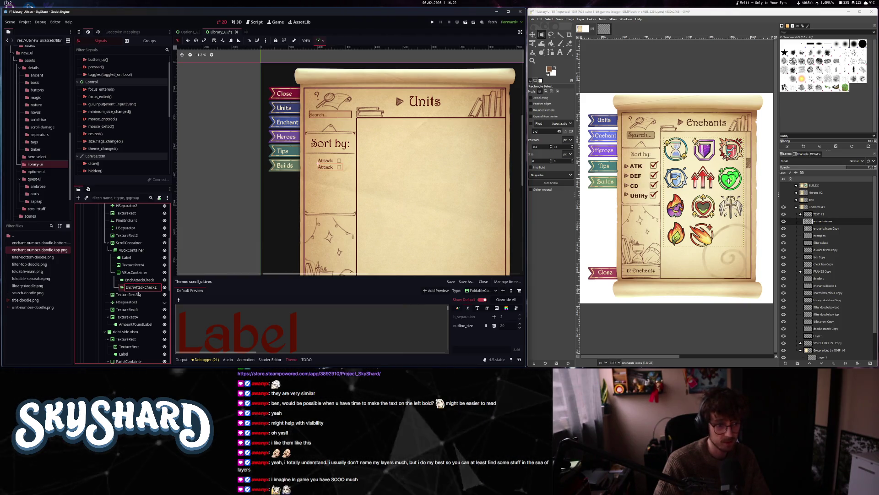
pyautogui.write('Defense')
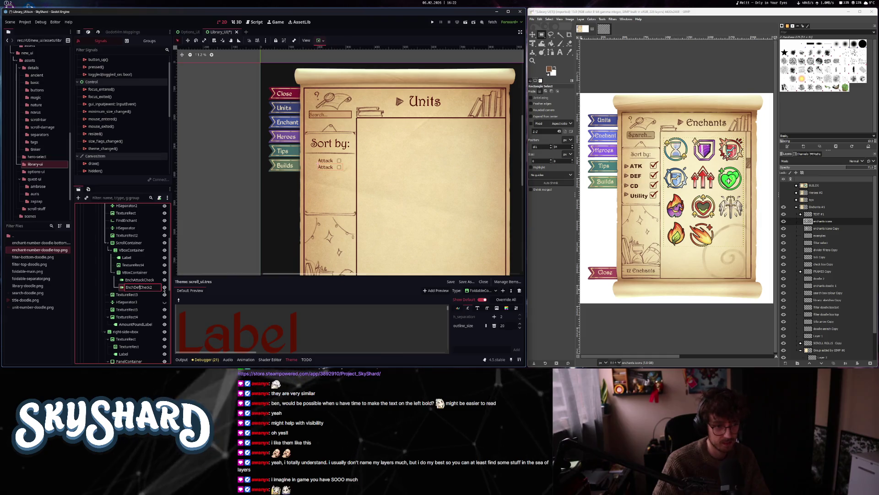
pyautogui.press('BackSpace')
pyautogui.press('Return')
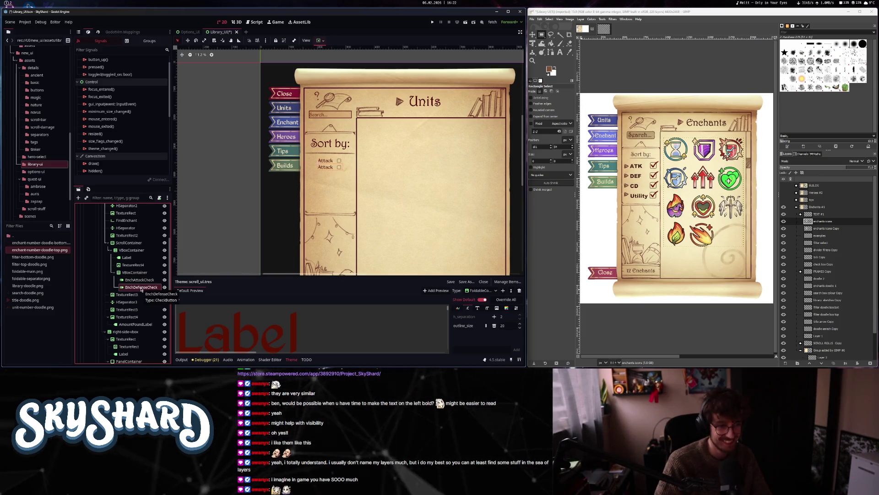
# - Set EnchDefenseCheck's text to Defense and review both checkboxes in the container
pyautogui.click(78, 31)
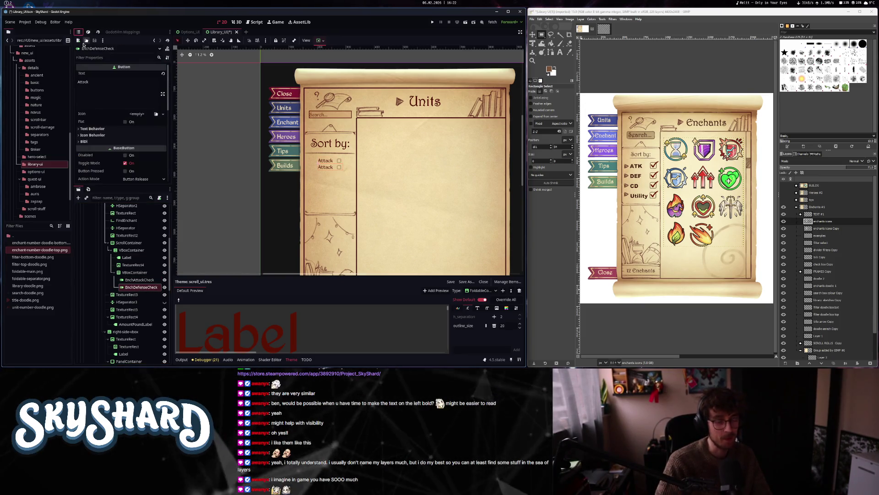
pyautogui.click(128, 94)
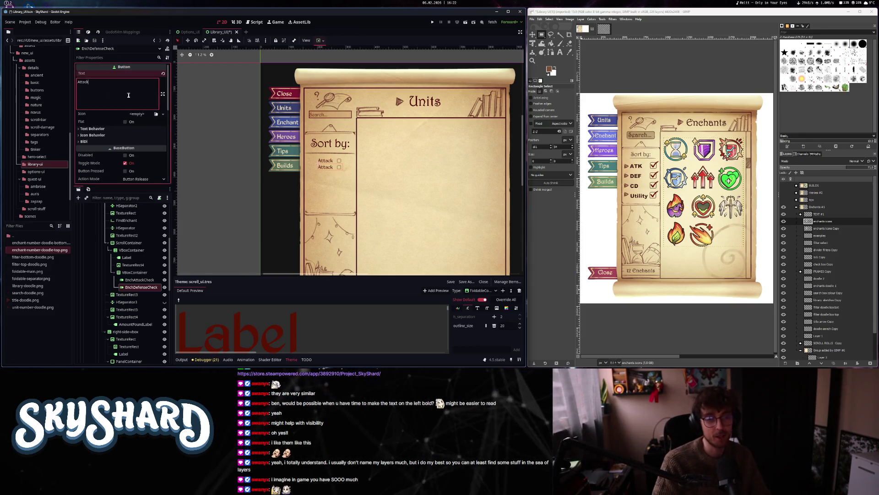
pyautogui.write('Defense')
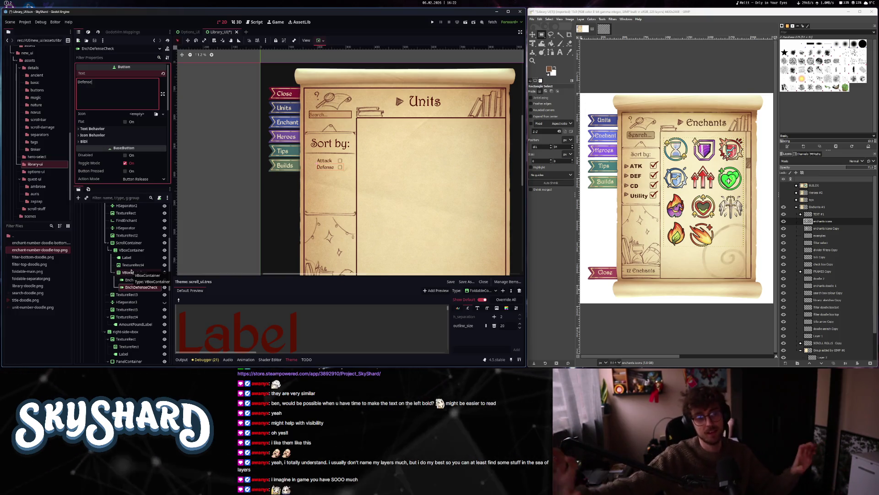
pyautogui.click(140, 279)
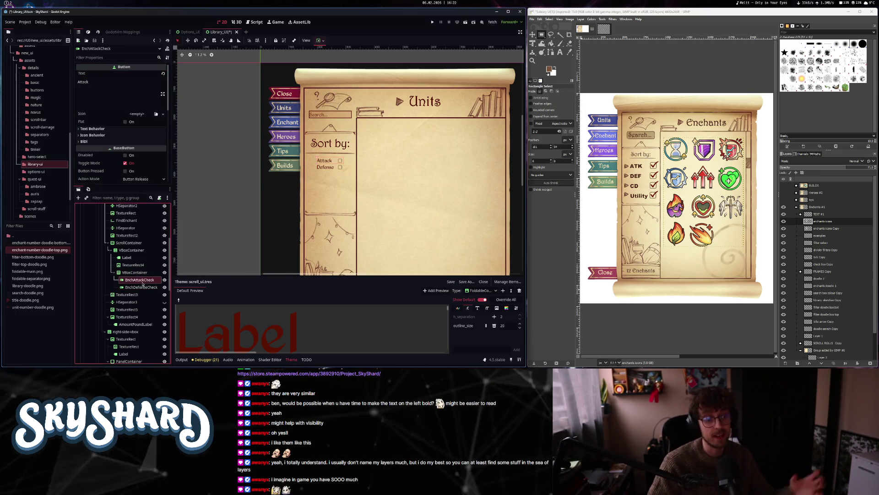
pyautogui.click(143, 273)
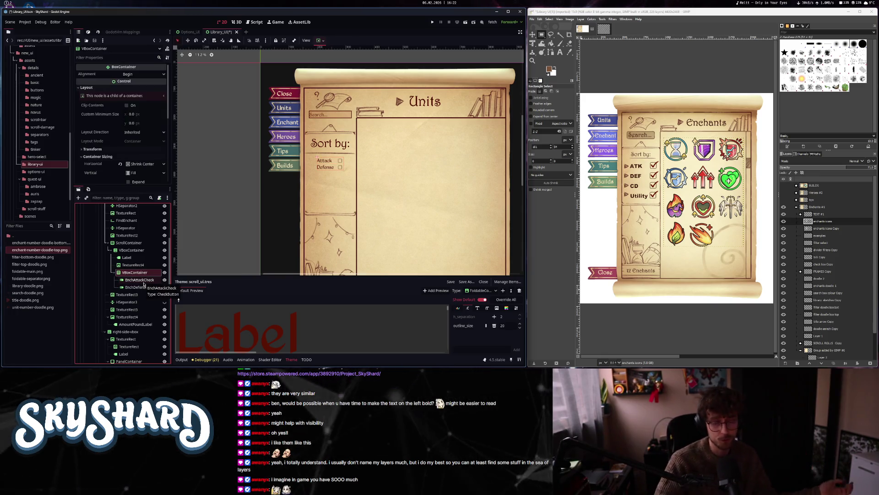
pyautogui.click(142, 287)
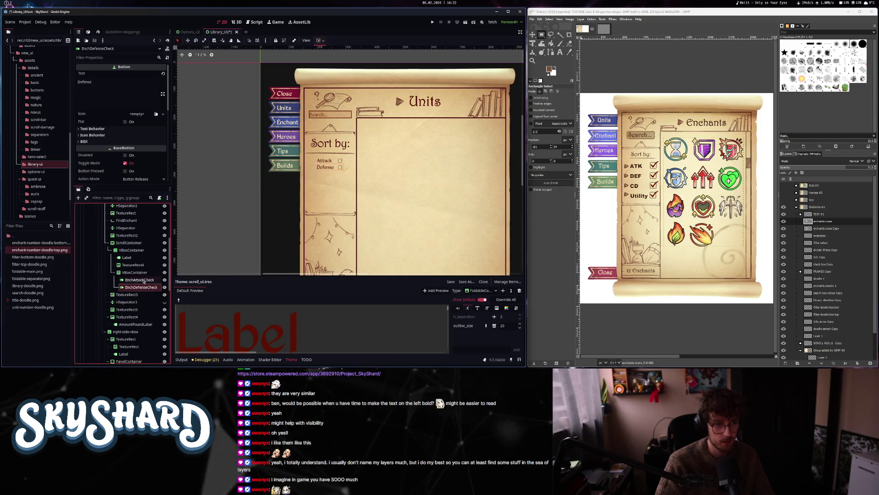
pyautogui.scroll(4, 143, 282)
pyautogui.scroll(-4, 151, 256)
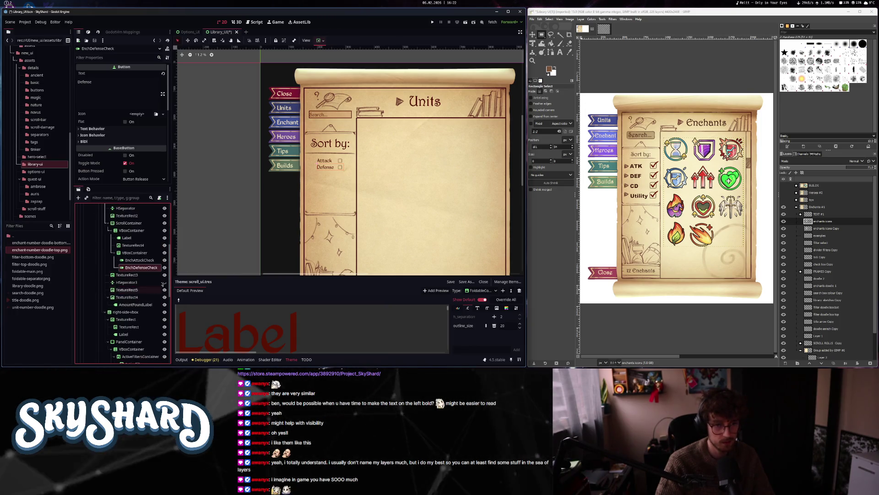
# - Duplicate the Defense checkbox as EnchCooldownCheck and set its Text to Cooldown
pyautogui.scroll(4, 336, 167)
pyautogui.scroll(-4, 336, 168)
pyautogui.scroll(-5, 105, 137)
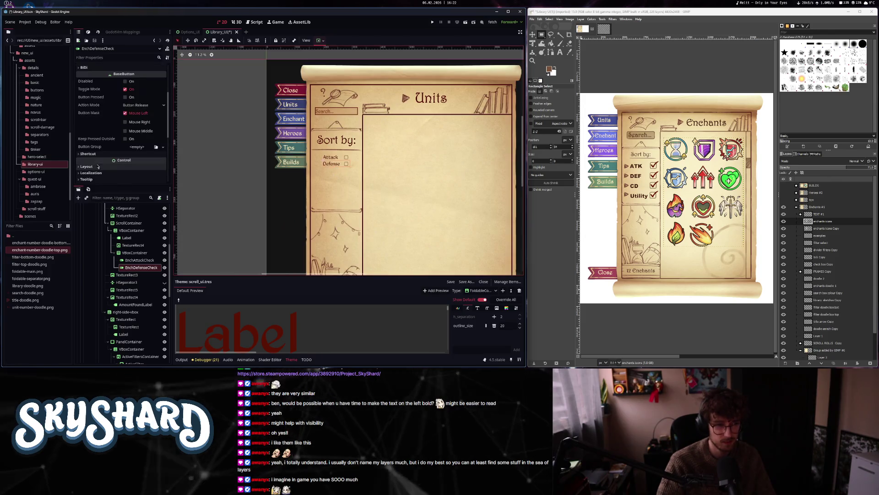
pyautogui.click(106, 143)
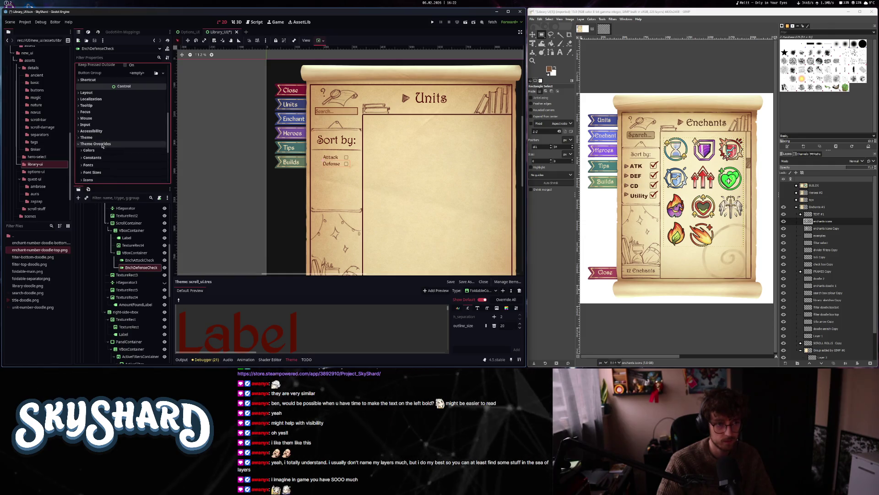
pyautogui.click(103, 144)
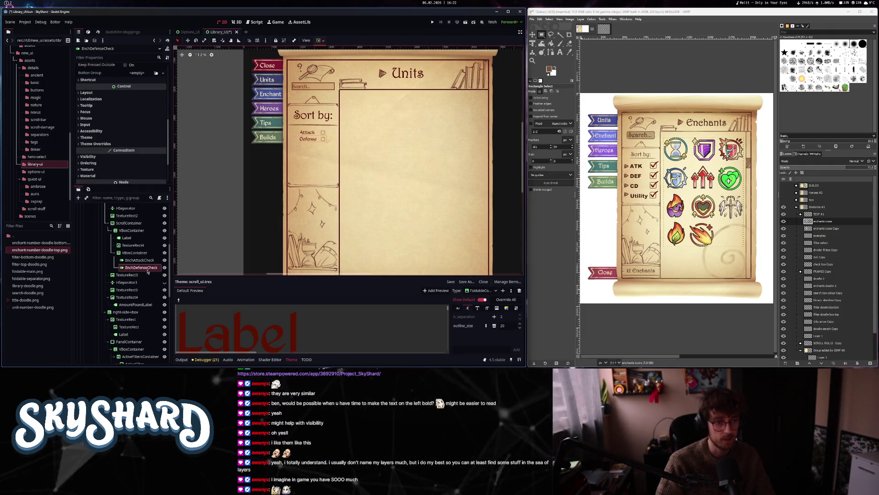
pyautogui.hotkey('ctrl', 'd')
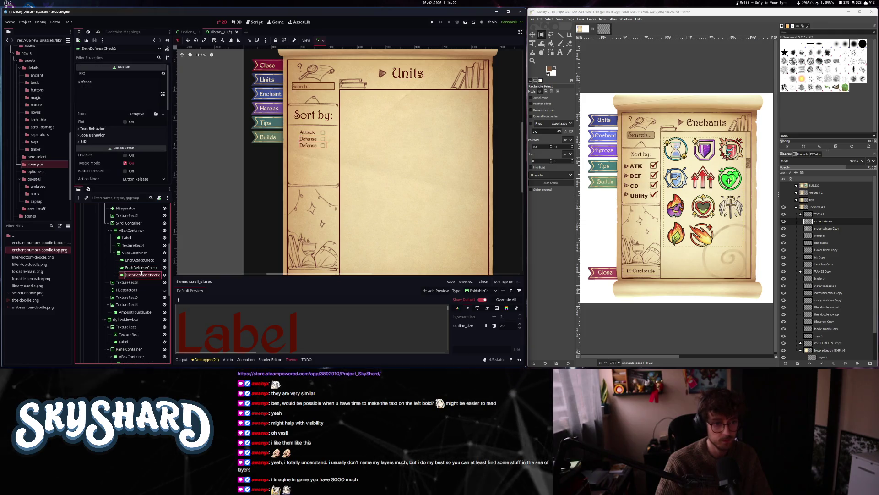
pyautogui.click(133, 275)
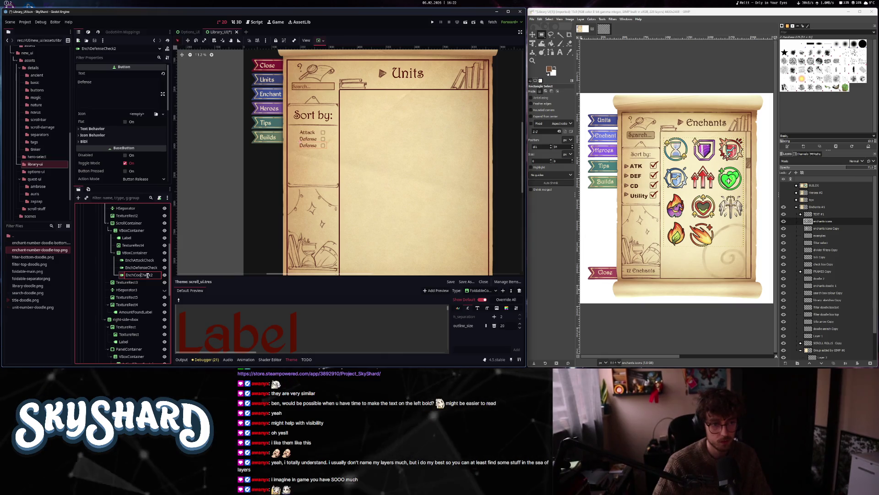
pyautogui.write('ldown')
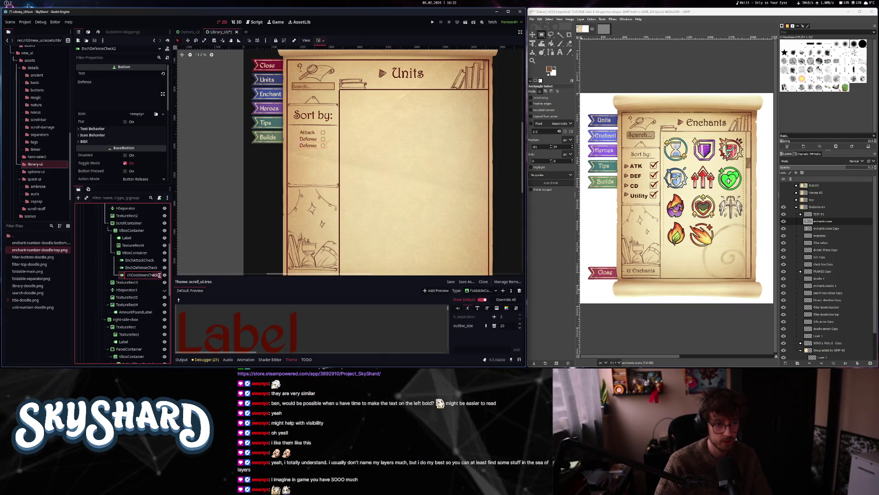
pyautogui.doubleClick(100, 80)
pyautogui.write('Cooldown')
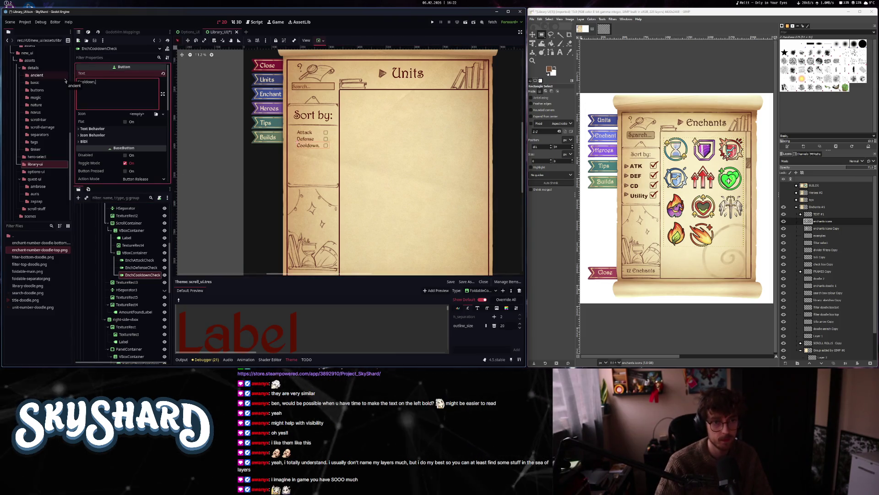
# - Duplicate the Cooldown checkbox and name the copy EnchUtilityCheck
pyautogui.click(141, 267)
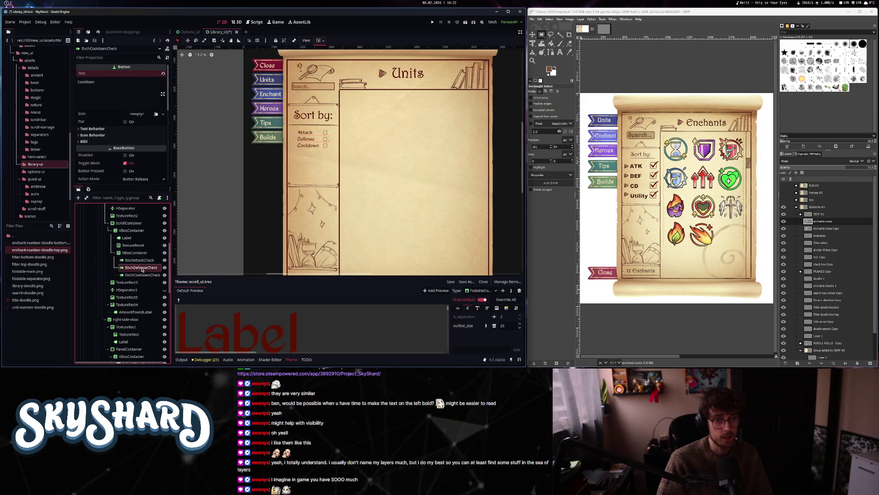
pyautogui.click(141, 274)
pyautogui.hotkey('ctrl', 'd')
pyautogui.doubleClick(137, 282)
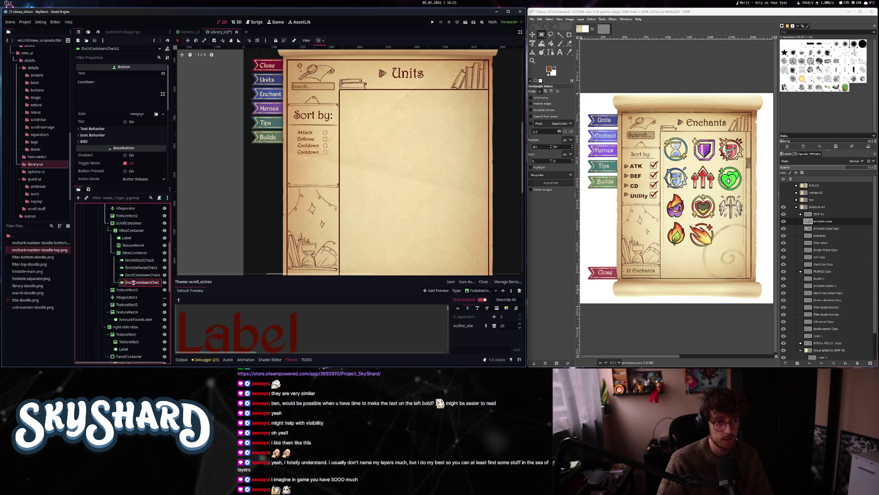
pyautogui.write('Utility')
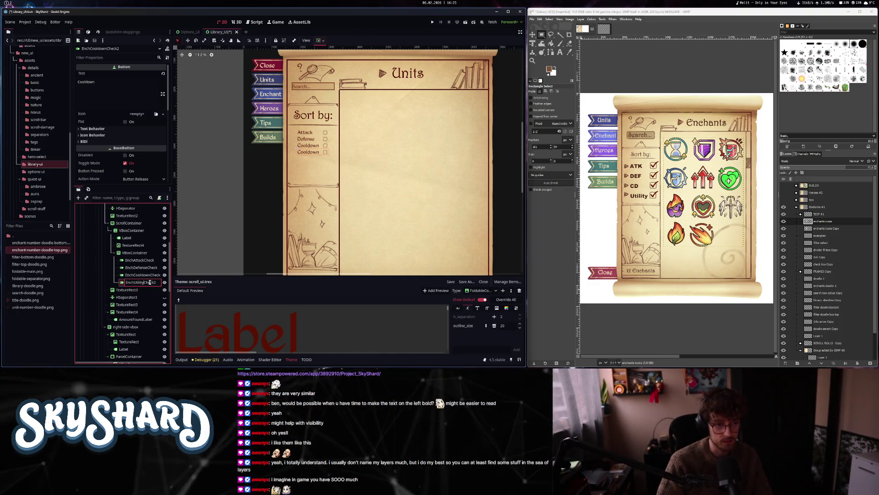
pyautogui.click(157, 281)
pyautogui.press('BackSpace')
pyautogui.press('Return')
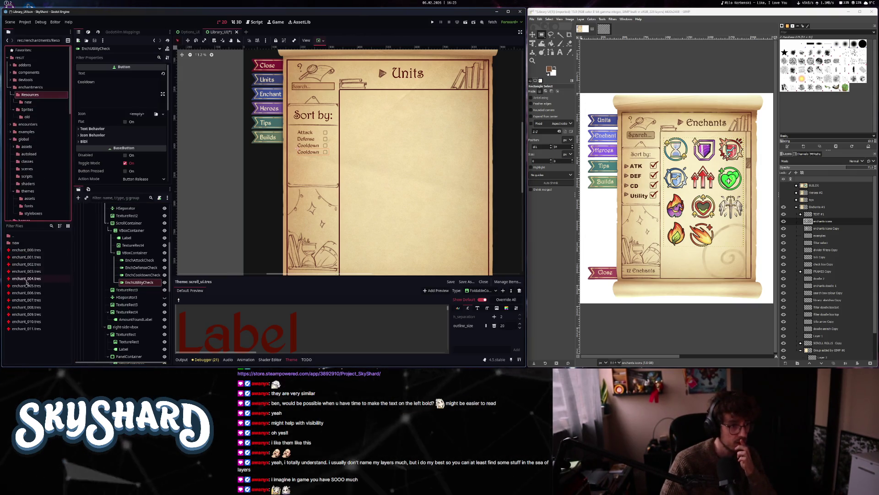
# - Inspect the enchant_005 resource's available groups without changing them
pyautogui.click(27, 284)
pyautogui.click(144, 90)
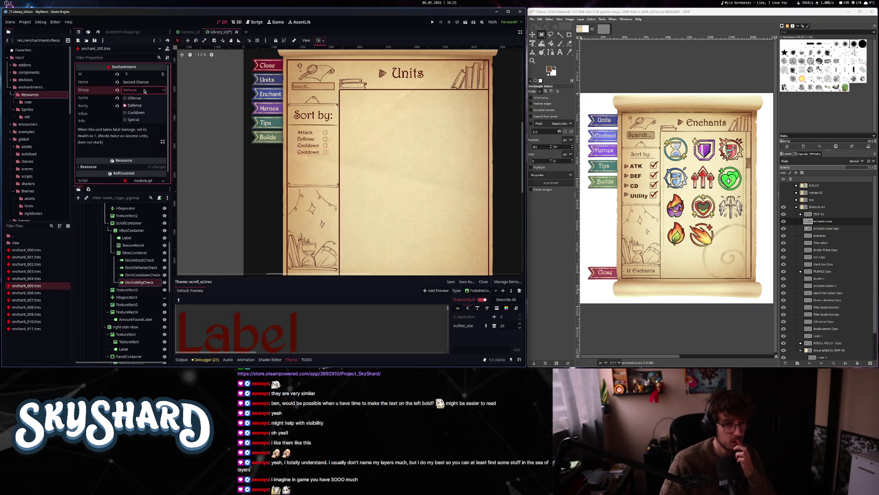
pyautogui.click(139, 275)
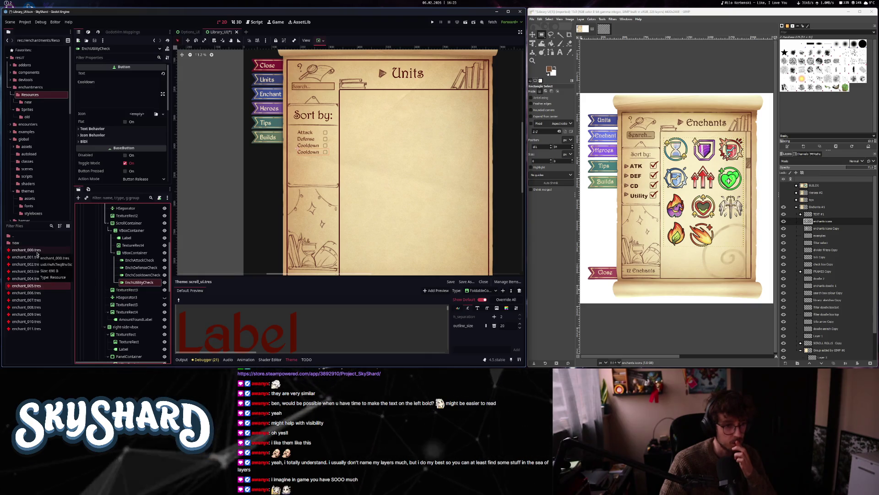
# - Delete the EnchUtilityCheck node and select the three remaining sort checkboxes
pyautogui.click(312, 147)
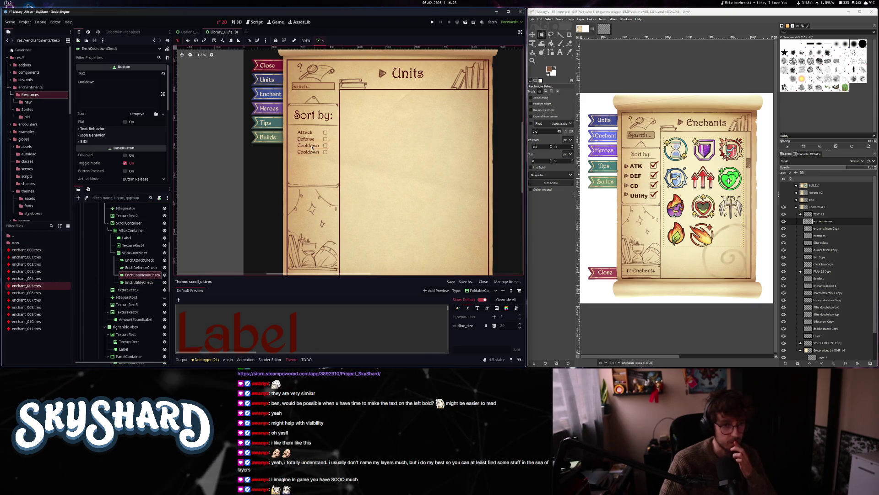
pyautogui.rightClick(139, 282)
pyautogui.click(160, 327)
pyautogui.click(249, 196)
pyautogui.click(139, 260)
pyautogui.keyDown('shift'); pyautogui.click(142, 275); pyautogui.keyUp('shift')
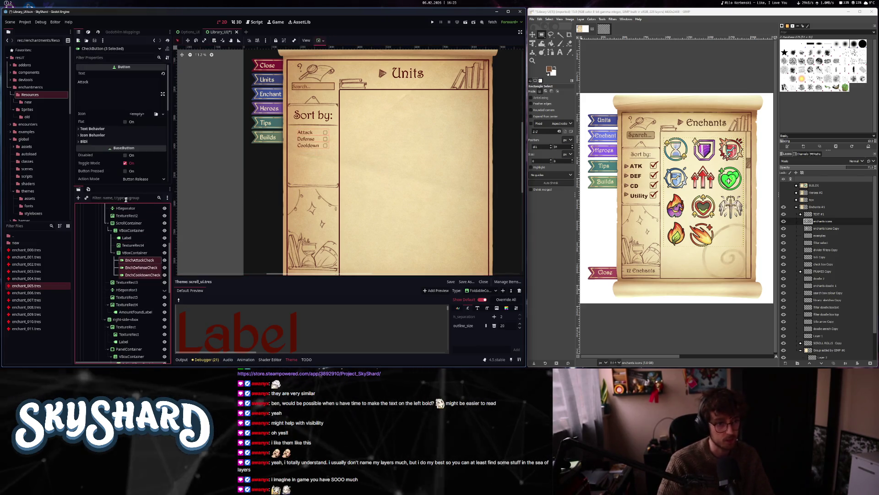
pyautogui.click(117, 114)
# - Override the Attack, Defense and Cooldown checkboxes' font size to 25 px
pyautogui.click(128, 143)
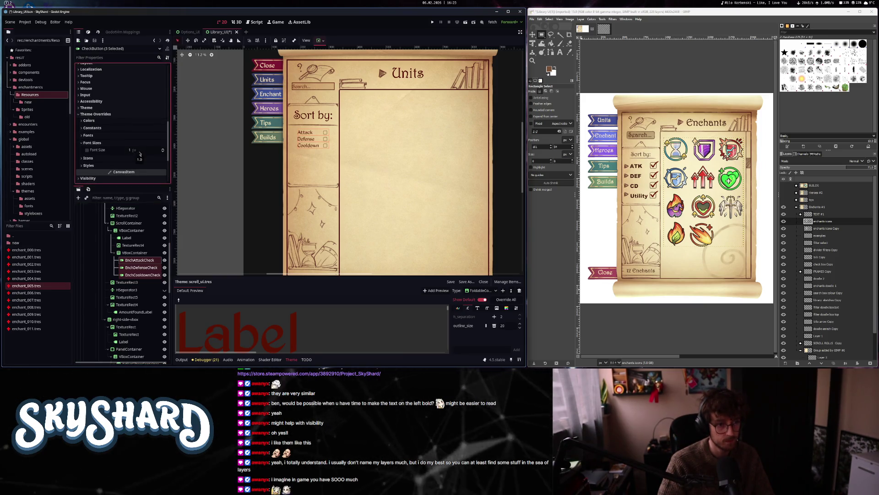
pyautogui.write('30')
pyautogui.press('Return')
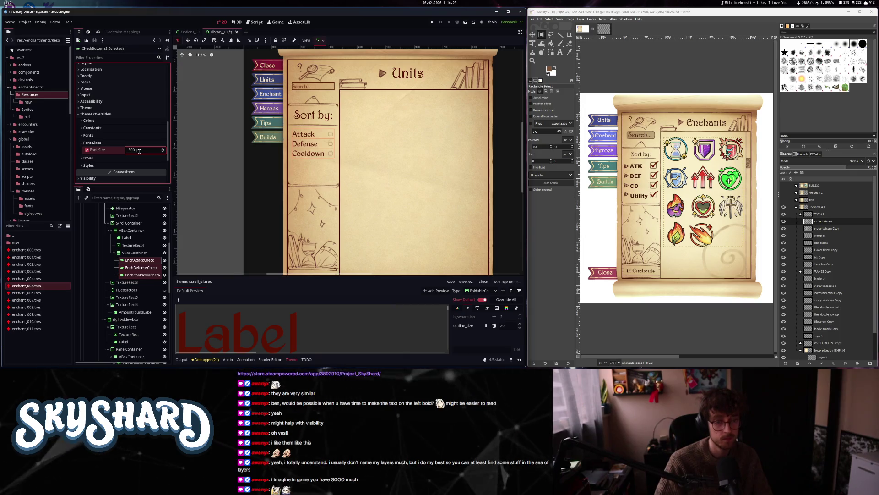
pyautogui.write('25')
pyautogui.press('Return')
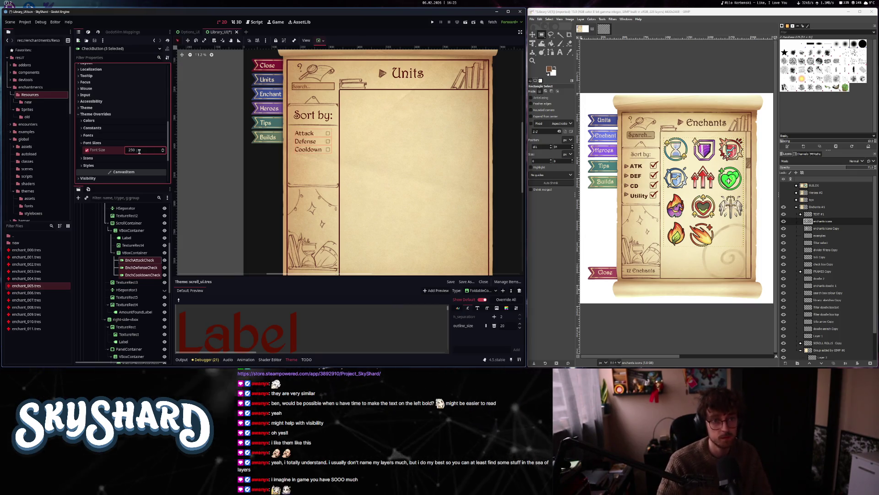
pyautogui.click(133, 253)
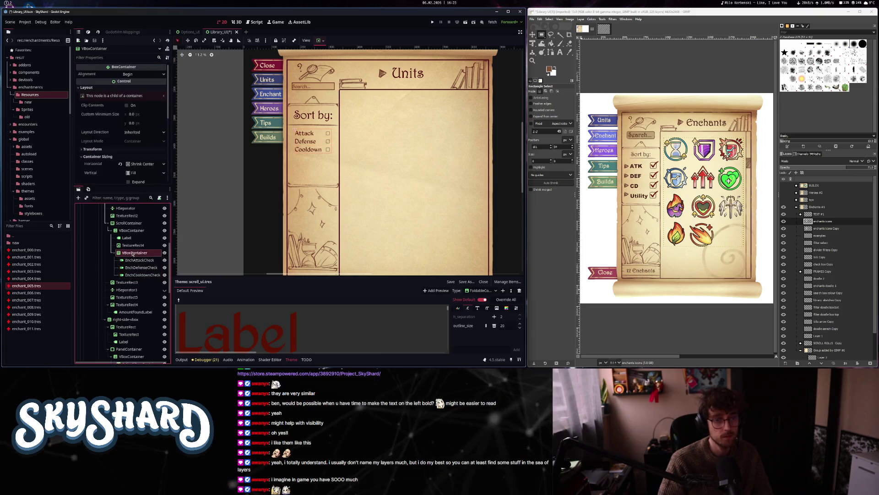
pyautogui.click(135, 275)
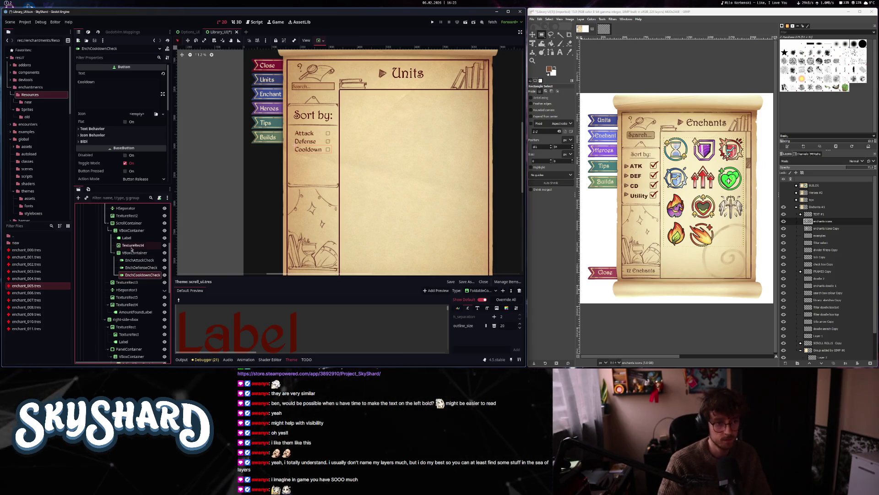
# - Save the library scene with Ctrl+S
pyautogui.hotkey('ctrl', 's')
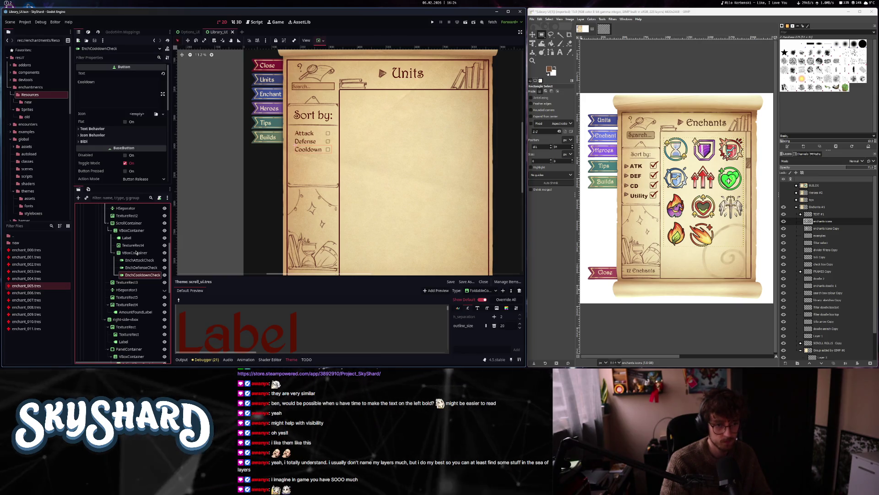
pyautogui.scroll(3, 136, 252)
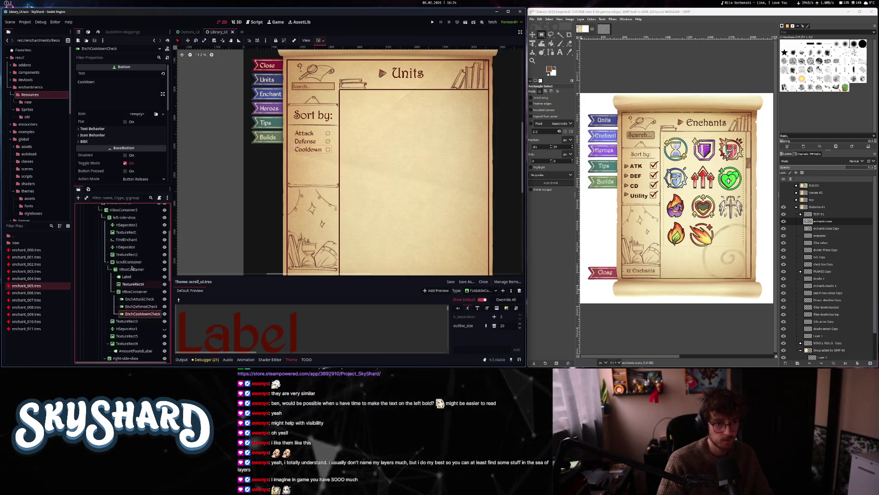
pyautogui.scroll(-1, 133, 268)
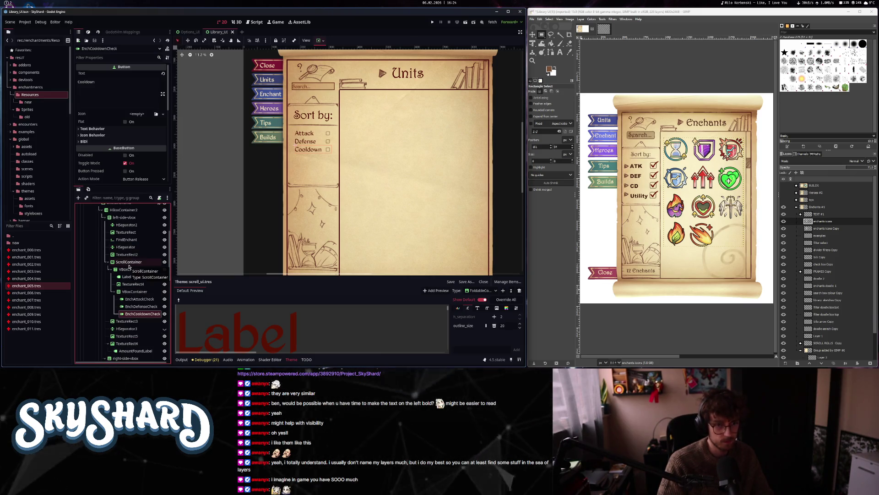
pyautogui.scroll(-4, 129, 267)
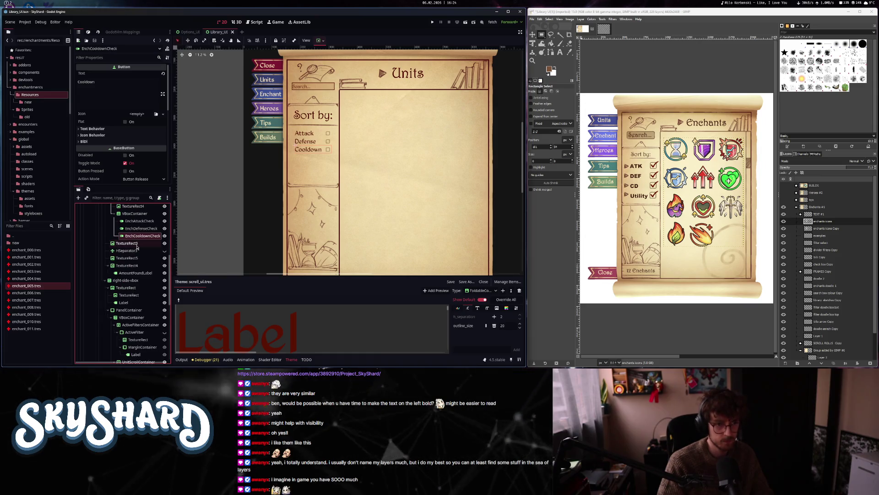
# - Delete the HSeparator3 node
pyautogui.click(134, 244)
pyautogui.click(135, 251)
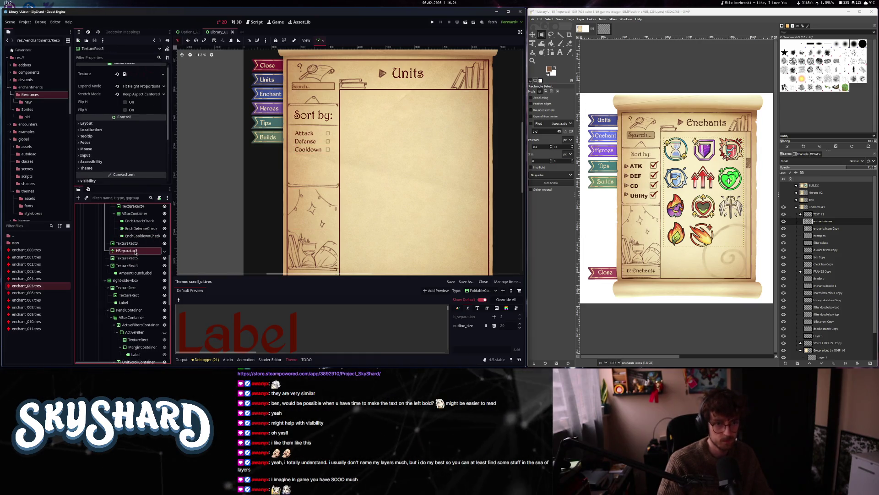
pyautogui.rightClick(149, 251)
pyautogui.click(163, 362)
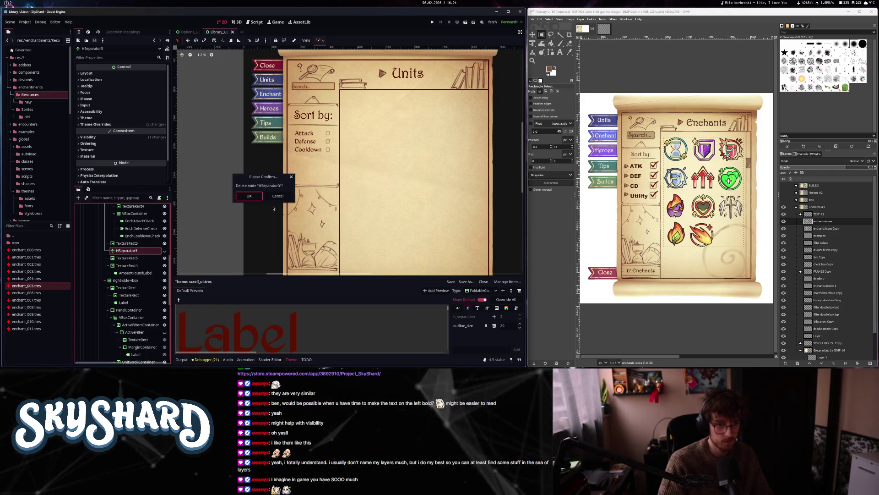
pyautogui.click(250, 196)
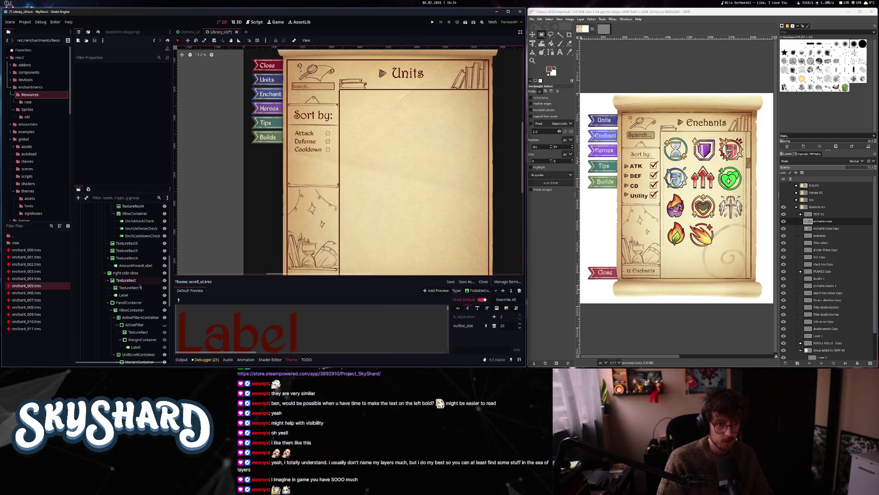
# - Change the page title label under right-side-vbox from Units to Enchants
pyautogui.scroll(3, 138, 265)
pyautogui.click(104, 217)
pyautogui.click(129, 225)
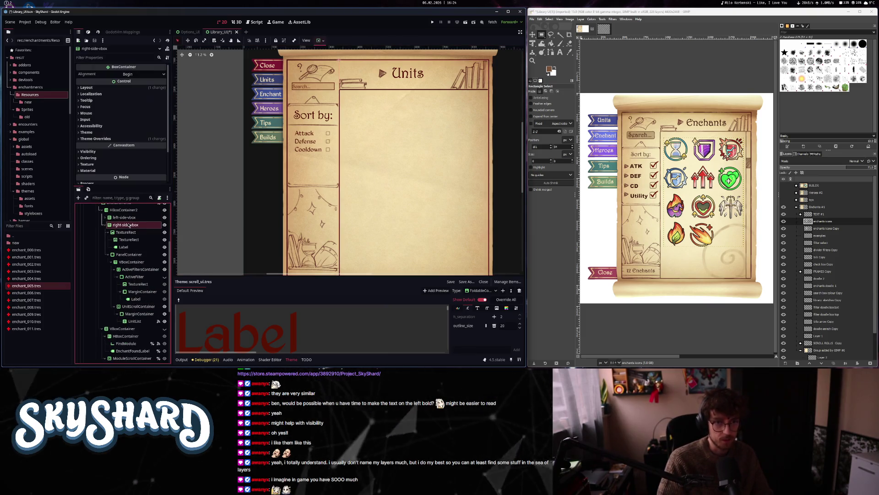
pyautogui.click(131, 247)
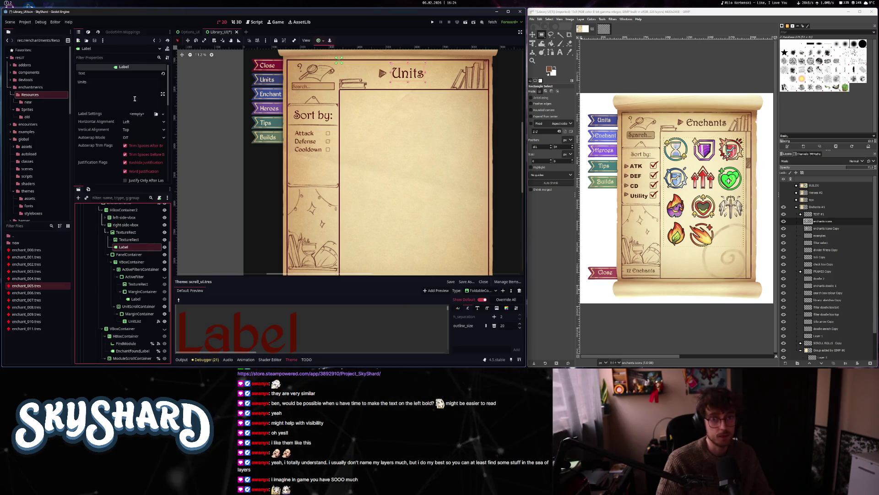
pyautogui.doubleClick(83, 82)
pyautogui.write('Enchants')
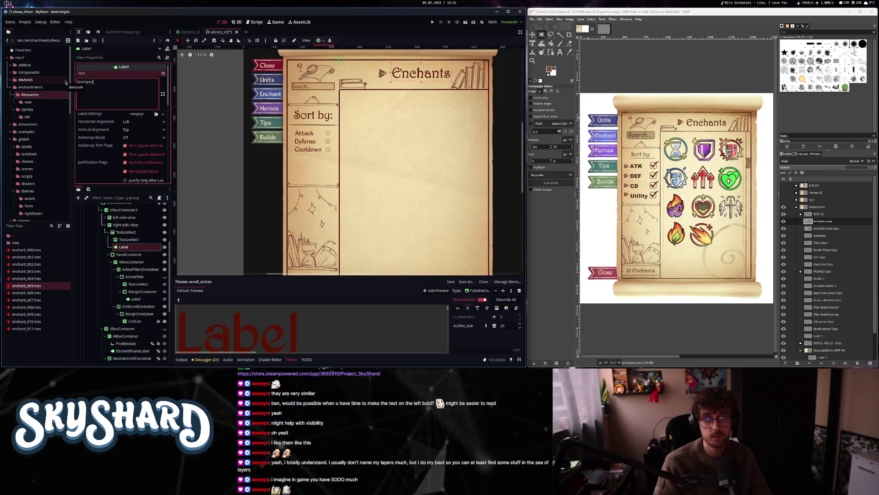
pyautogui.scroll(2, 364, 79)
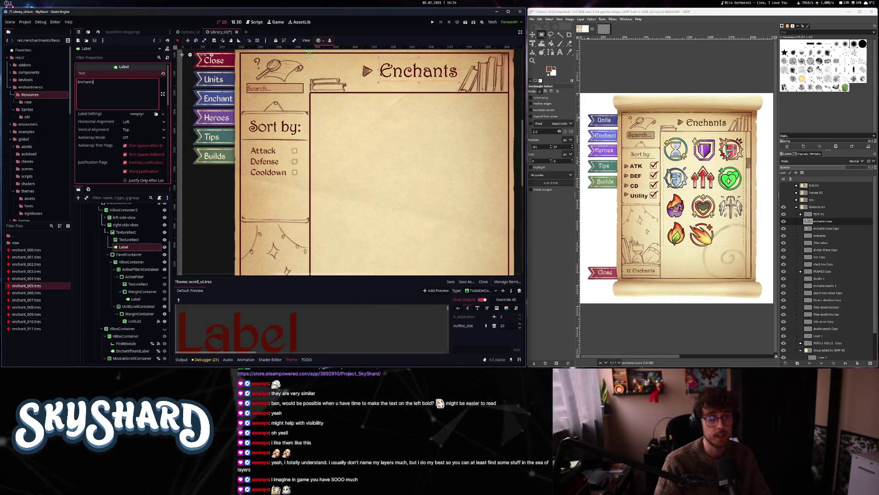
pyautogui.moveTo(363, 71); pyautogui.dragTo(397, 74)
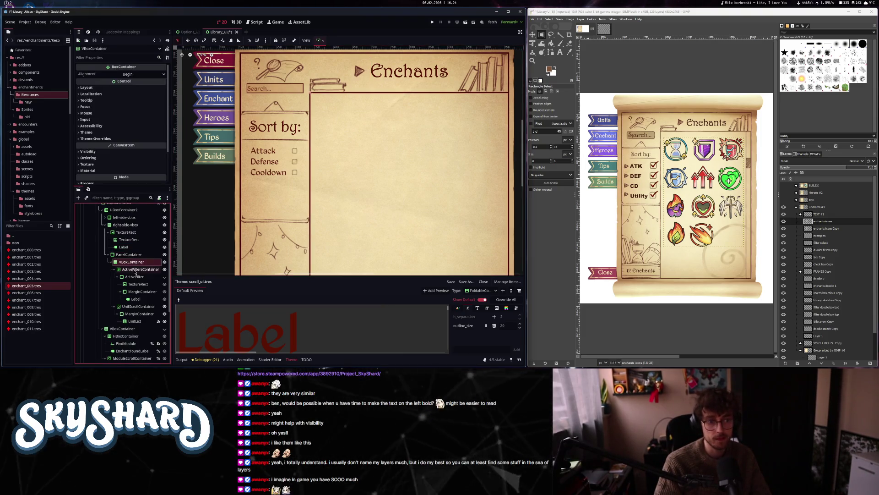
# - Delete the ActiveFilter node and rename its container ActiveEnchantFiltersContainer
pyautogui.click(135, 270)
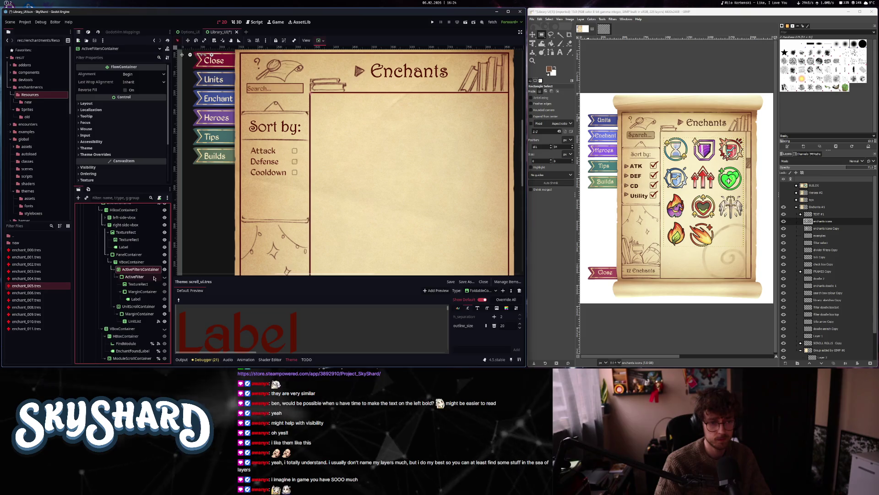
pyautogui.click(142, 277)
pyautogui.rightClick(139, 278)
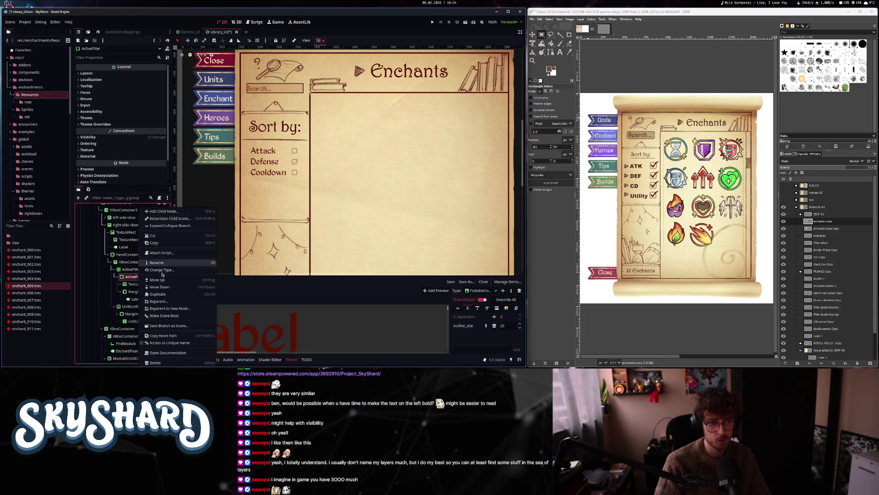
pyautogui.click(158, 363)
pyautogui.click(249, 197)
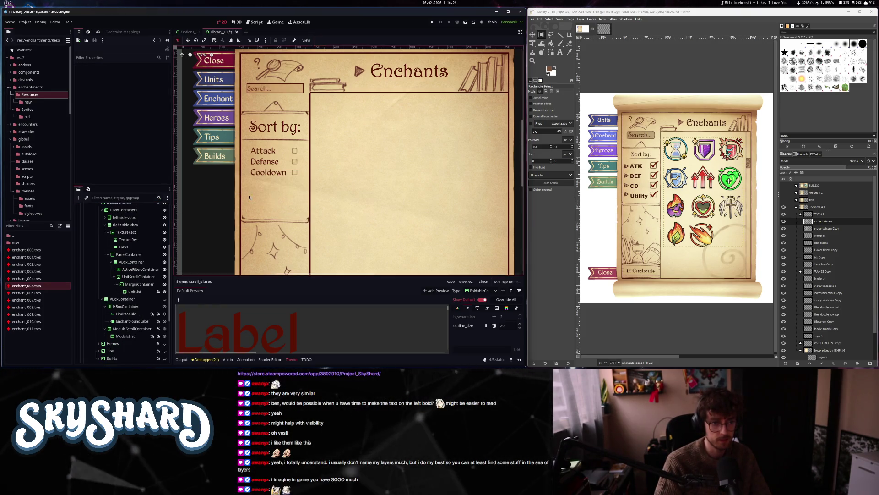
pyautogui.click(139, 270)
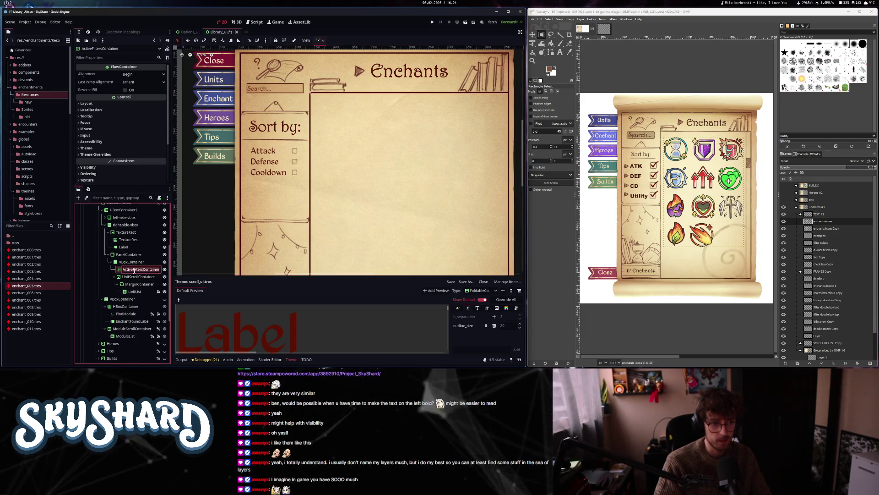
pyautogui.write('Enchant')
pyautogui.press('Return')
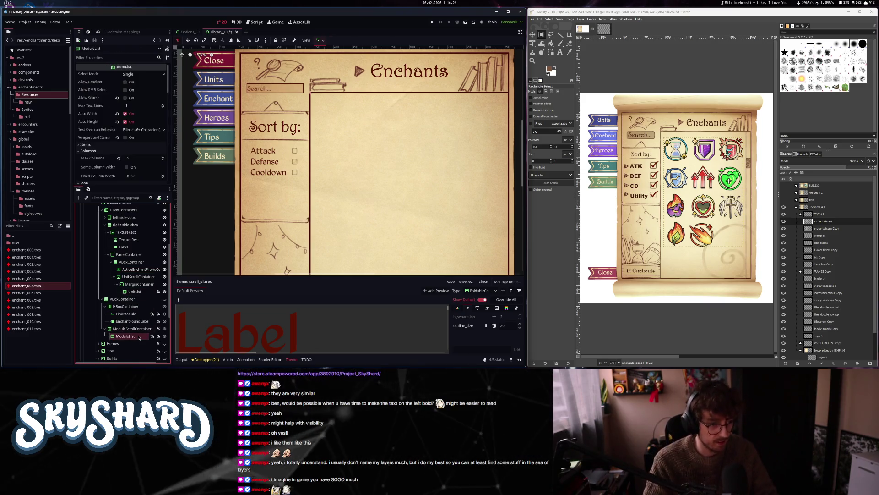
# - Delete the UnitList node, then select the FindModule search field
pyautogui.click(134, 291)
pyautogui.press('Delete')
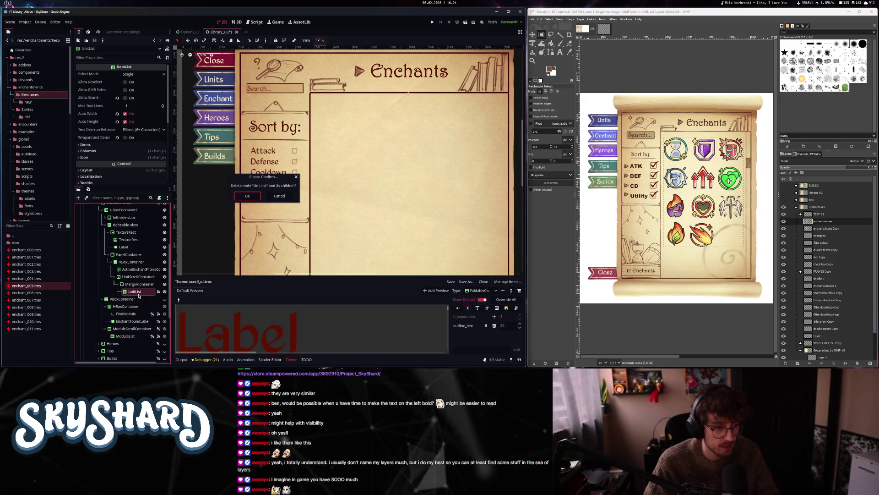
pyautogui.press('Return')
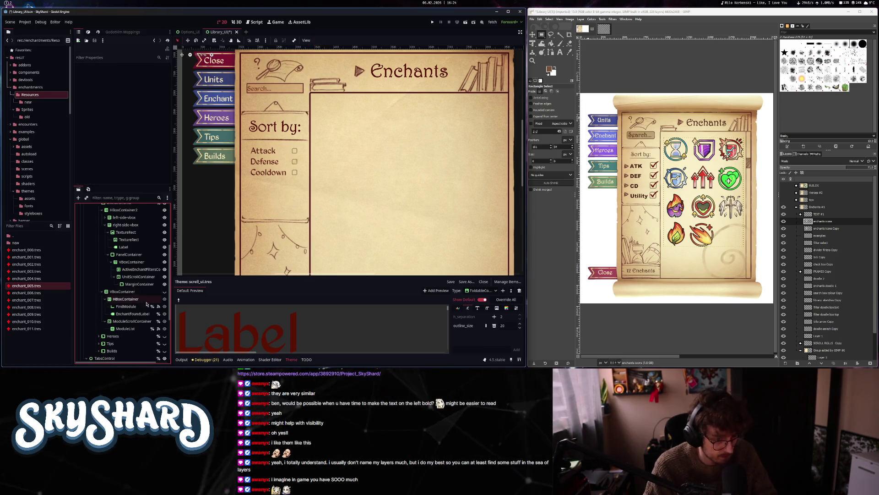
pyautogui.click(134, 308)
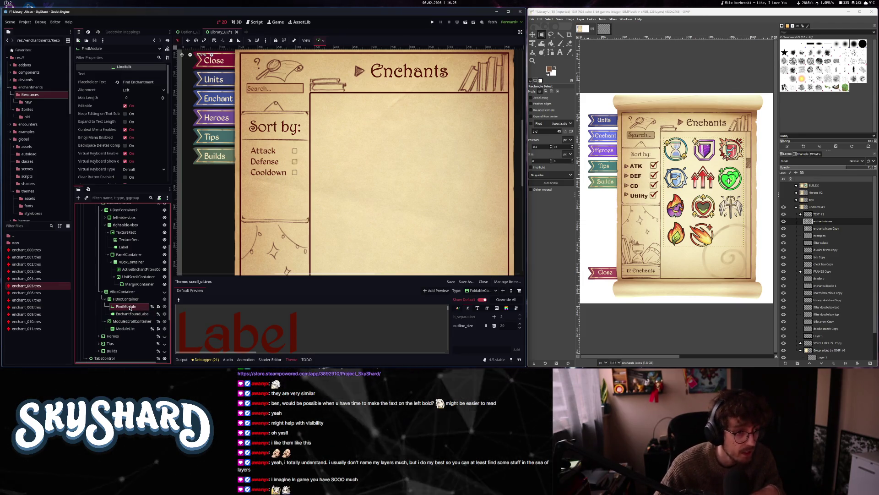
pyautogui.moveTo(129, 308)
pyautogui.mouseDown()
pyautogui.moveTo(137, 285)
pyautogui.moveTo(127, 348)
pyautogui.mouseUp()
# - Delete the old FindEnchant search box from left-side-vbox
pyautogui.click(105, 257)
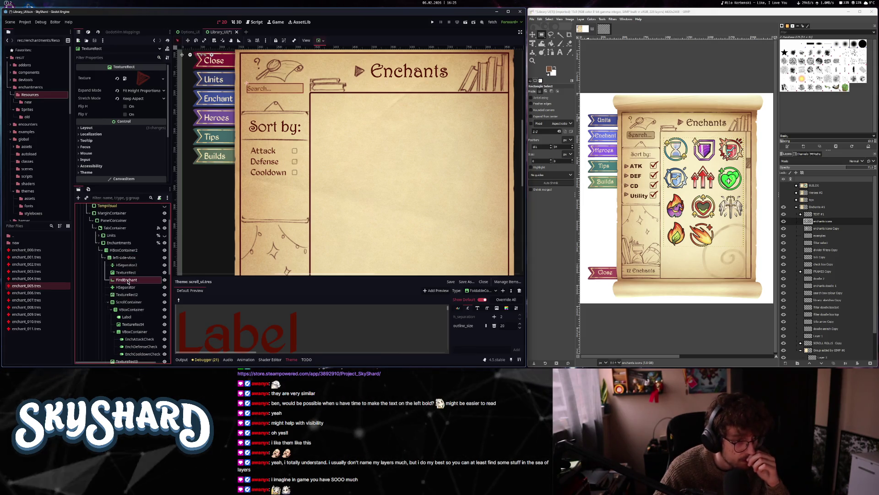
pyautogui.click(127, 280)
pyautogui.press('Delete')
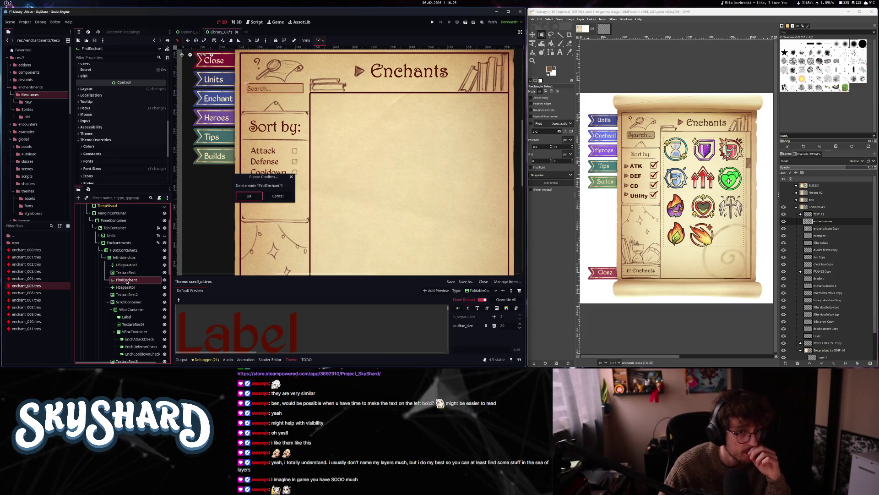
pyautogui.click(254, 198)
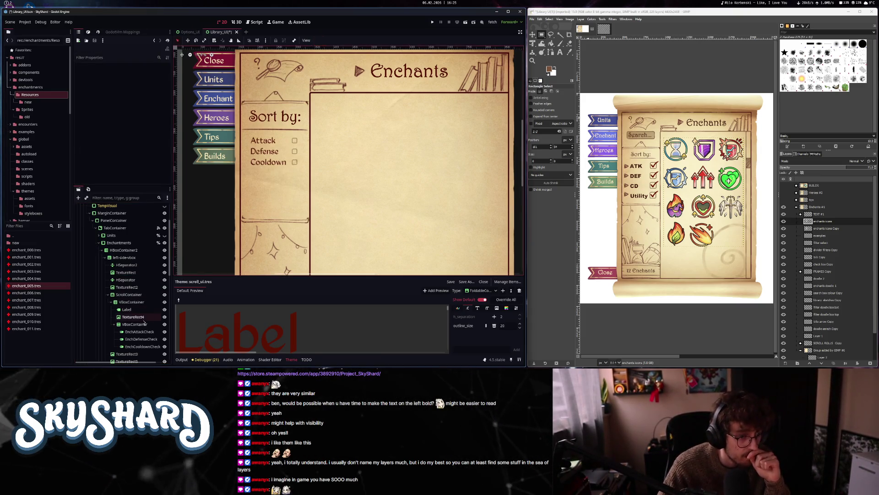
pyautogui.scroll(-5, 138, 324)
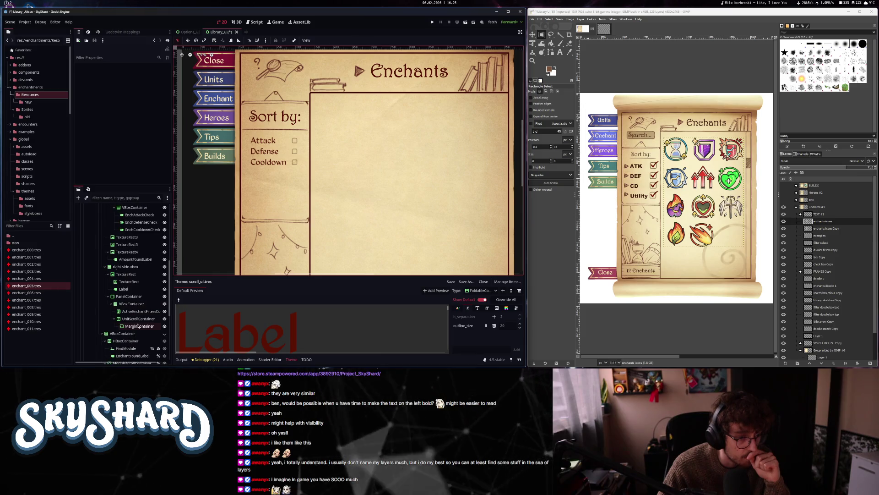
pyautogui.scroll(6, 139, 325)
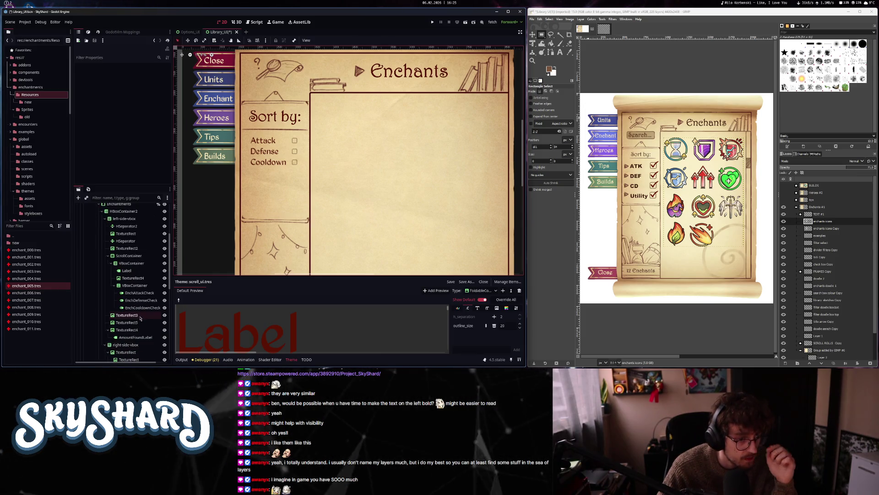
pyautogui.scroll(-8, 140, 318)
pyautogui.moveTo(126, 310); pyautogui.dragTo(133, 259)
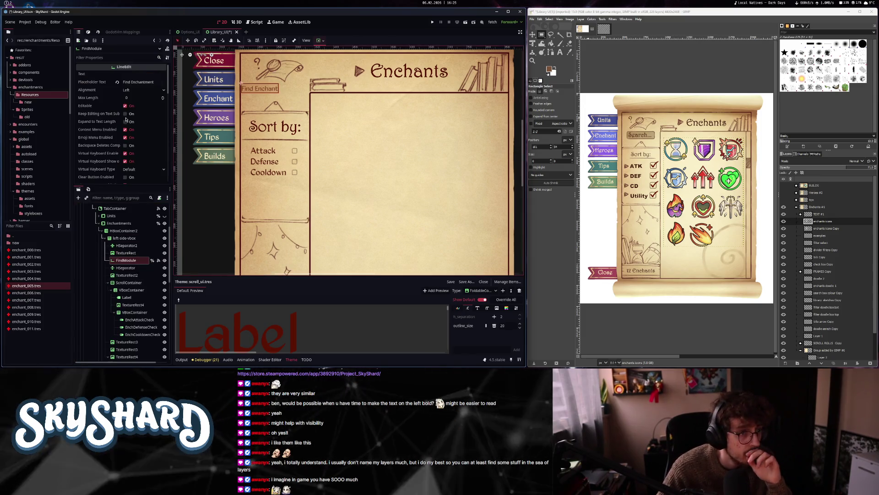
# - Center the search field's text and give it a 1500 minimum width
pyautogui.click(136, 91)
pyautogui.click(136, 105)
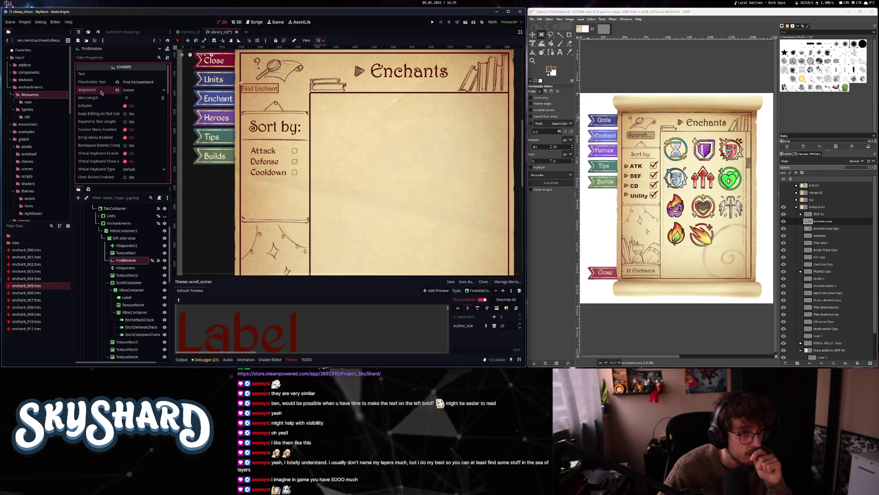
pyautogui.scroll(-5, 114, 119)
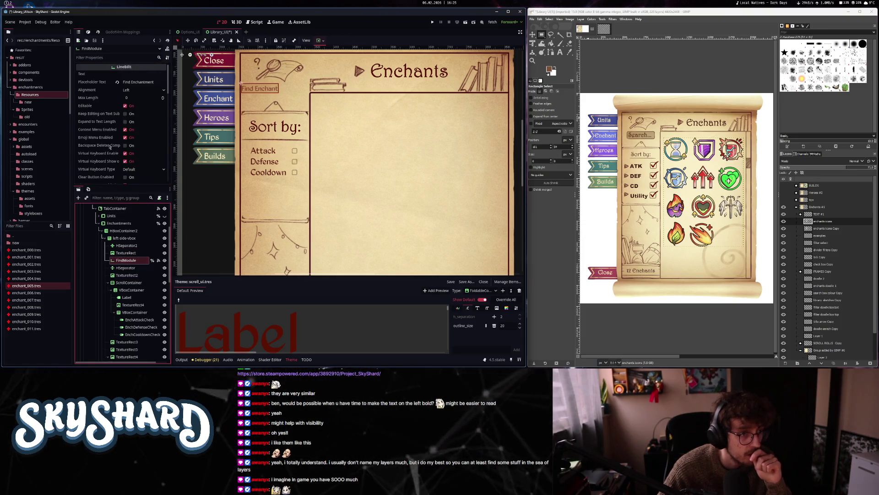
pyautogui.scroll(-5, 110, 138)
pyautogui.click(142, 121)
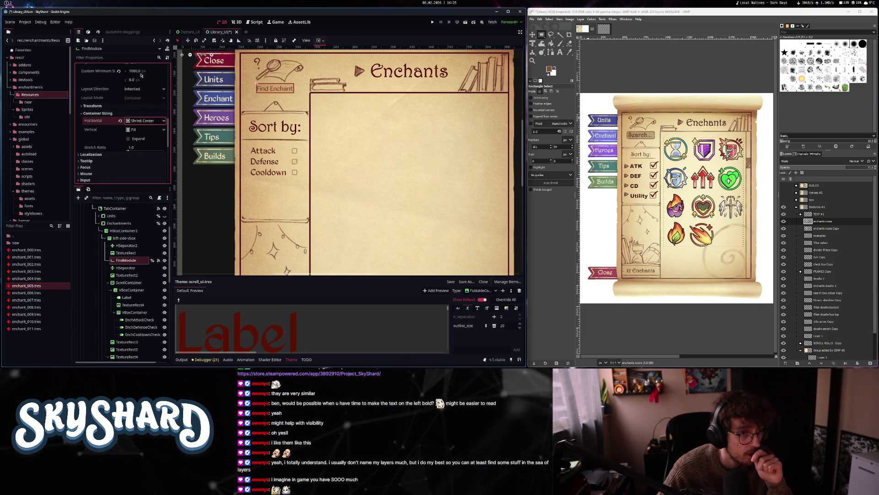
pyautogui.write('1500')
pyautogui.press('Return')
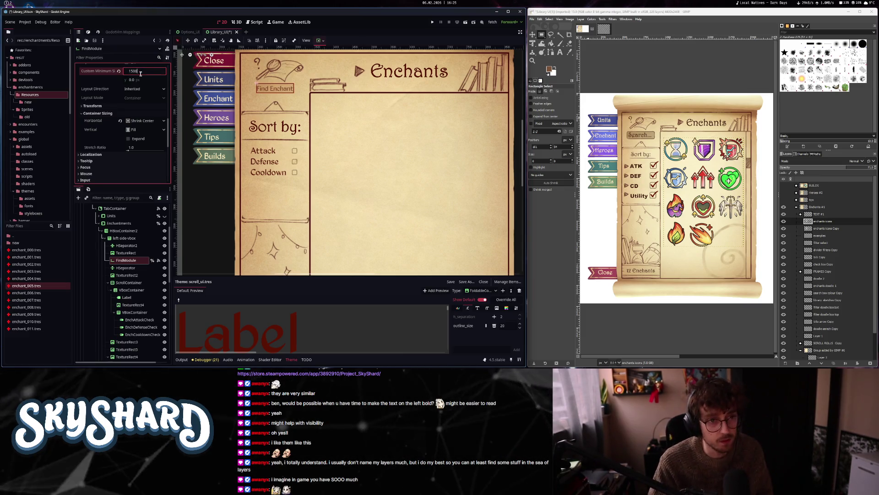
# - Set the search field's placeholder text to 'Search...'
pyautogui.scroll(8, 107, 114)
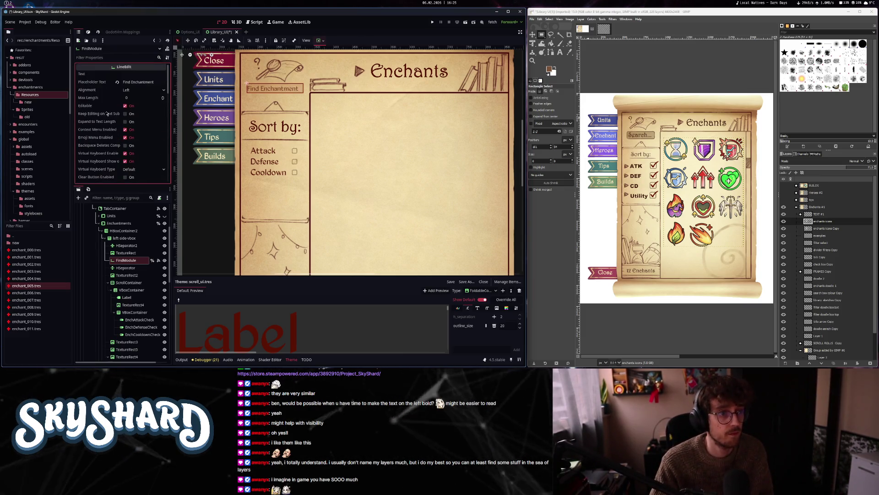
pyautogui.tripleClick(141, 84)
pyautogui.write('Search')
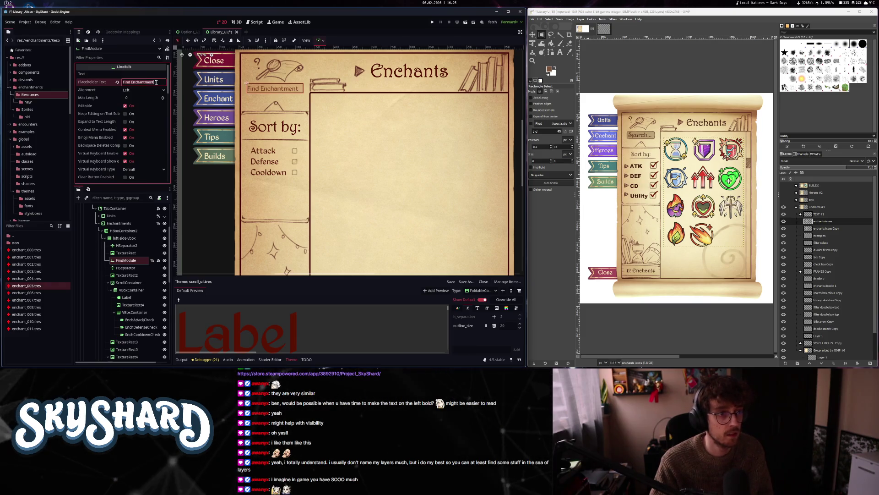
pyautogui.write('...')
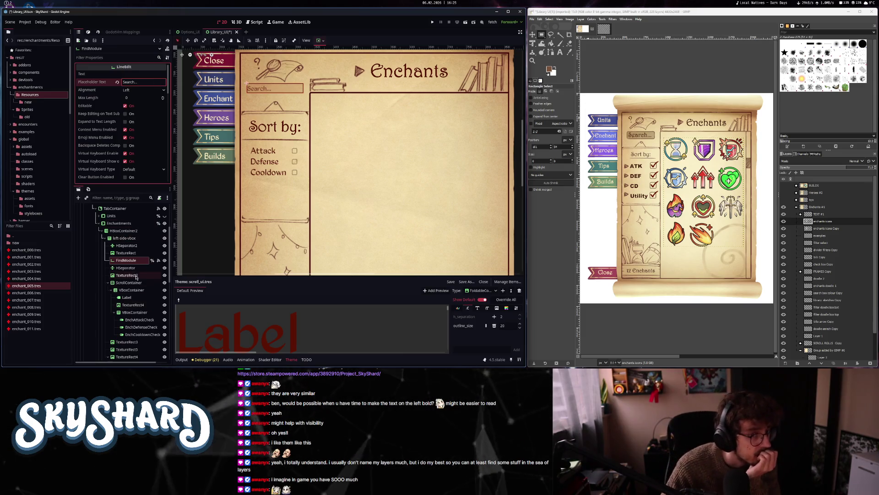
pyautogui.scroll(-5, 136, 284)
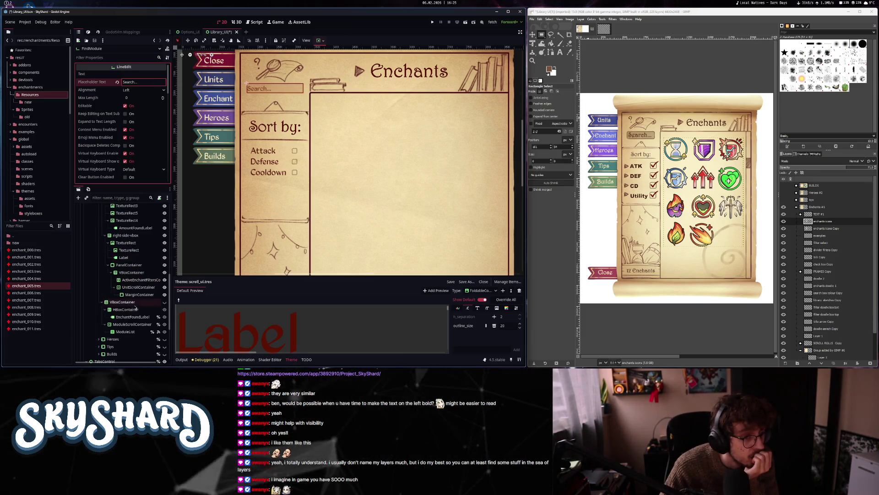
# - Move ModuleList under UnitScrollContainer's MarginContainer
pyautogui.click(132, 329)
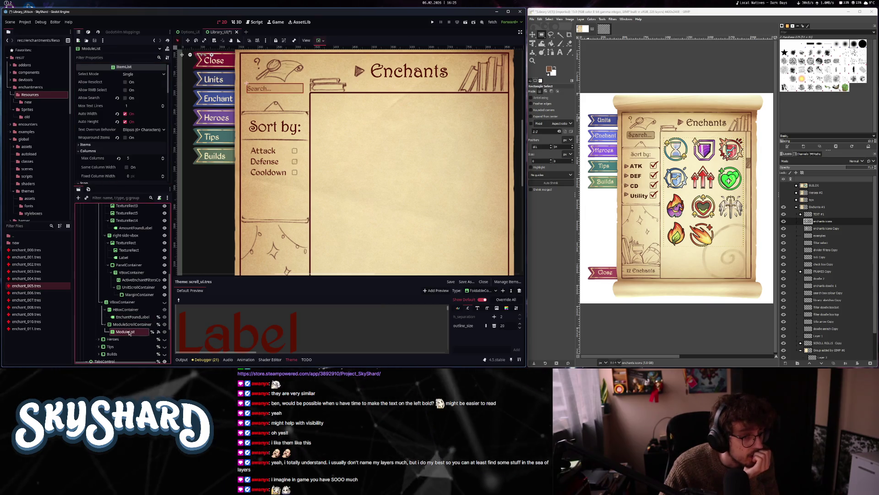
pyautogui.click(132, 325)
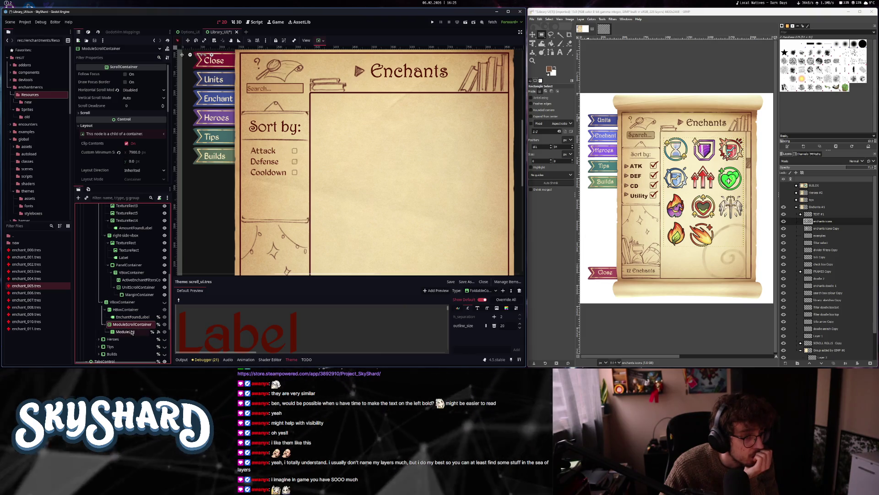
pyautogui.click(130, 332)
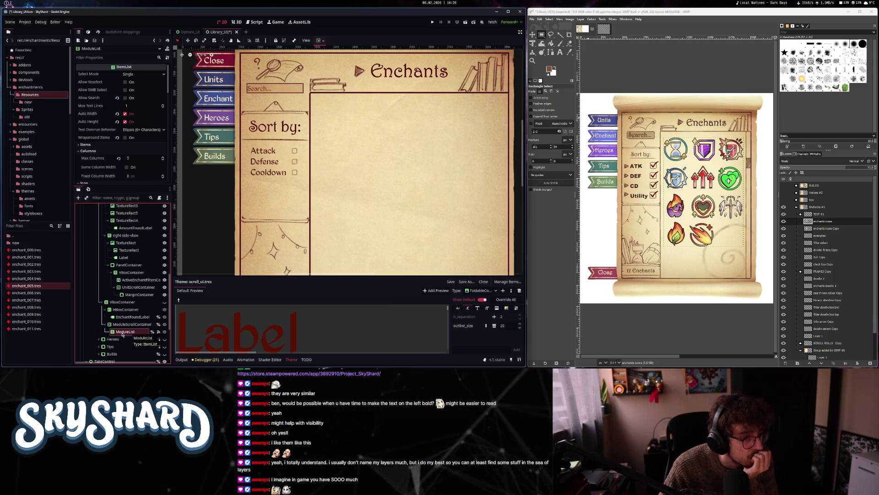
pyautogui.moveTo(142, 296); pyautogui.dragTo(141, 296)
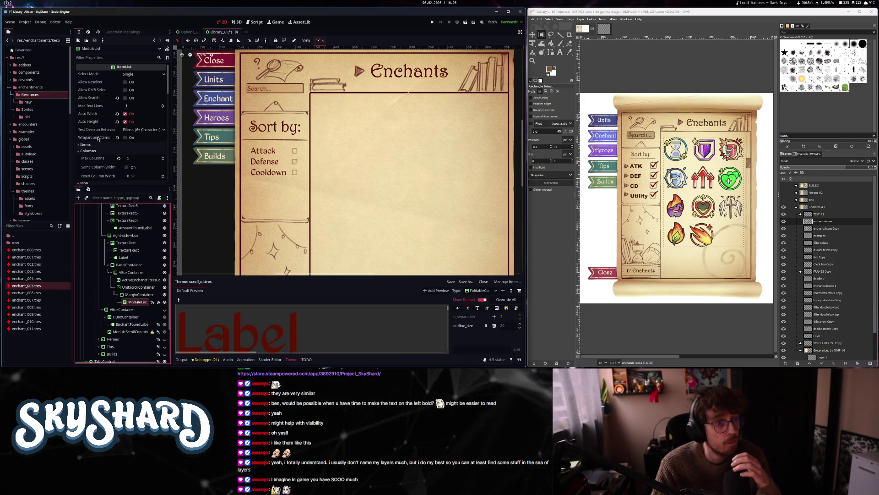
# - Select the leftover VBoxContainer in the Scene dock for deletion
pyautogui.scroll(-4, 97, 138)
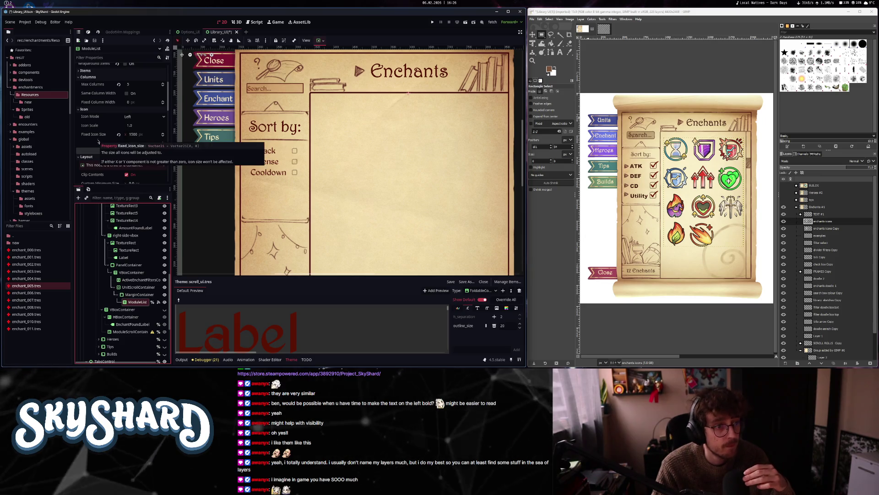
pyautogui.scroll(-5, 101, 142)
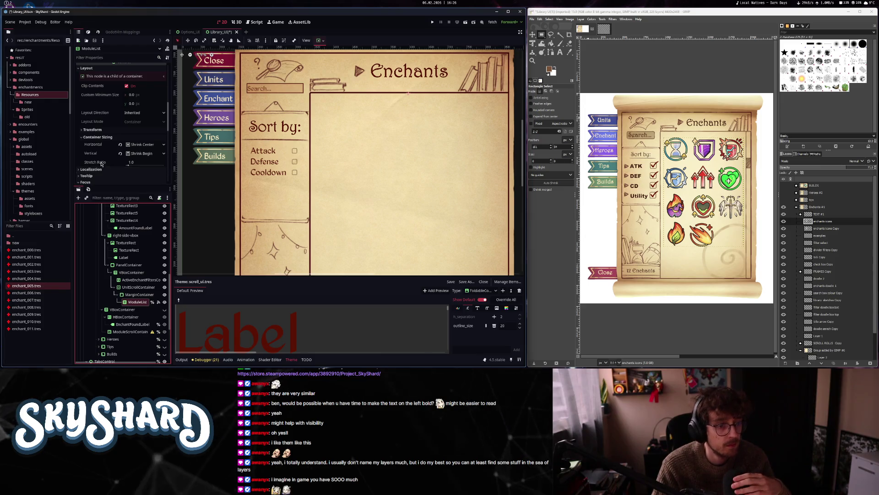
pyautogui.click(133, 311)
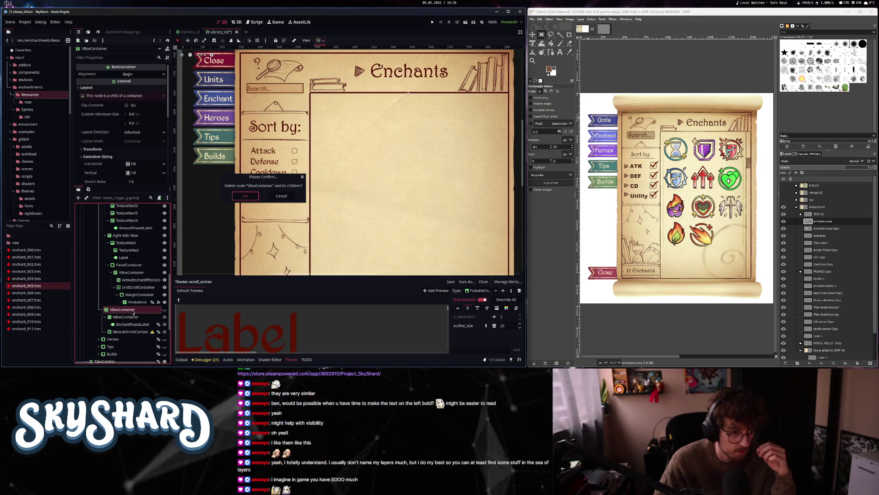
# - Review the FindModule search field's properties in the Inspector
pyautogui.scroll(6, 133, 311)
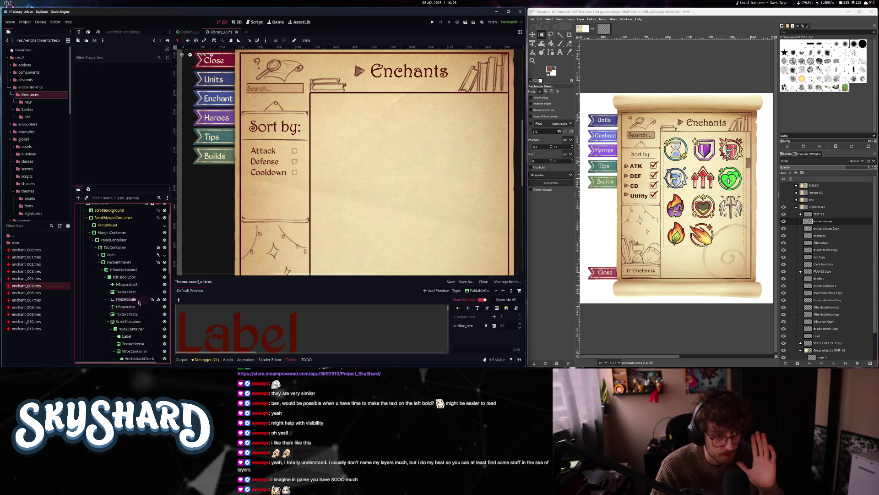
pyautogui.scroll(2, 130, 270)
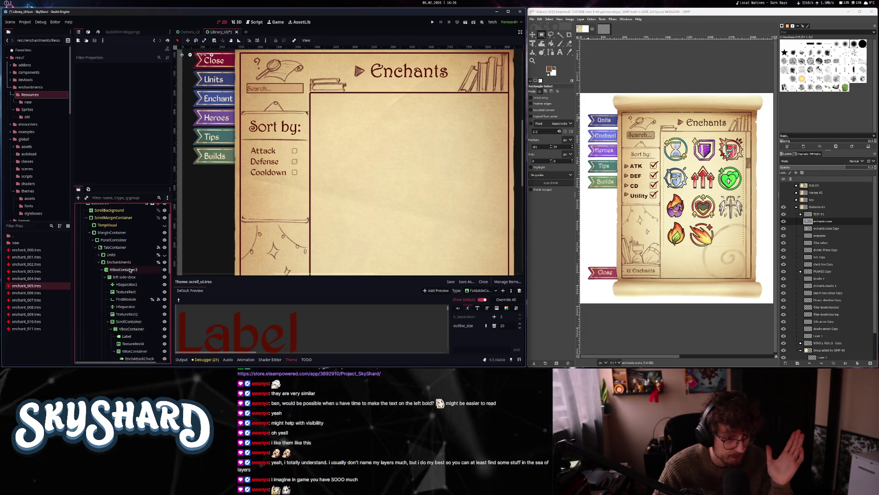
pyautogui.click(130, 299)
pyautogui.scroll(-3, 131, 300)
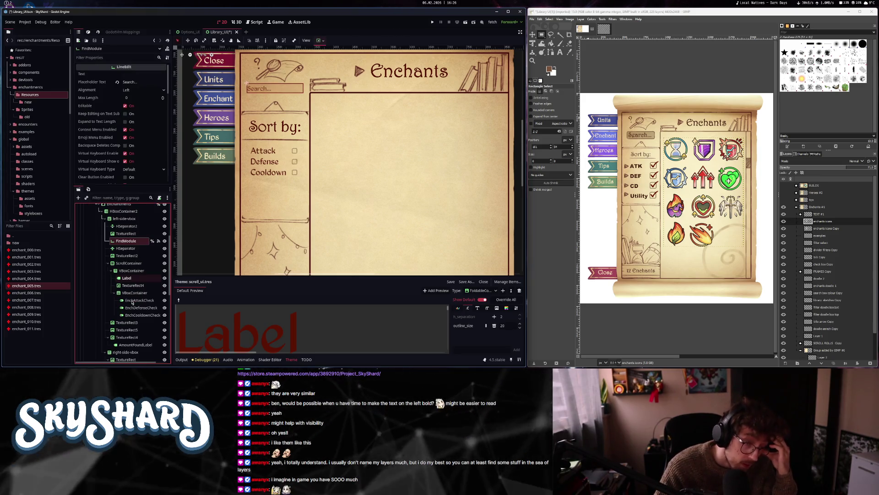
pyautogui.scroll(4, 132, 299)
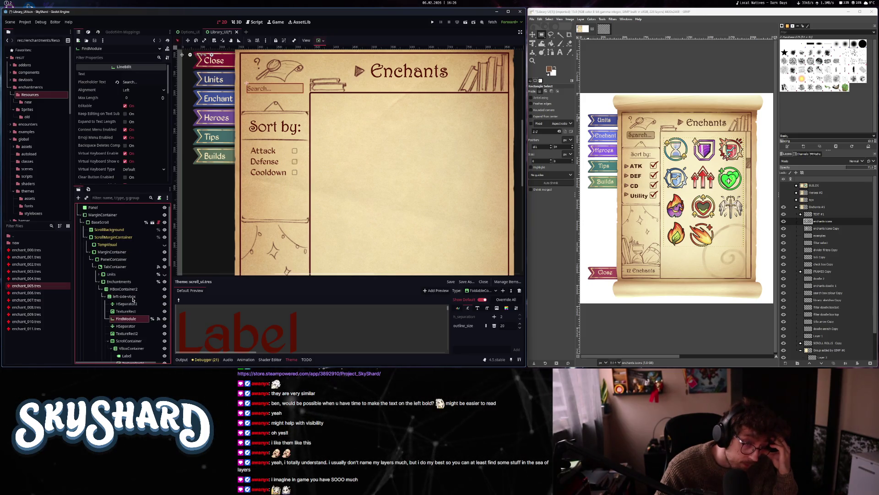
# - Expand the Units page's left-side column and inspect the StructureCheck sort option
pyautogui.click(99, 275)
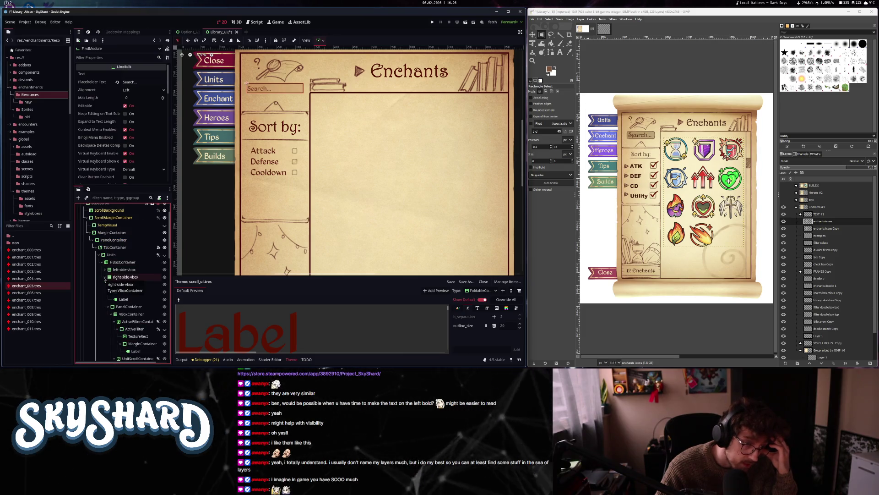
pyautogui.scroll(-3, 150, 294)
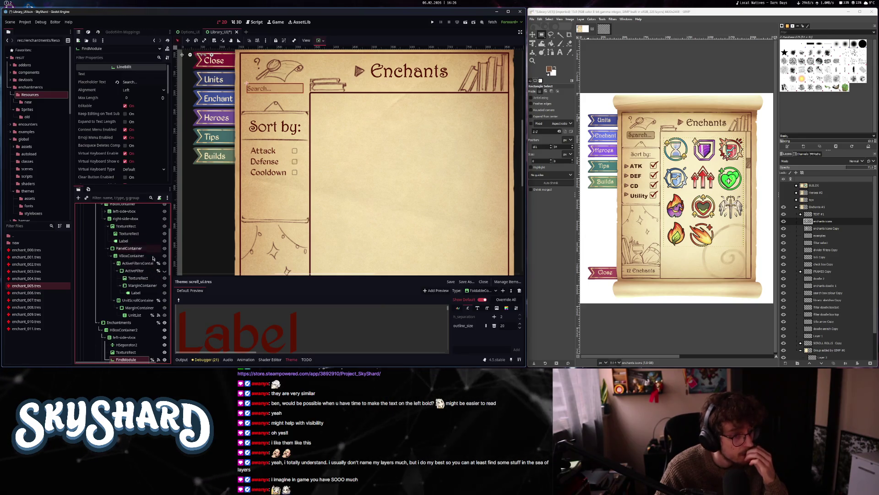
pyautogui.scroll(-6, 154, 258)
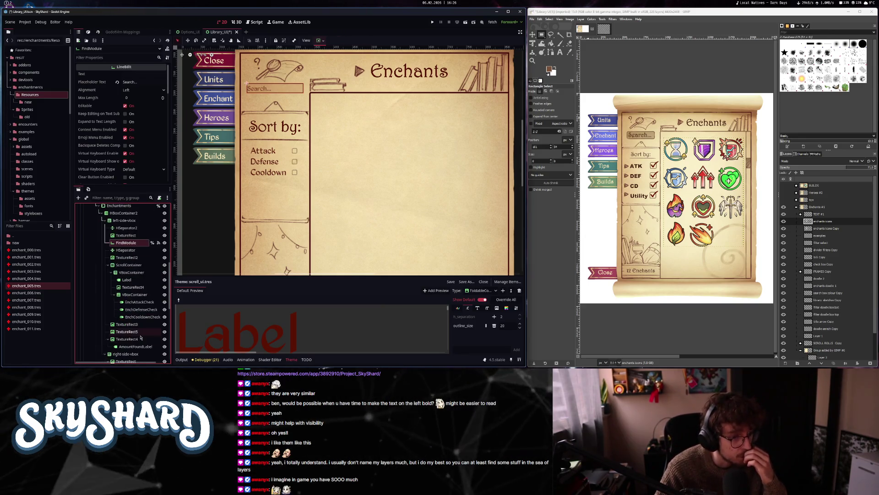
pyautogui.scroll(3, 137, 330)
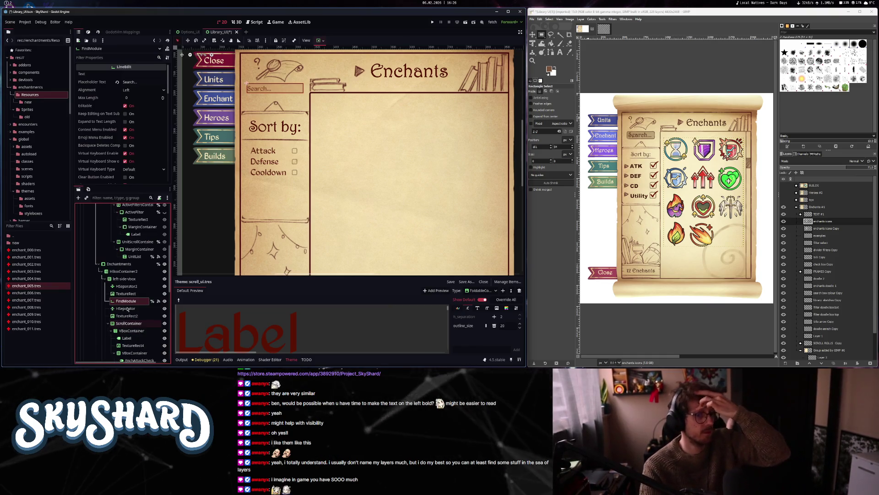
pyautogui.scroll(5, 127, 308)
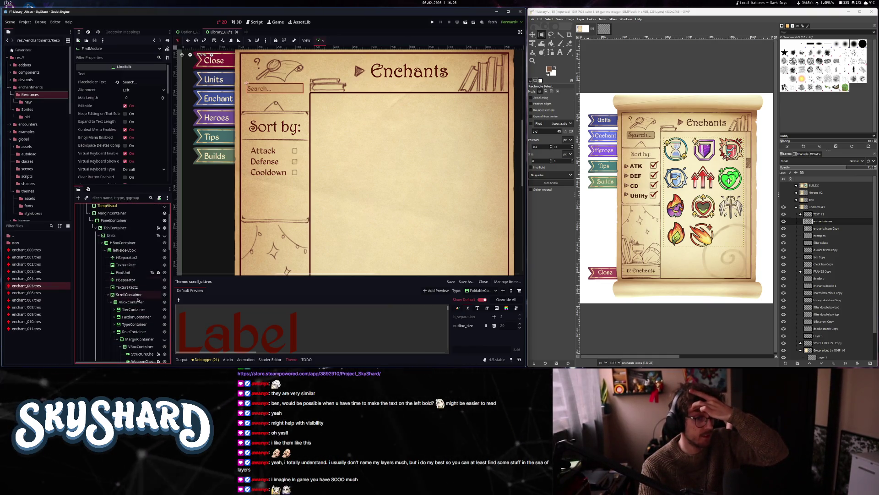
pyautogui.click(105, 250)
pyautogui.scroll(-2, 138, 298)
pyautogui.click(141, 316)
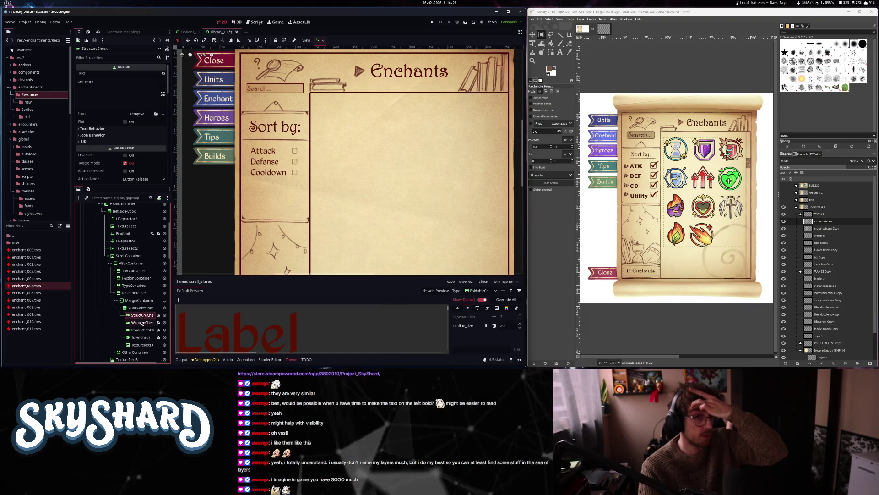
# - Check StructureCheck's signals, then collapse the whole Units page branch
pyautogui.click(87, 32)
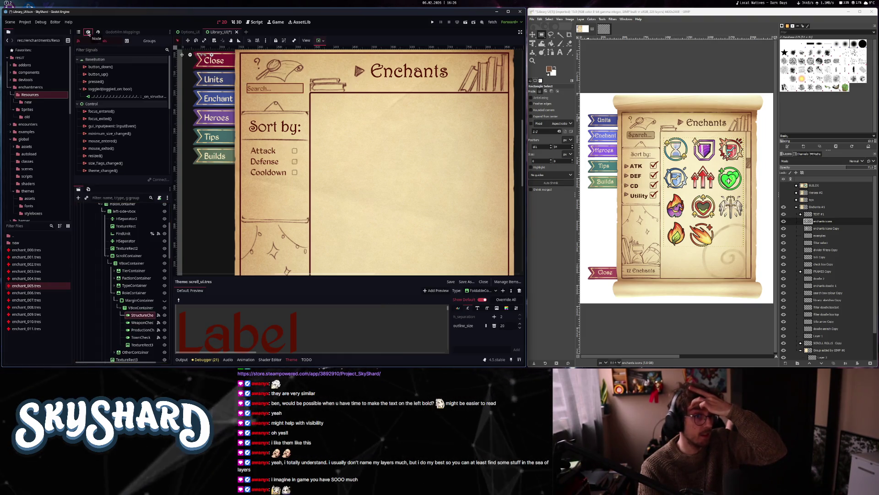
pyautogui.click(79, 32)
pyautogui.scroll(-1, 148, 313)
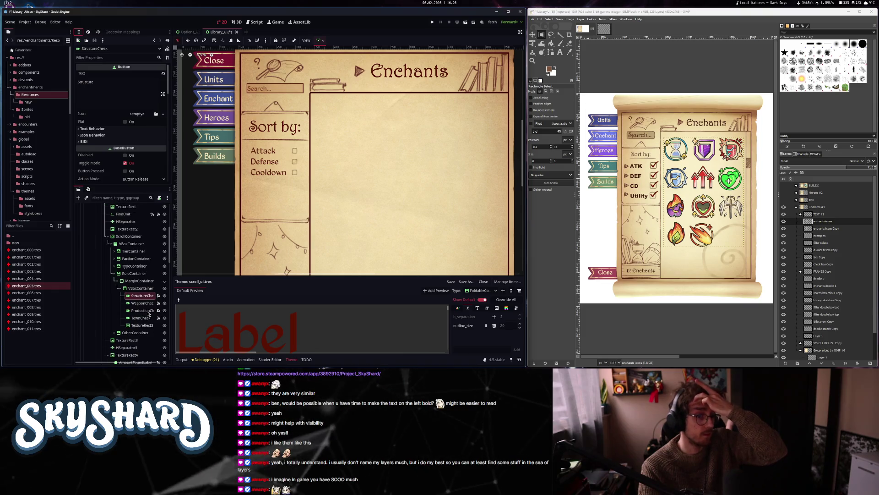
pyautogui.click(113, 273)
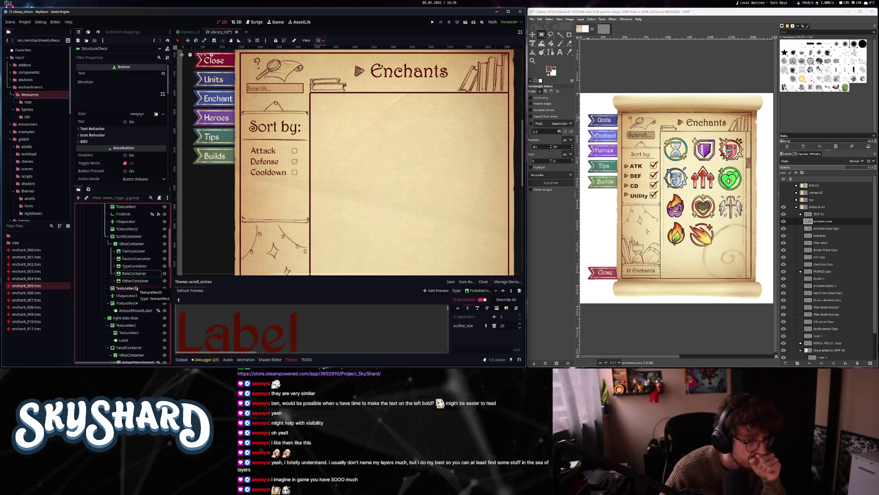
pyautogui.scroll(3, 133, 289)
pyautogui.click(108, 294)
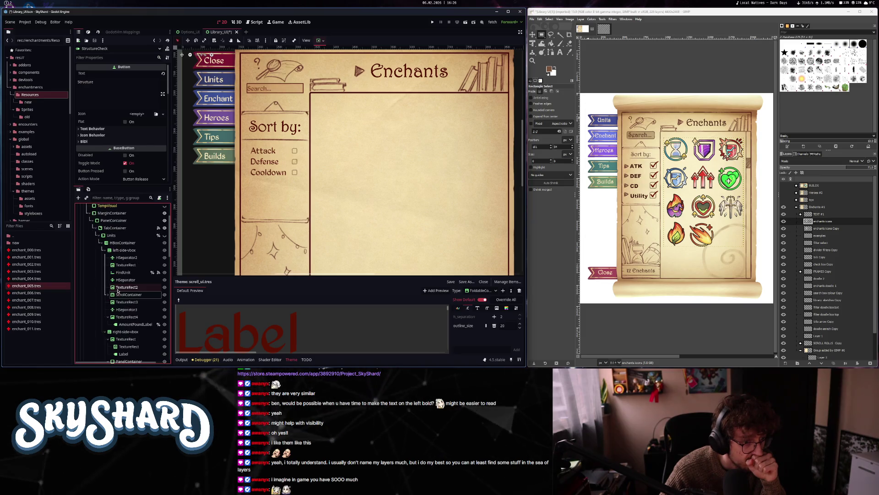
pyautogui.click(104, 243)
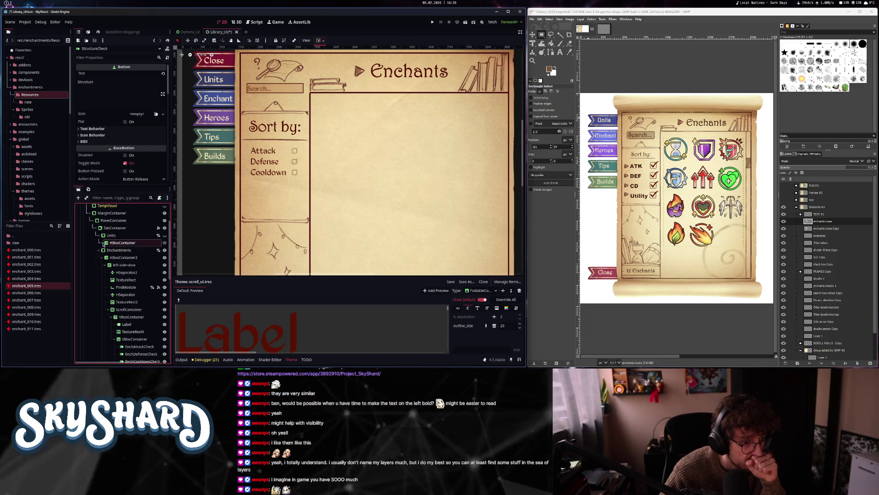
pyautogui.click(98, 235)
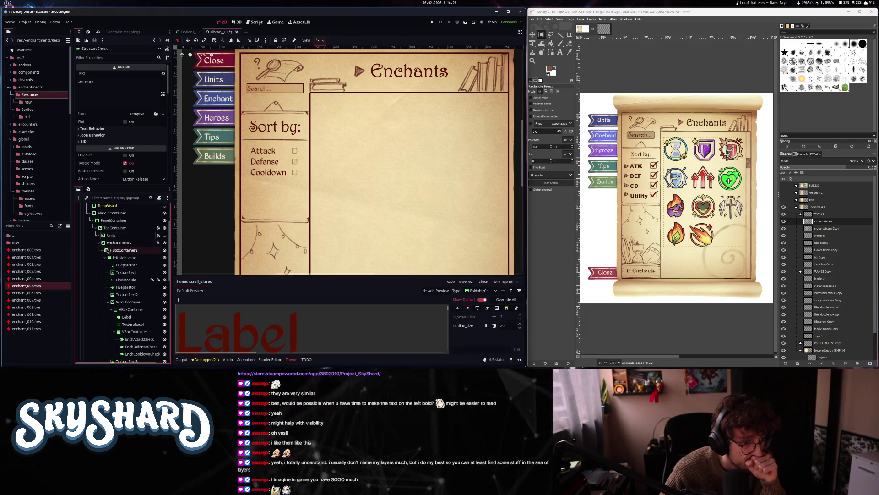
# - Select the Attack, Defense and Cooldown sort checkboxes together
pyautogui.scroll(-3, 146, 303)
pyautogui.click(139, 280)
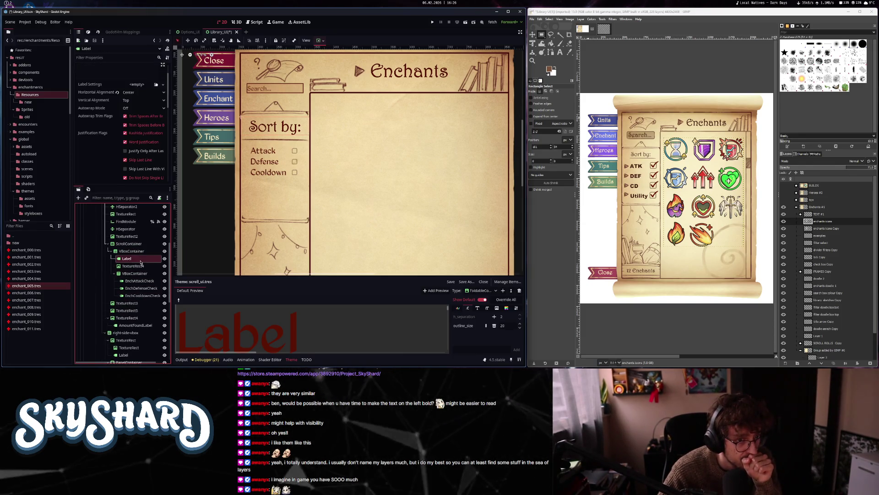
pyautogui.keyDown('shift'); pyautogui.click(142, 295); pyautogui.keyUp('shift')
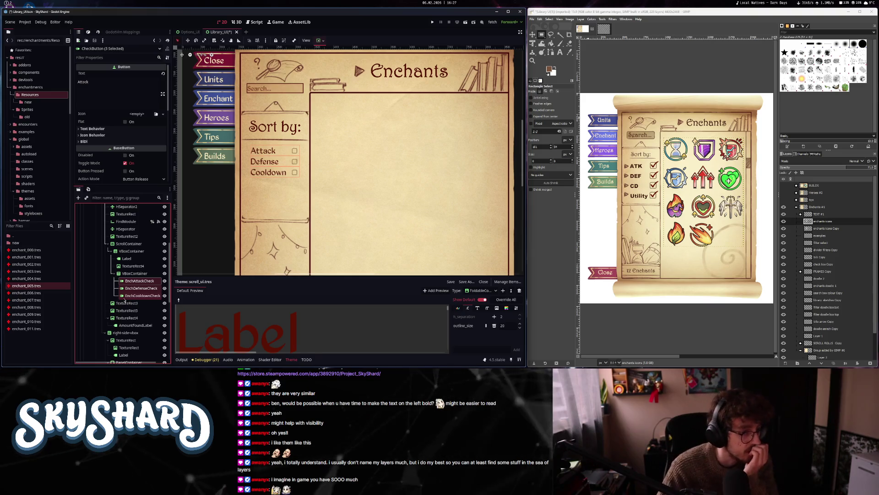
pyautogui.scroll(-2, 126, 302)
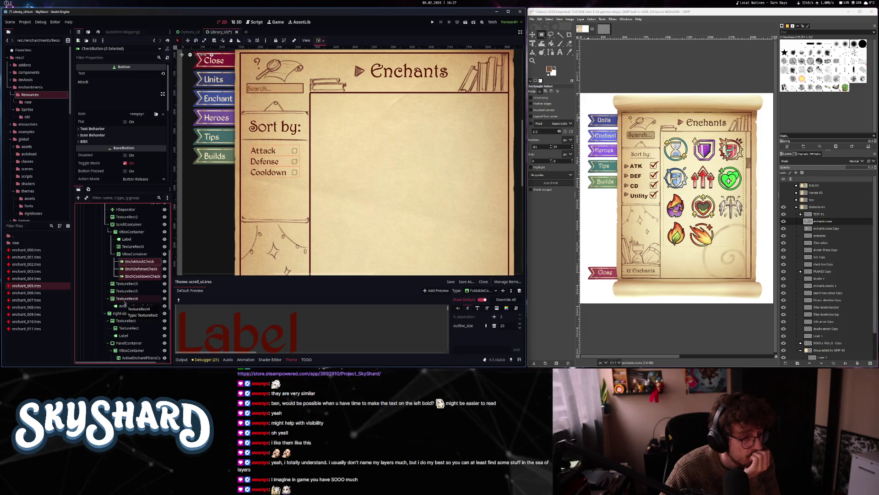
pyautogui.scroll(10, 124, 302)
# - Inspect the AmountFoundLabel that reads Units: 0
pyautogui.click(102, 256)
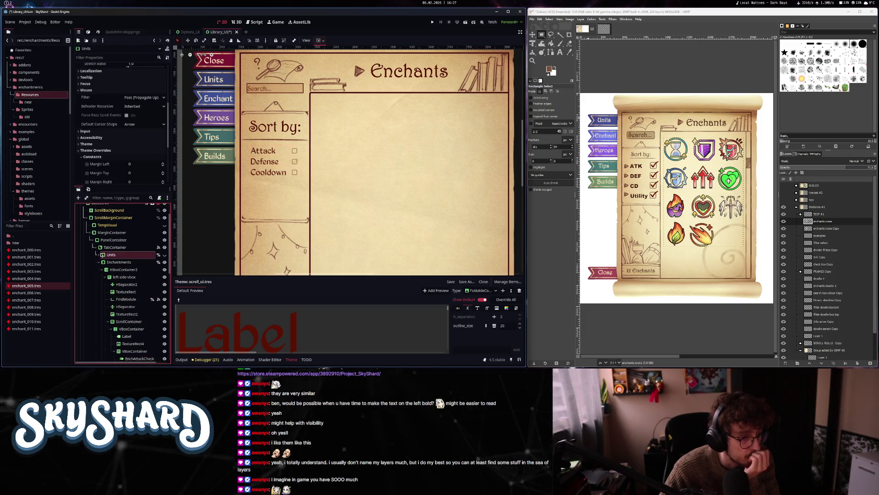
pyautogui.scroll(-6, 109, 289)
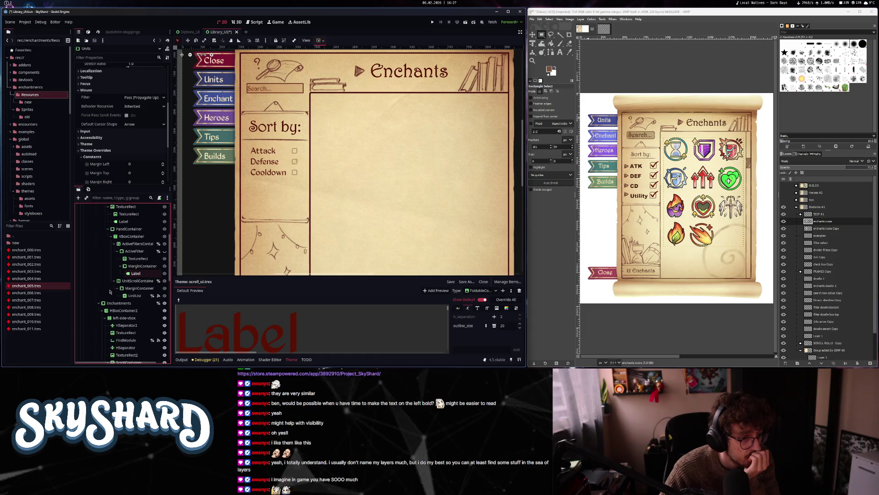
pyautogui.scroll(5, 110, 291)
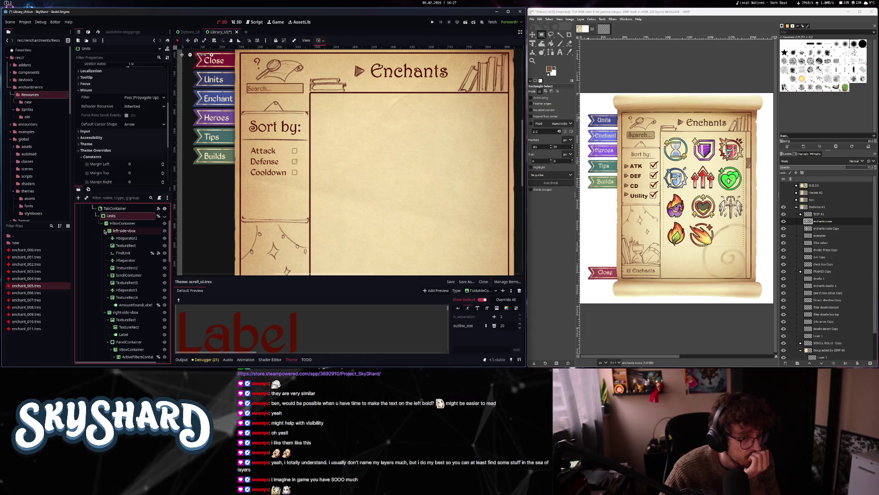
pyautogui.click(107, 275)
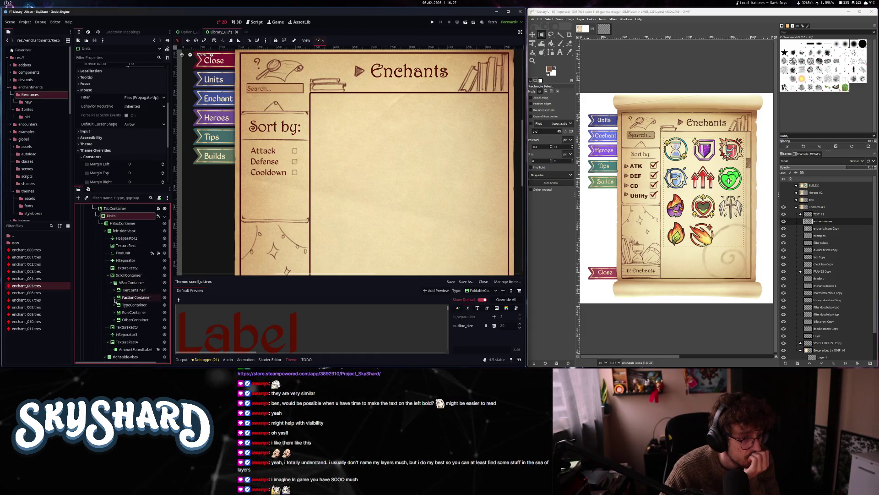
pyautogui.scroll(2, 115, 275)
pyautogui.click(98, 255)
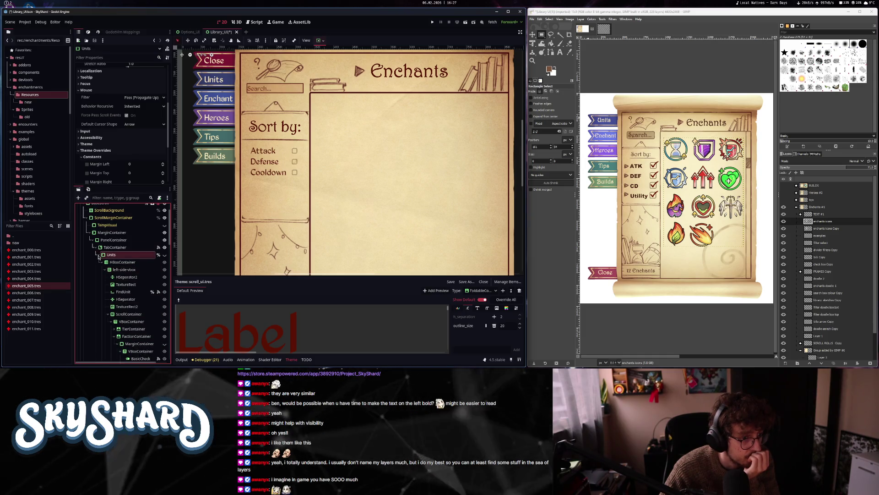
pyautogui.scroll(-5, 114, 275)
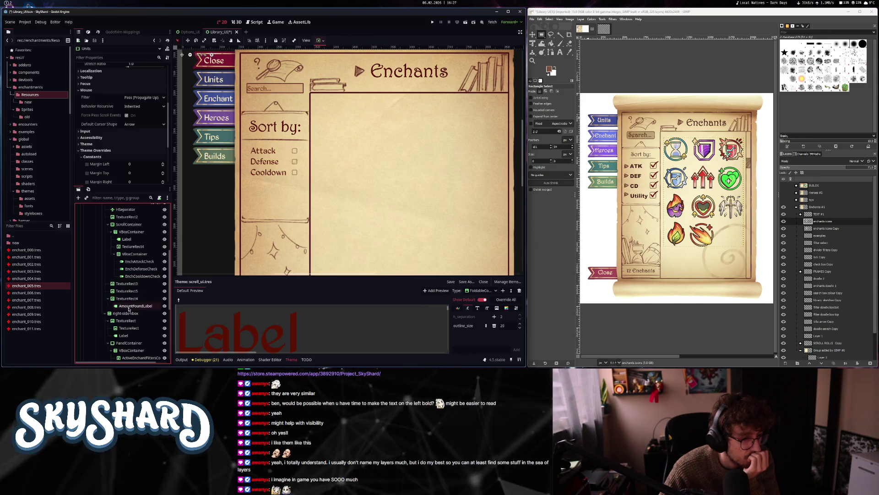
pyautogui.click(128, 308)
pyautogui.scroll(-1, 146, 279)
pyautogui.scroll(-1, 147, 279)
pyautogui.scroll(-5, 287, 209)
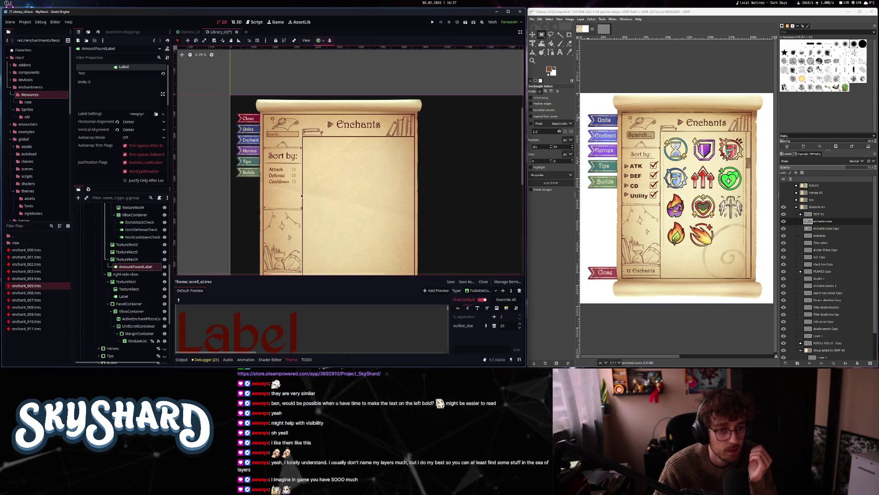
# - Delete the AmountFoundLabel node
pyautogui.scroll(2, 288, 210)
pyautogui.rightClick(134, 266)
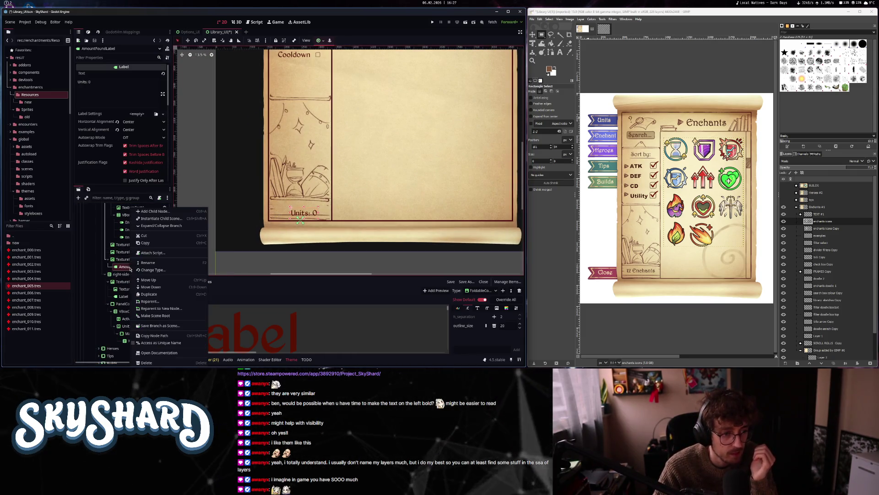
pyautogui.click(146, 363)
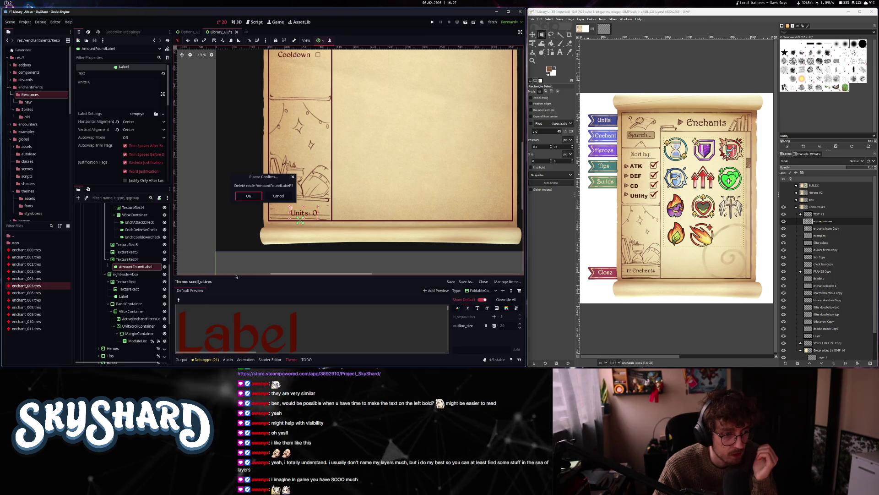
pyautogui.click(250, 199)
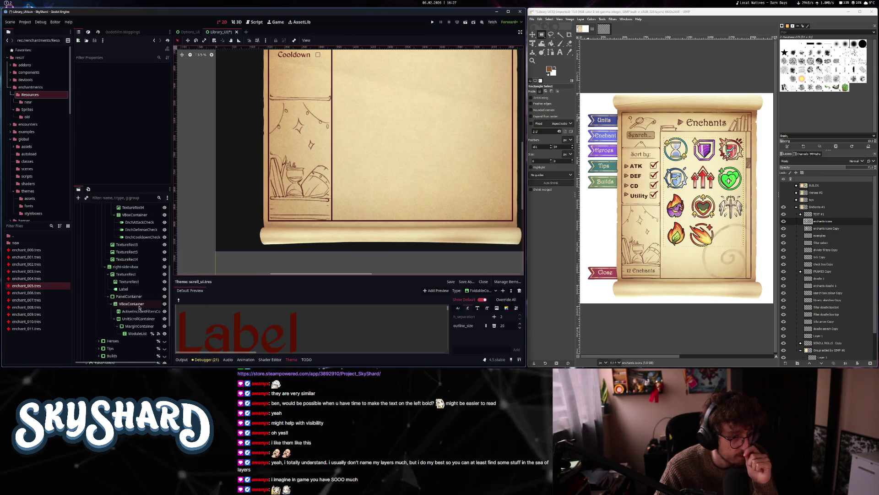
# - Select the Units: 0 count label on the canvas, then the Enchants title label
pyautogui.scroll(-4, 139, 307)
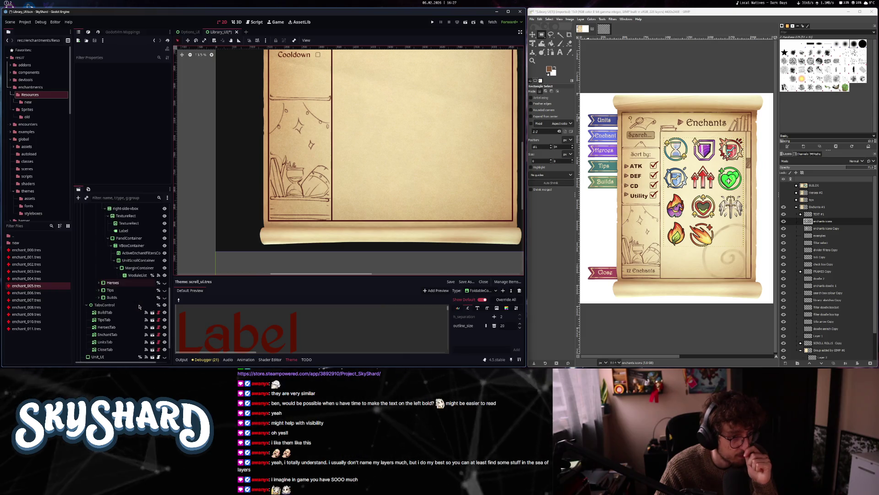
pyautogui.scroll(4, 139, 306)
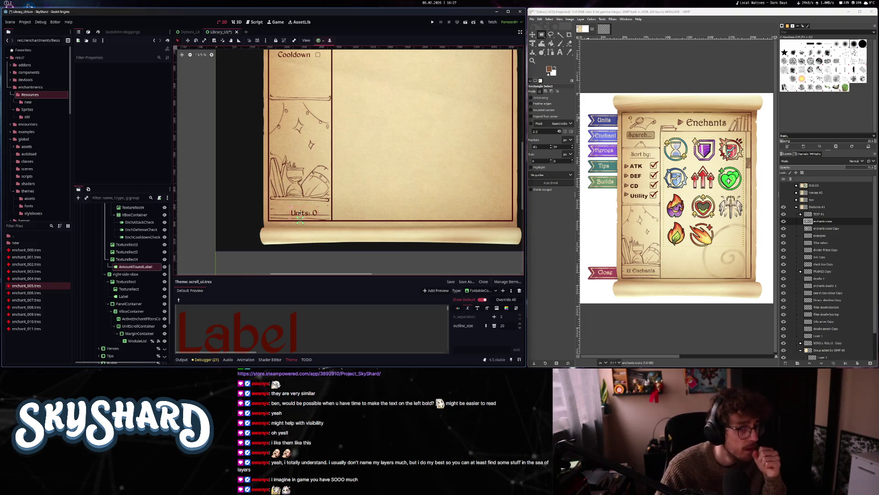
pyautogui.click(305, 214)
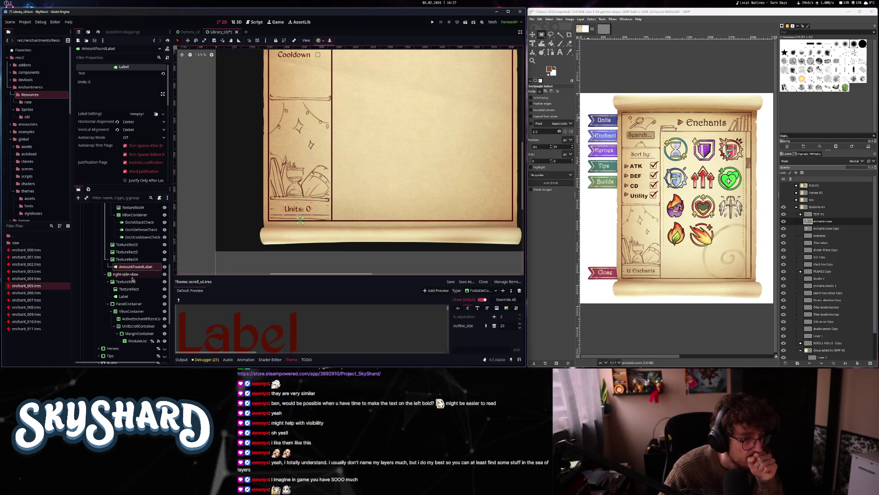
pyautogui.click(132, 295)
pyautogui.scroll(-3, 279, 225)
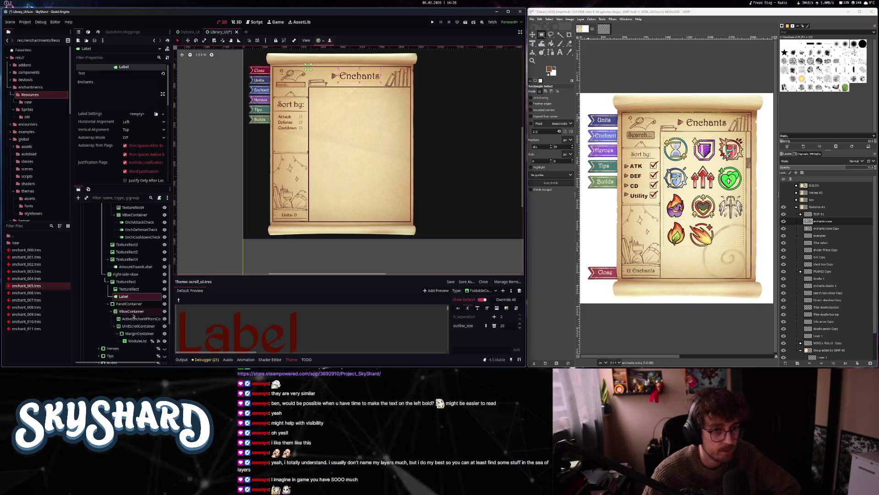
# - Mark ActiveEnchantFiltersContainer, inside the right-side panel's container, as Access as Unique Name
pyautogui.click(132, 304)
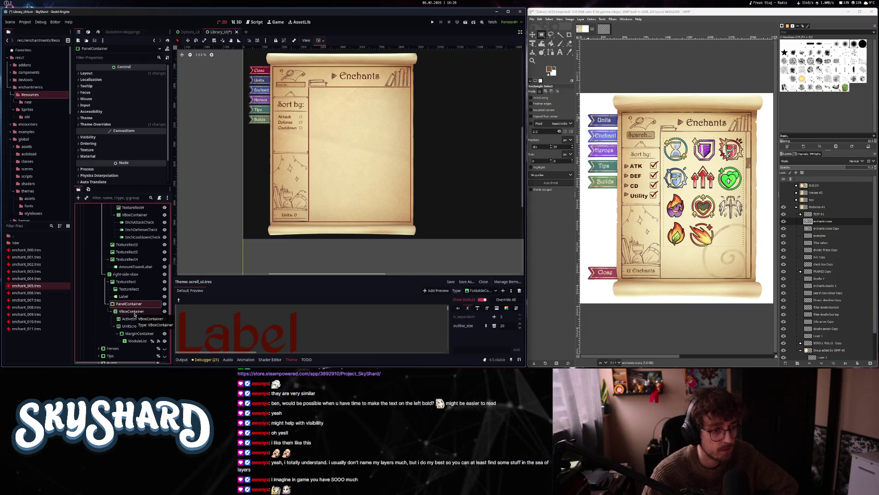
pyautogui.click(132, 311)
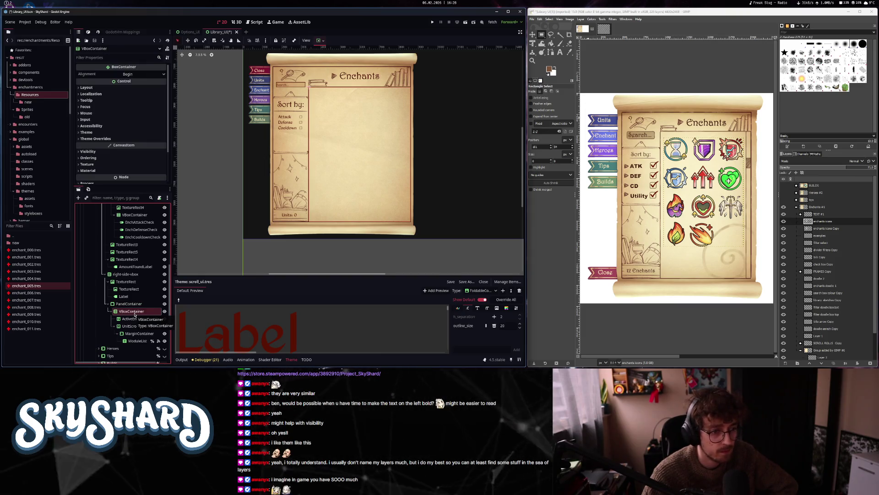
pyautogui.click(133, 319)
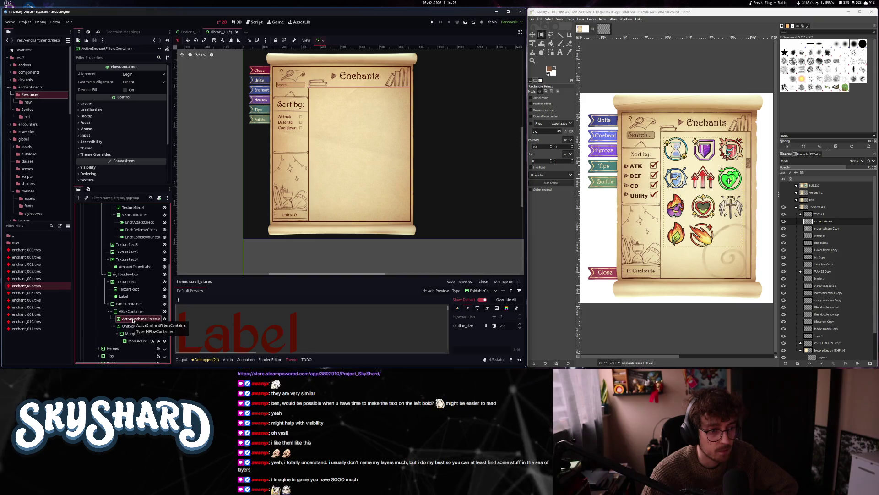
pyautogui.scroll(5, 133, 323)
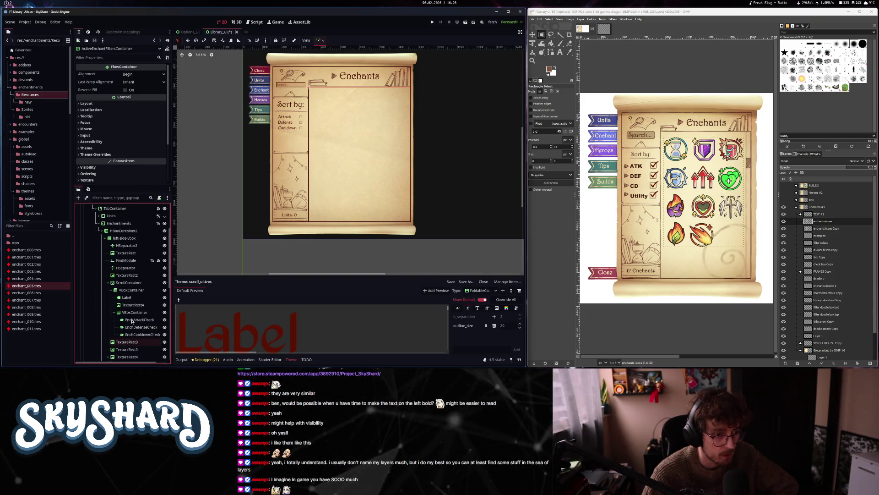
pyautogui.scroll(-3, 133, 321)
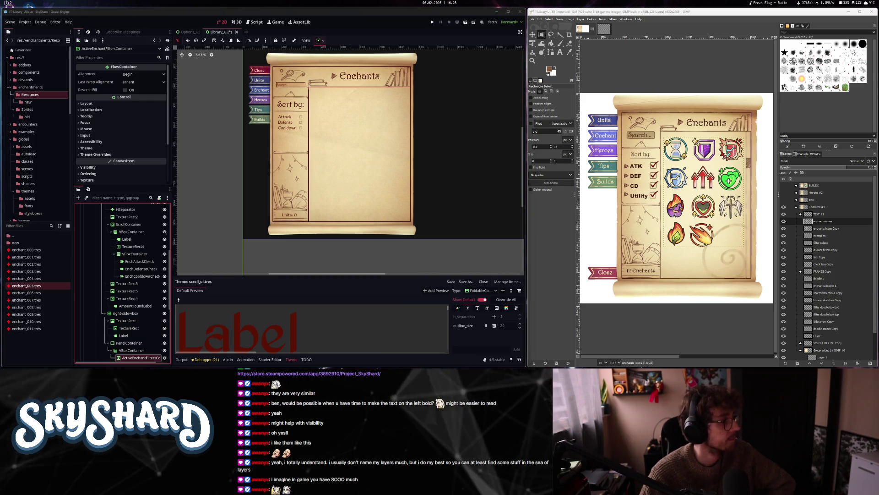
pyautogui.scroll(-4, 155, 348)
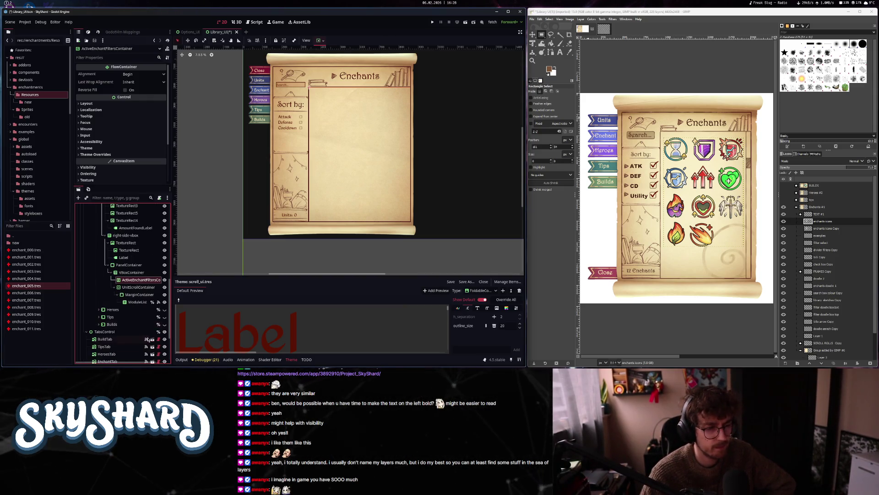
pyautogui.rightClick(146, 280)
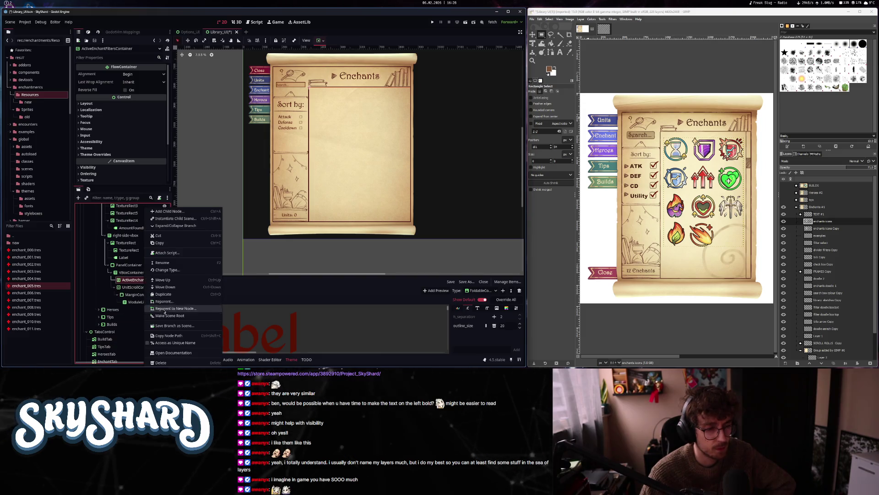
pyautogui.click(166, 344)
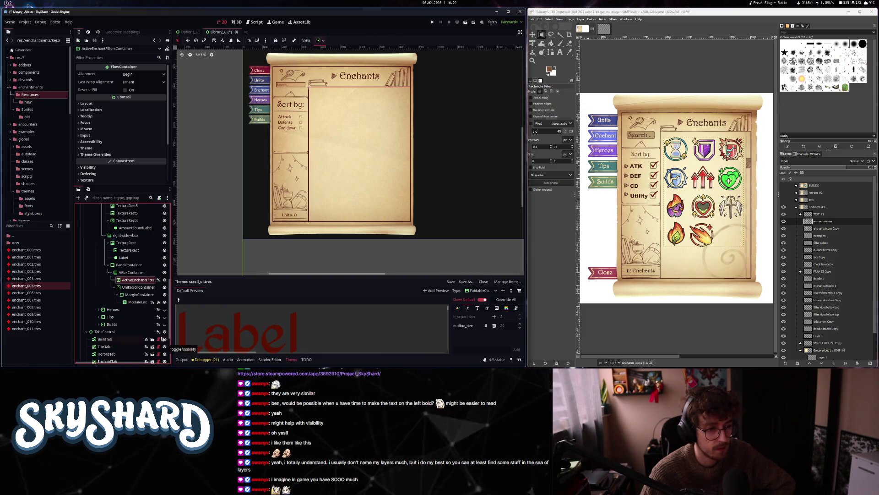
# - Start renaming the AmountFoundLabel node in the Scene dock
pyautogui.scroll(2, 138, 303)
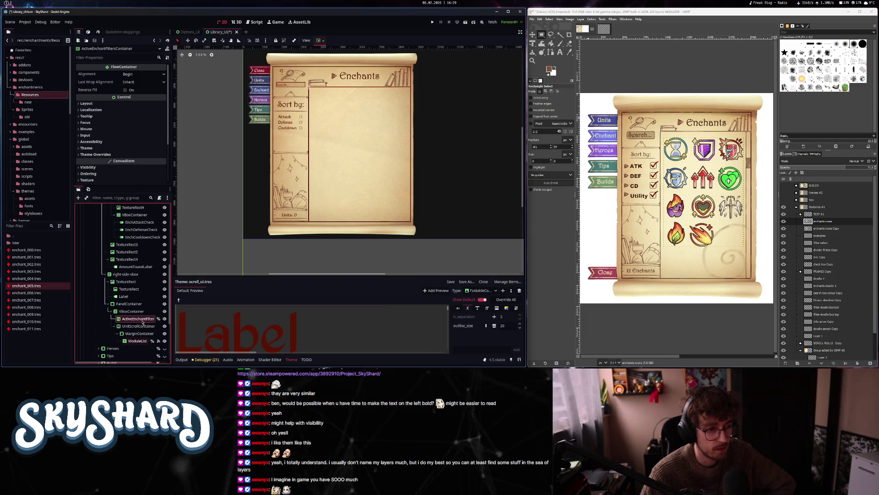
pyautogui.click(133, 297)
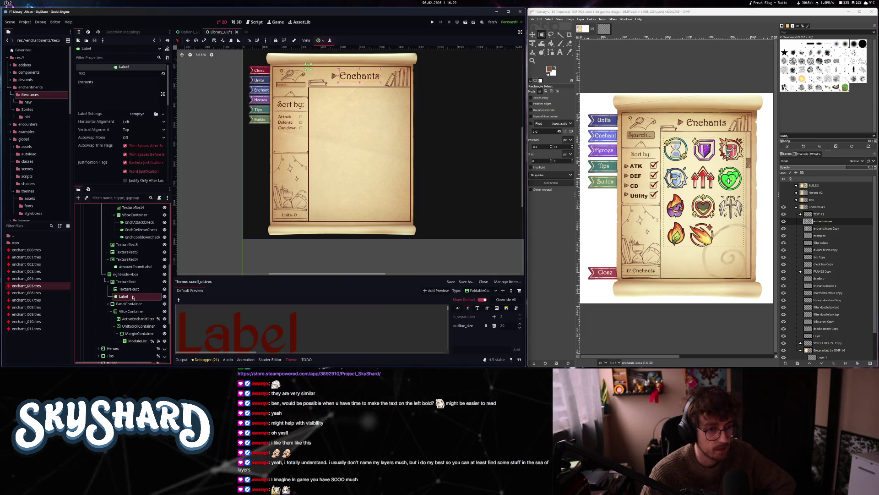
pyautogui.doubleClick(135, 267)
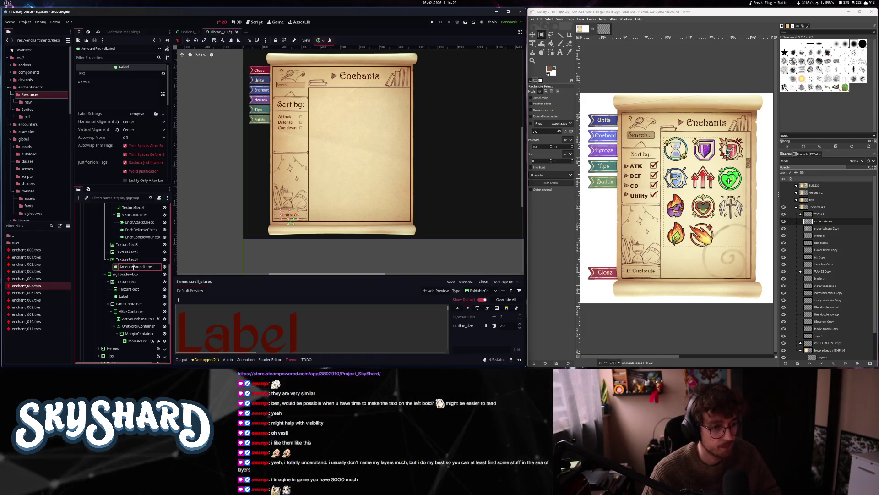
# - Rename the label to AmountEnchantsFoundLabel and make it accessible by unique name
pyautogui.write('ntEnchas')
pyautogui.press('Return')
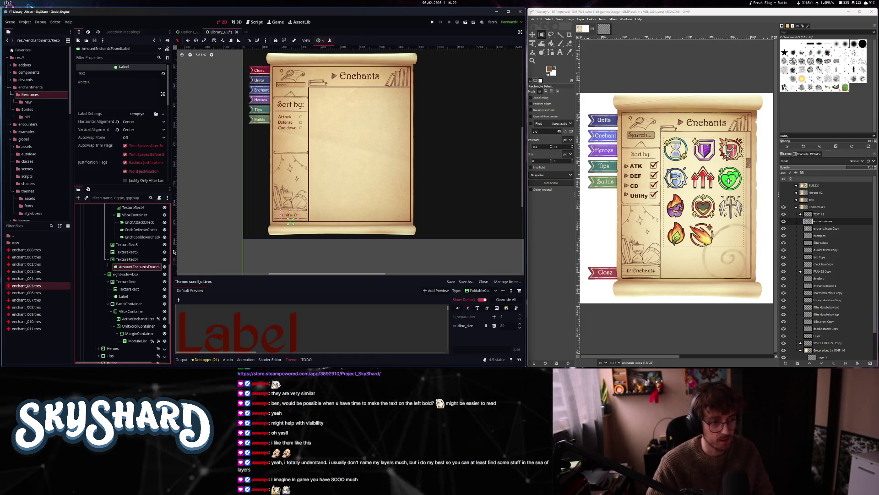
pyautogui.rightClick(140, 267)
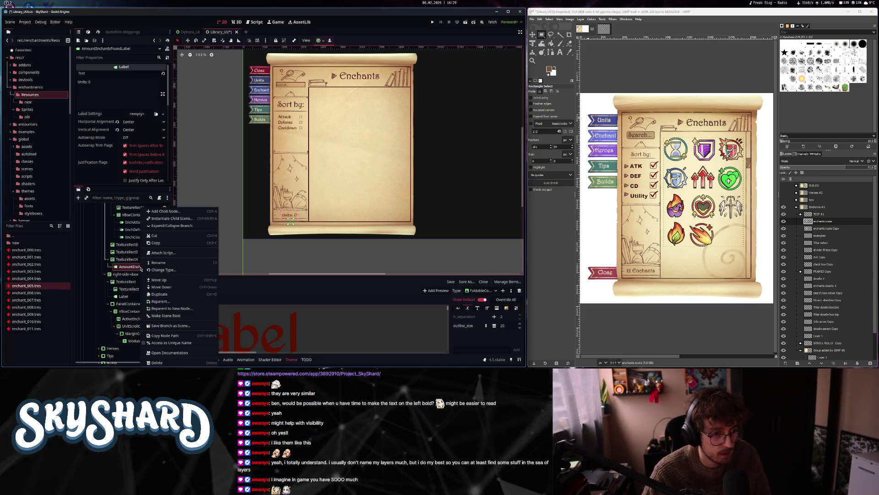
pyautogui.click(159, 343)
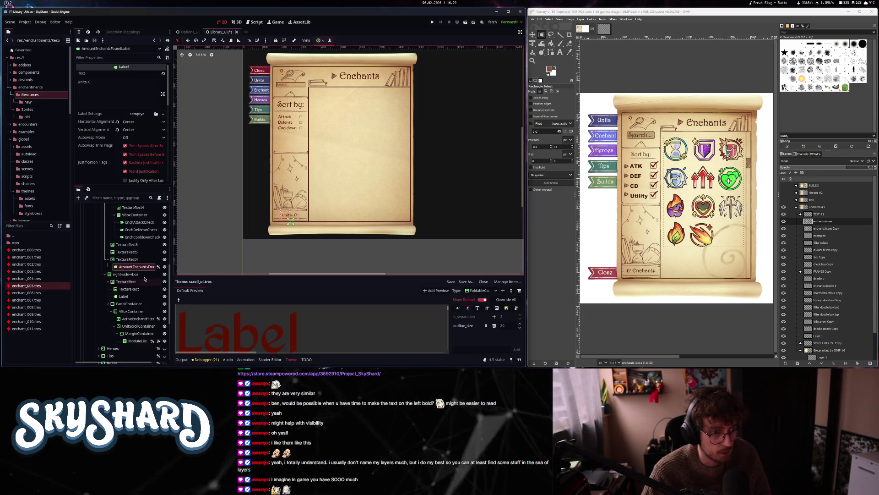
# - Change the label's Text to 'Enchants: 0' and bring up the library_ui.gd script
pyautogui.click(86, 81)
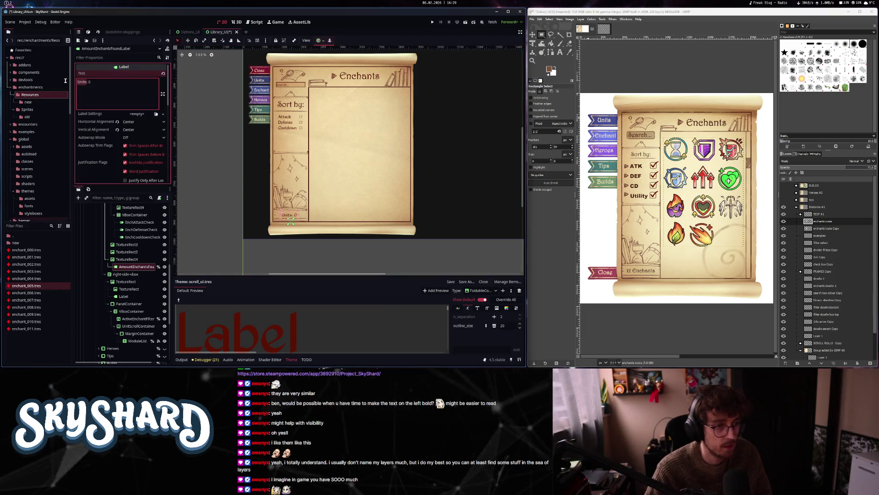
pyautogui.write('Enchants')
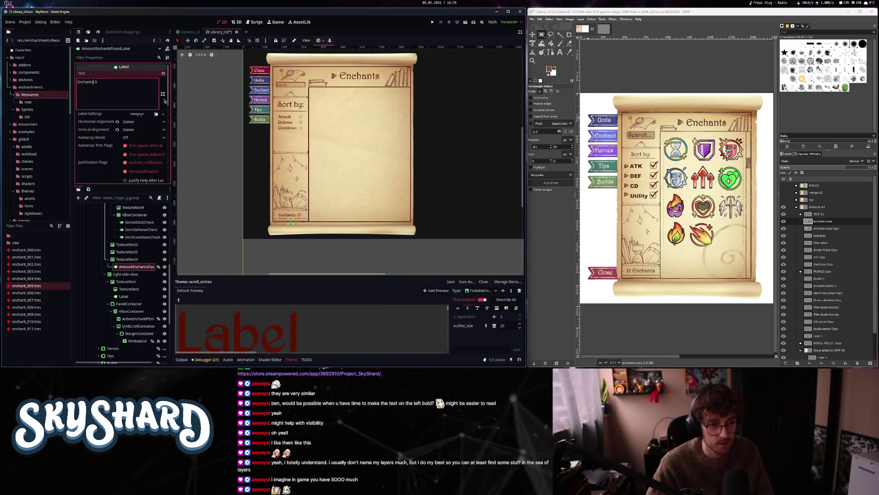
pyautogui.scroll(5, 293, 211)
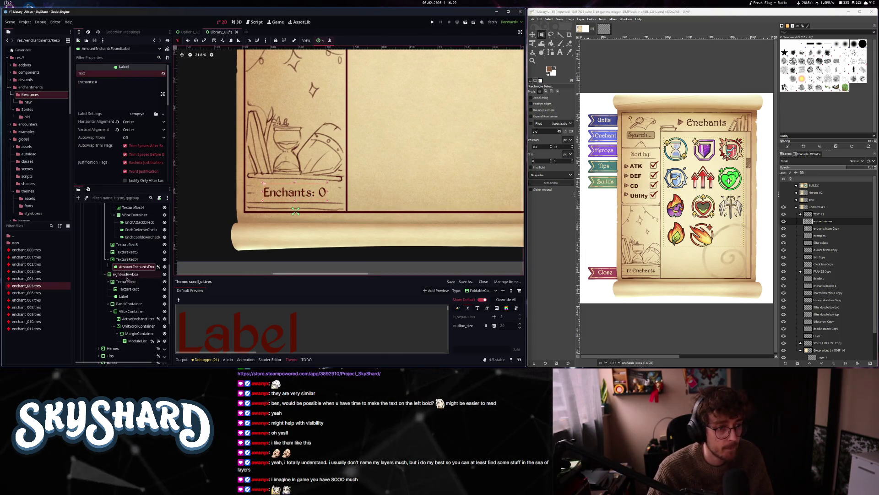
pyautogui.keyDown('ctrl'); pyautogui.click(134, 319); pyautogui.keyUp('ctrl')
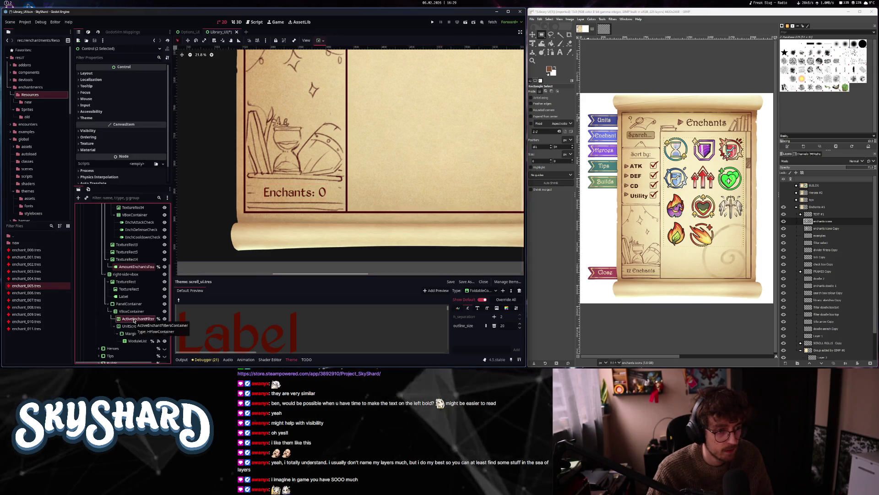
pyautogui.scroll(2, 134, 319)
pyautogui.scroll(2, 134, 321)
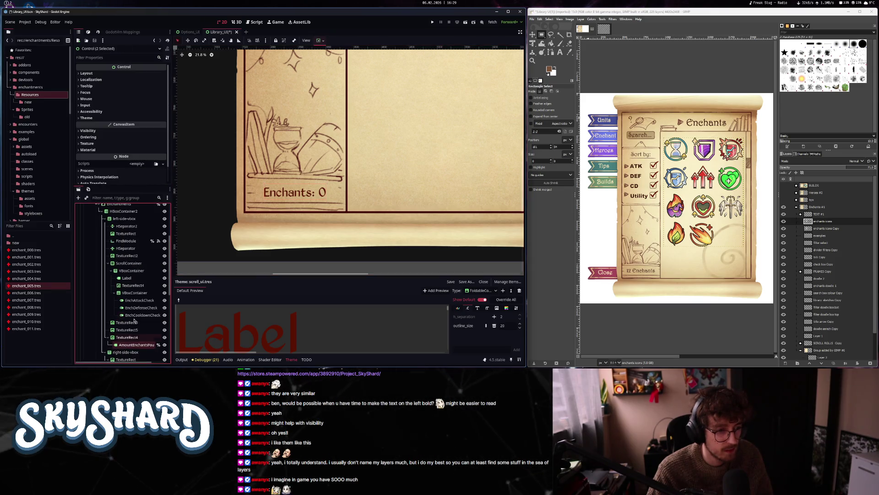
pyautogui.click(256, 24)
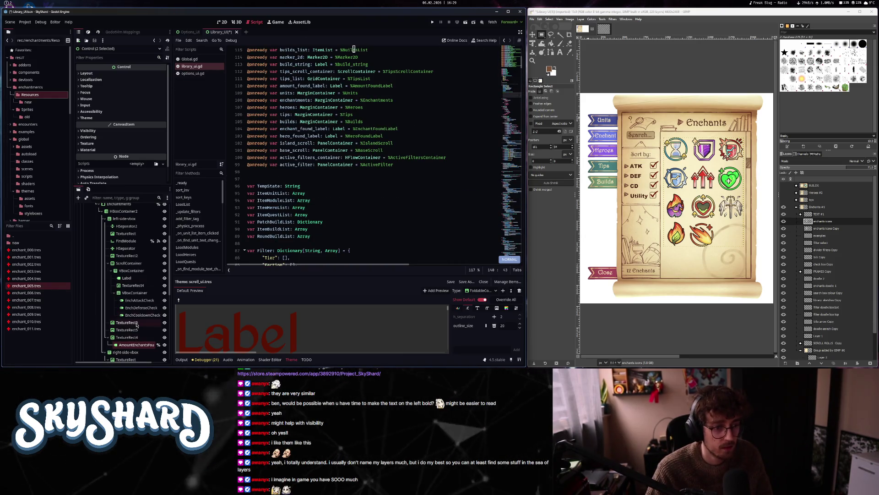
# - Save the scene and script changes and jump to the _on_tier_1_check_toggled handler
pyautogui.scroll(-2, 145, 327)
pyautogui.moveTo(133, 266)
pyautogui.mouseDown()
pyautogui.moveTo(238, 180)
pyautogui.moveTo(260, 173)
pyautogui.mouseUp()
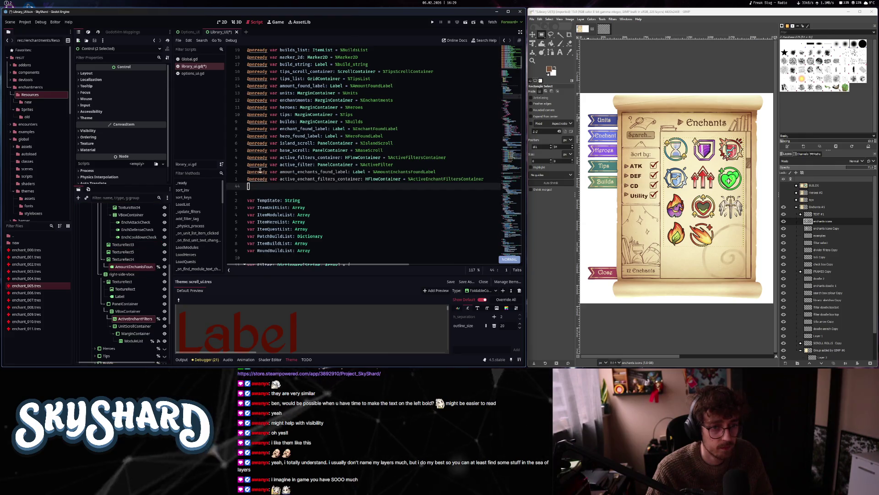
pyautogui.hotkey('ctrl', 's')
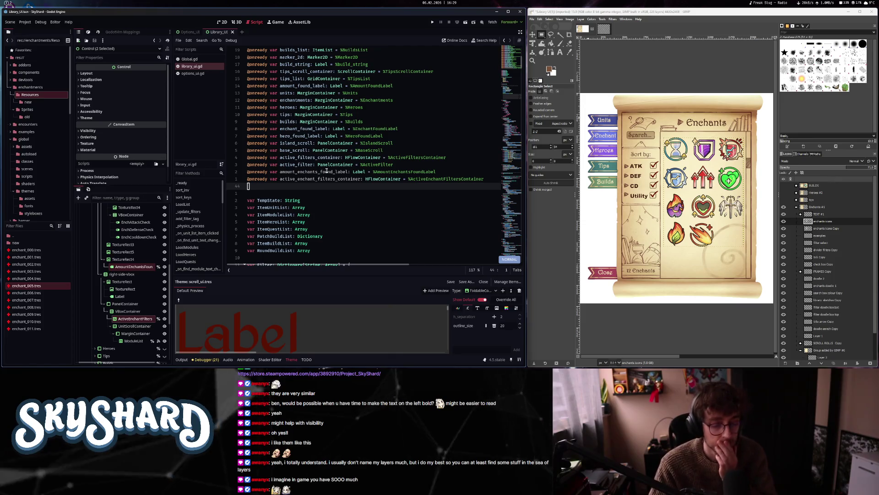
pyautogui.hotkey('ctrl', 'alt', 'f')
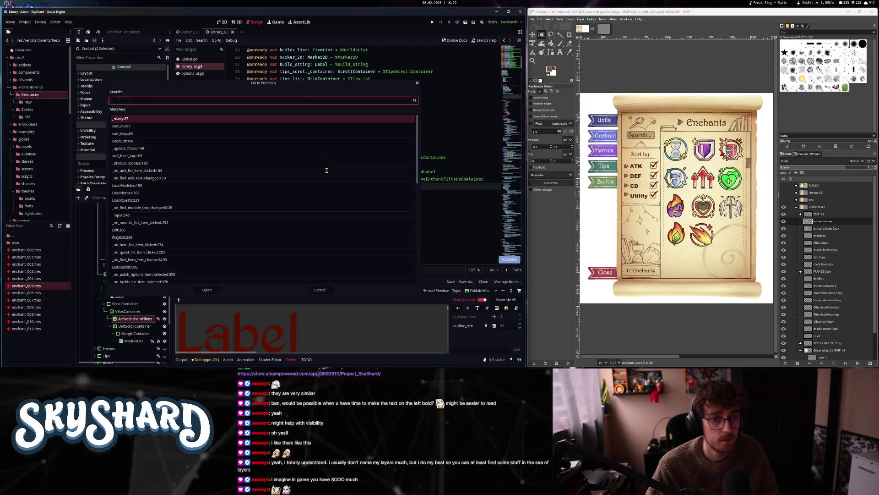
pyautogui.scroll(-5, 306, 206)
pyautogui.scroll(-4, 303, 213)
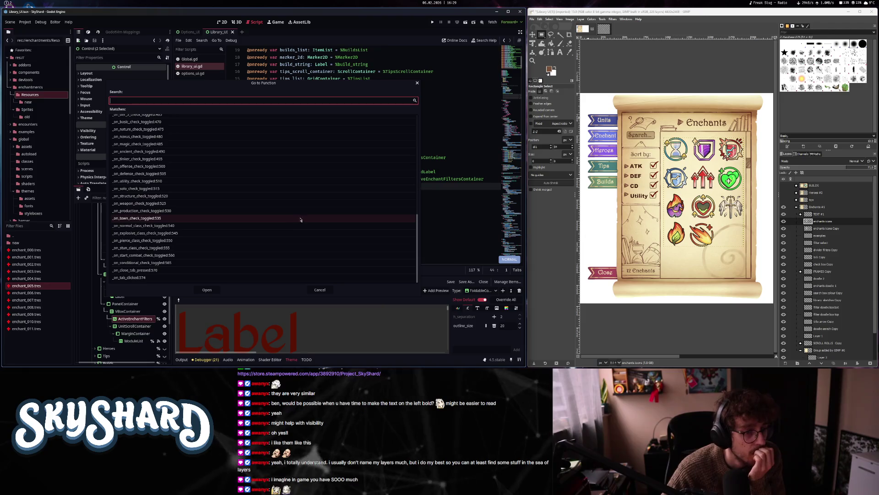
pyautogui.scroll(5, 266, 206)
pyautogui.click(227, 189)
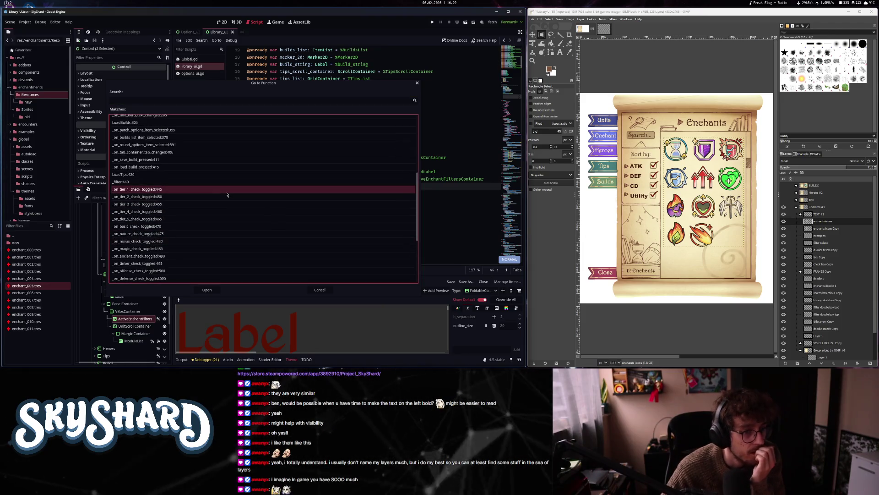
pyautogui.click(206, 290)
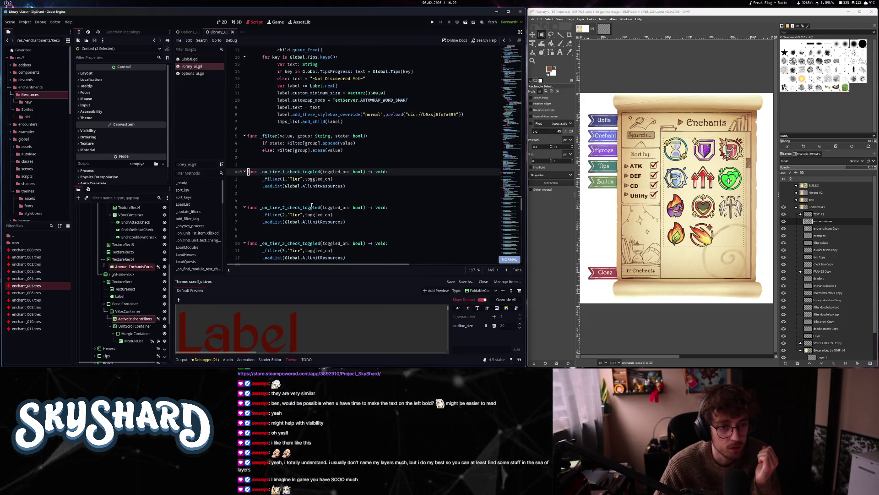
# - Yank the handler's filter and reload lines 446–447, then show EnchAttackCheck's signals
pyautogui.click(262, 180)
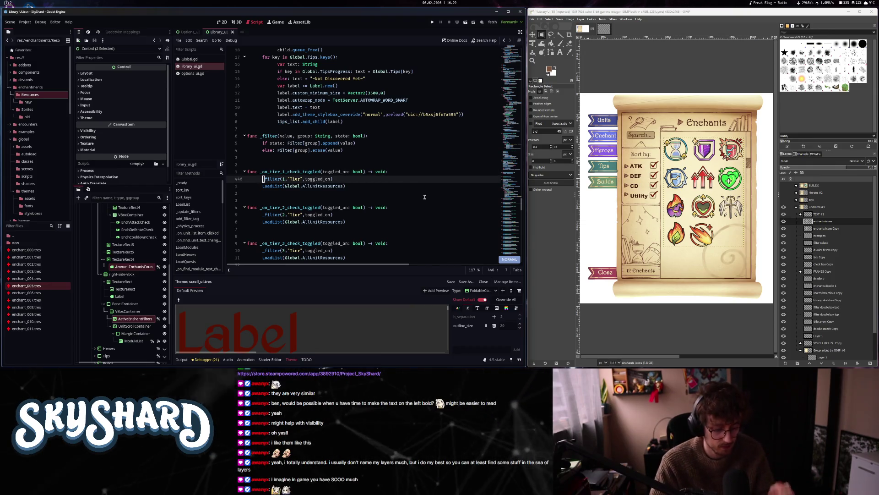
pyautogui.keyDown('shift'); pyautogui.click(345, 186); pyautogui.keyUp('shift')
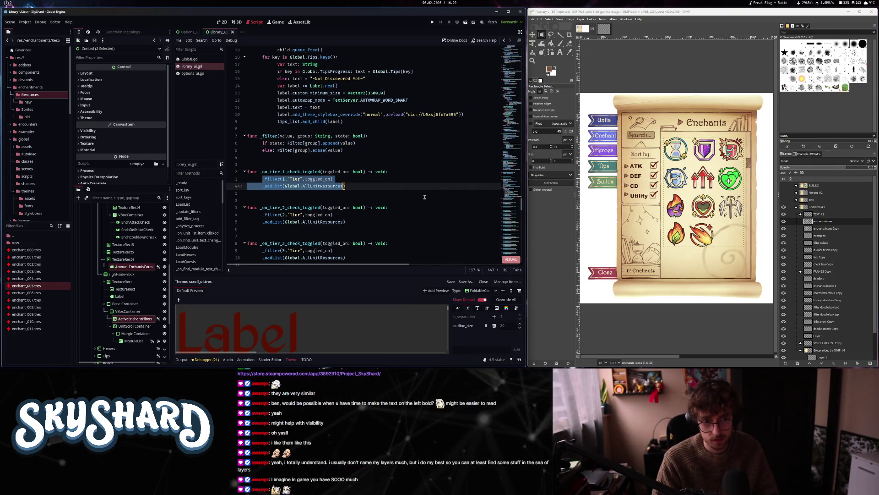
pyautogui.press('Escape')
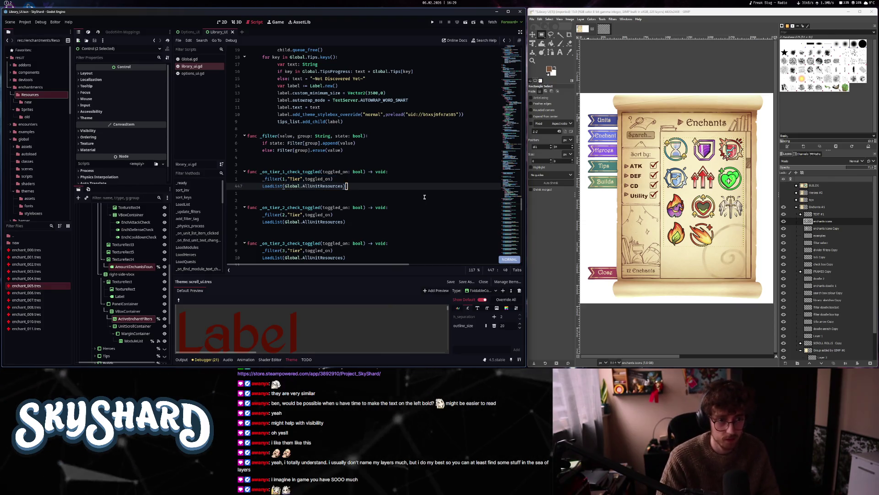
pyautogui.click(137, 223)
pyautogui.click(88, 32)
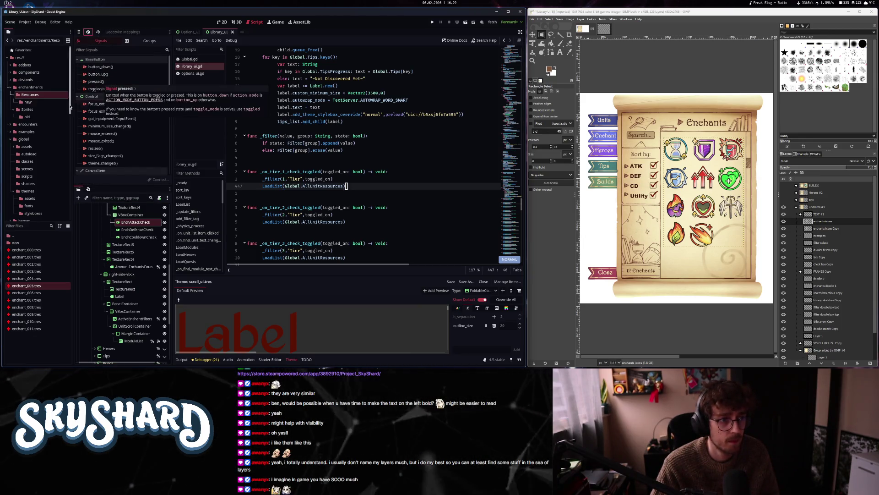
# - Connect toggled(toggled_on: bool) for EnchAttackCheck, EnchDefenseCheck and EnchCooldownCheck, generating _on_ench_*_check_toggled stubs
pyautogui.doubleClick(106, 88)
pyautogui.moveTo(338, 128)
pyautogui.mouseDown()
pyautogui.moveTo(342, 215)
pyautogui.moveTo(359, 79)
pyautogui.mouseUp()
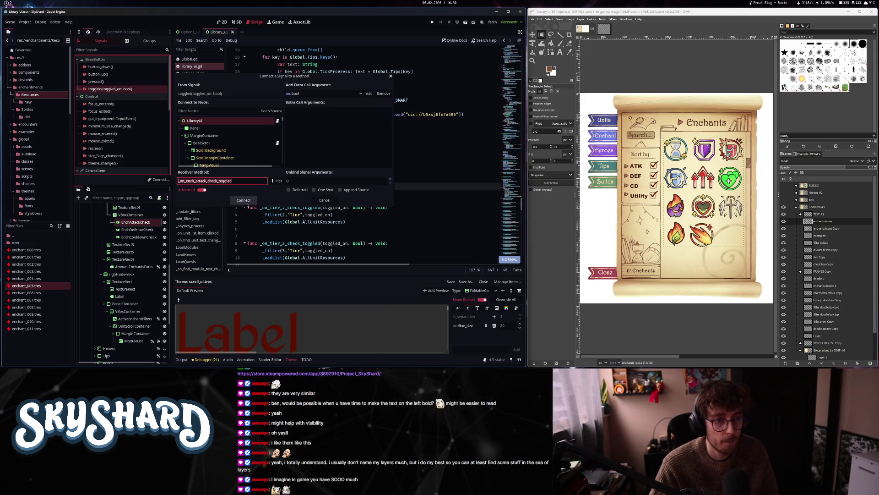
pyautogui.click(244, 200)
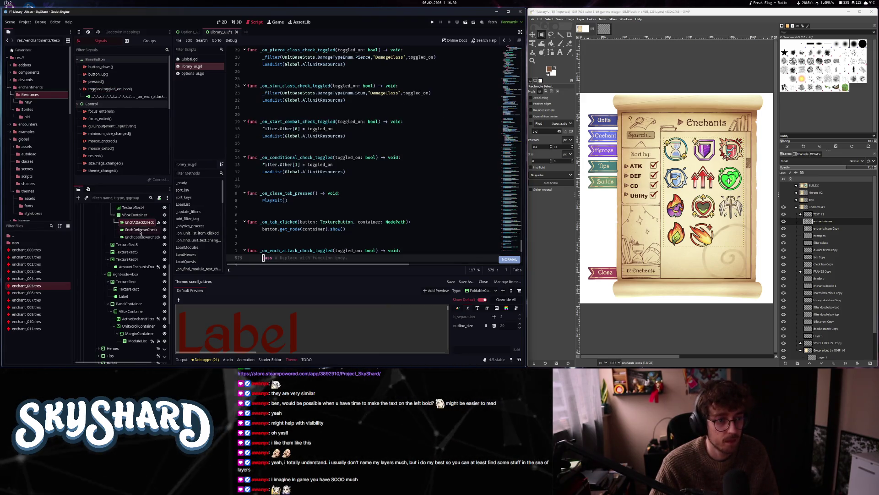
pyautogui.click(141, 230)
pyautogui.doubleClick(110, 89)
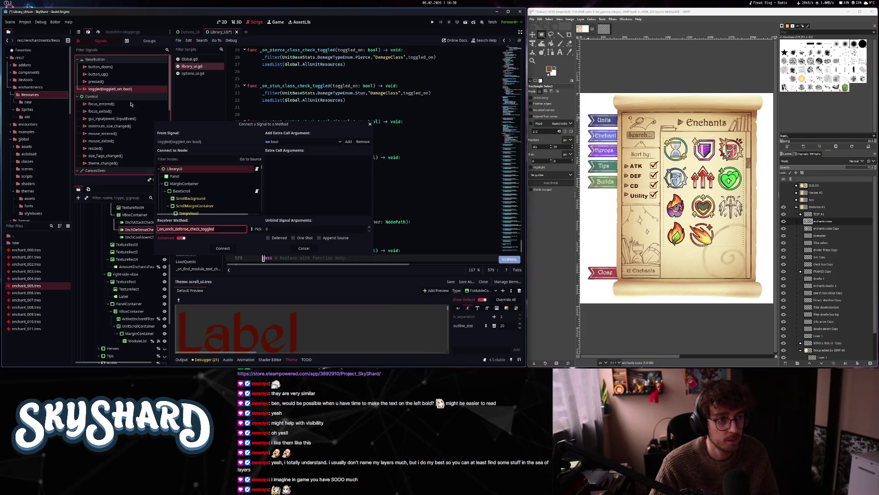
pyautogui.click(223, 248)
pyautogui.click(135, 236)
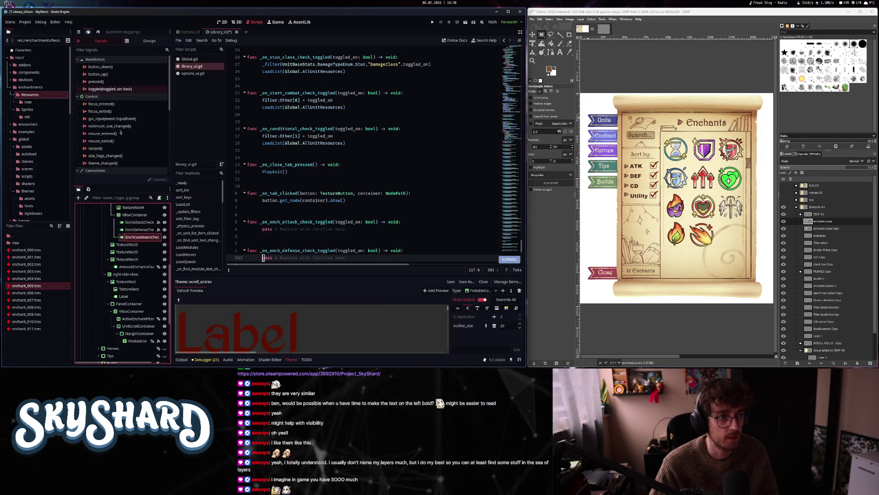
pyautogui.doubleClick(111, 90)
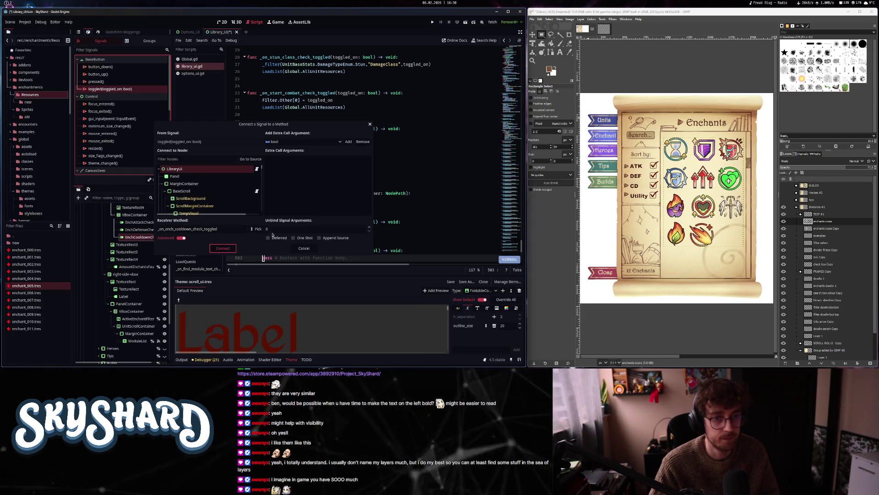
pyautogui.press('Return')
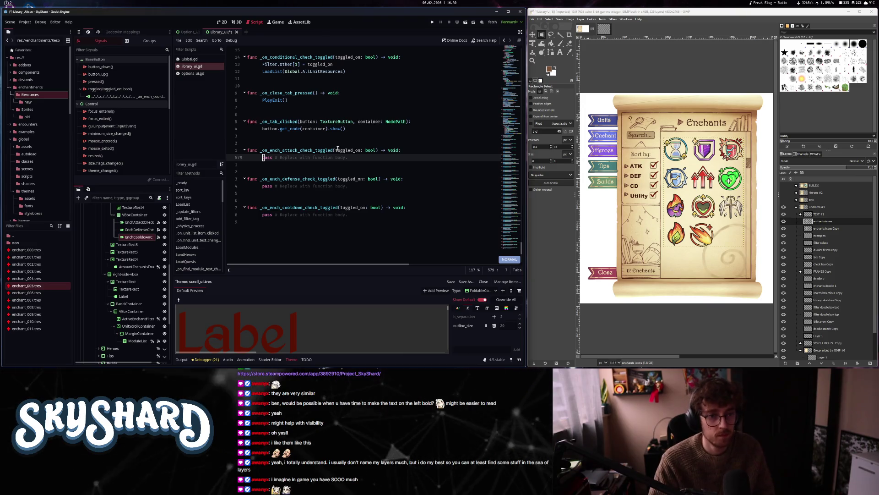
# - Paste the yanked lines into _on_ench_attack_check_toggled and delete the stray 'p' before _filter
pyautogui.press('p')
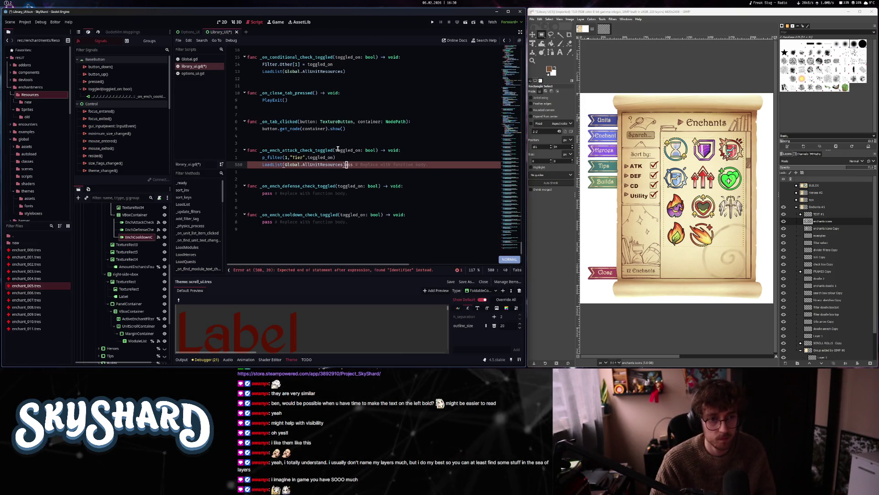
pyautogui.press('k')
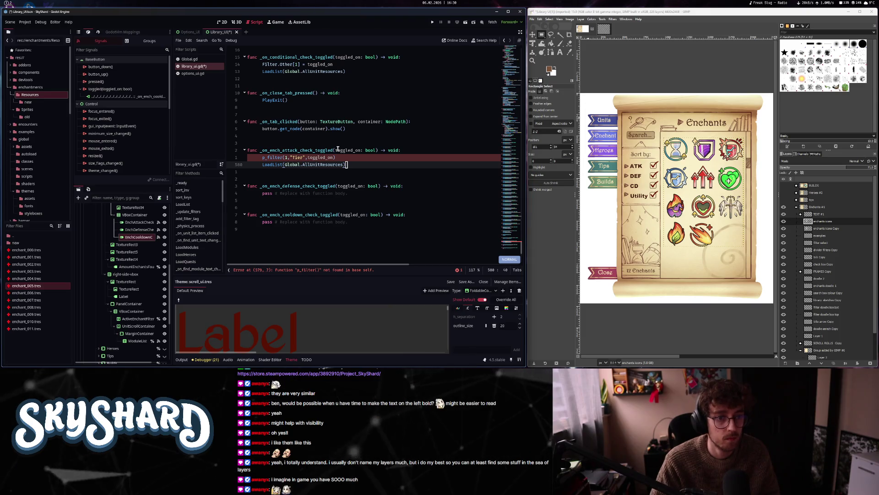
pyautogui.press('^')
pyautogui.press('x')
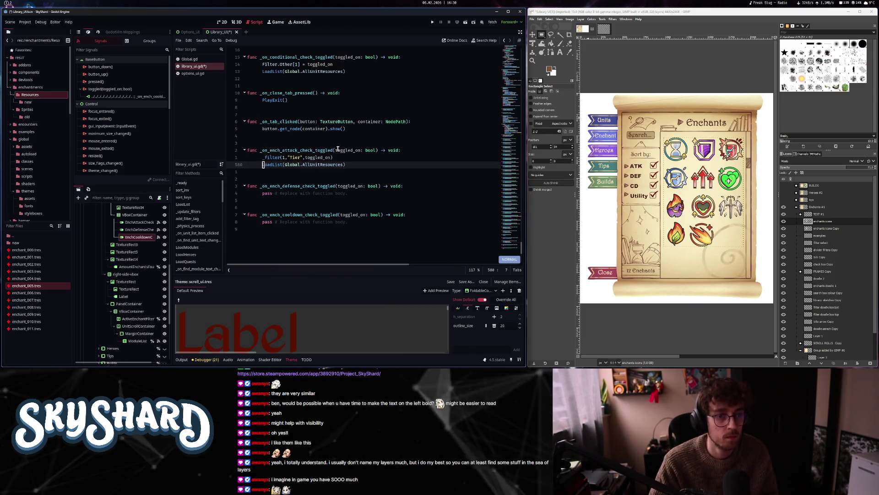
pyautogui.press('j')
pyautogui.press('j')
pyautogui.press('j')
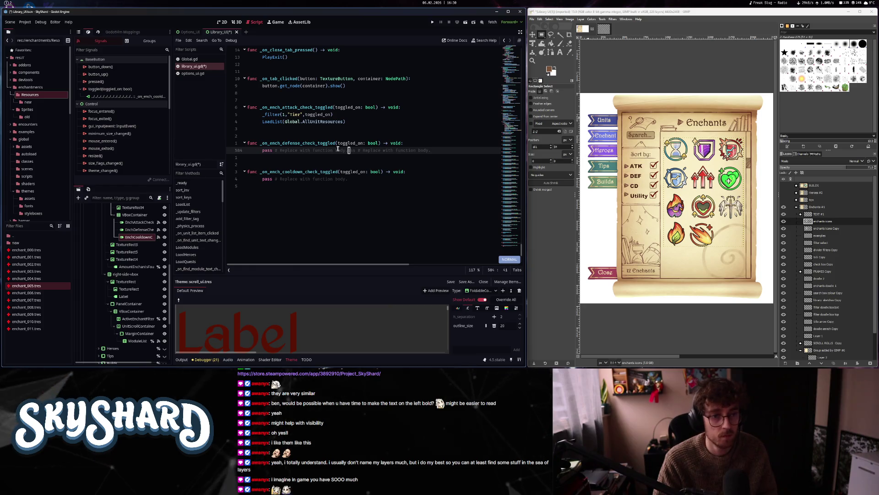
pyautogui.press('k')
pyautogui.press('k')
pyautogui.press('k')
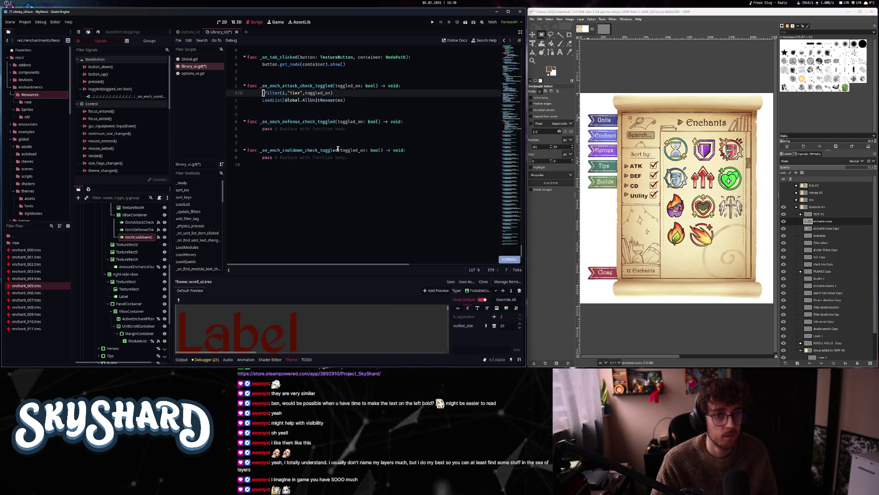
pyautogui.press('l')
pyautogui.press('Escape')
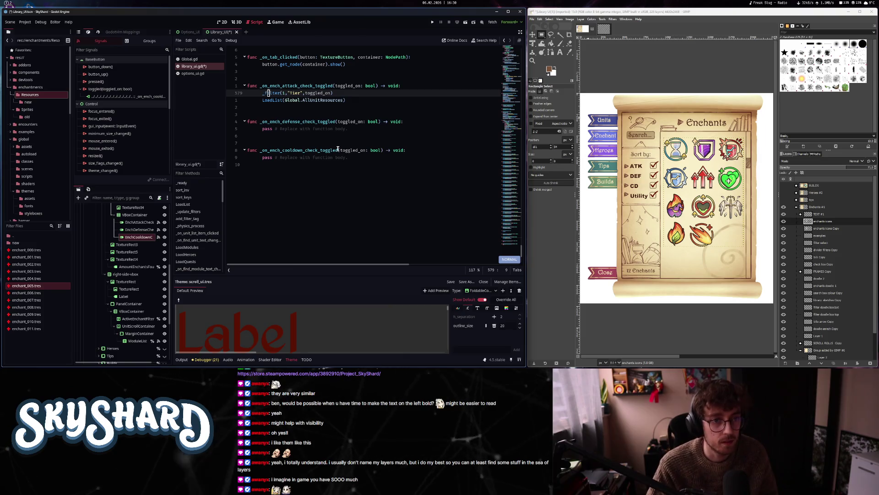
# - Correct the called filter function's name in the pasted line
pyautogui.write('a_')
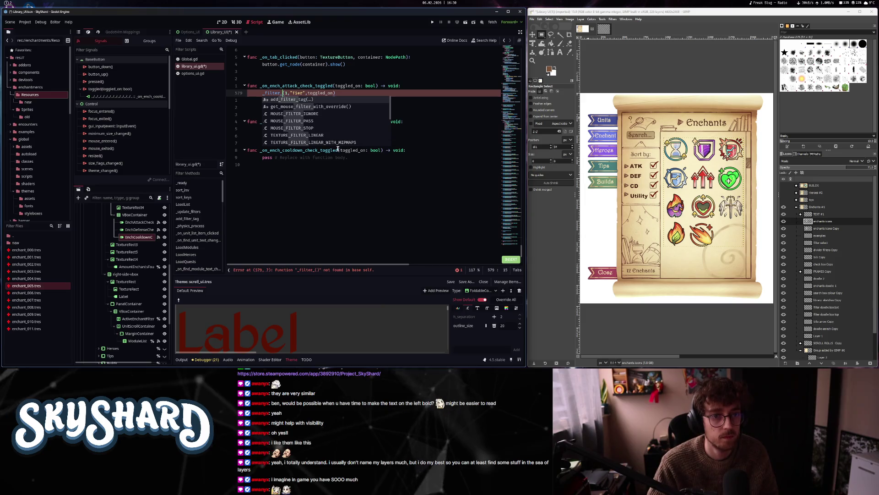
pyautogui.press('BackSpace')
pyautogui.press('BackSpace')
pyautogui.press('BackSpace')
pyautogui.write('ec')
pyautogui.press('BackSpace')
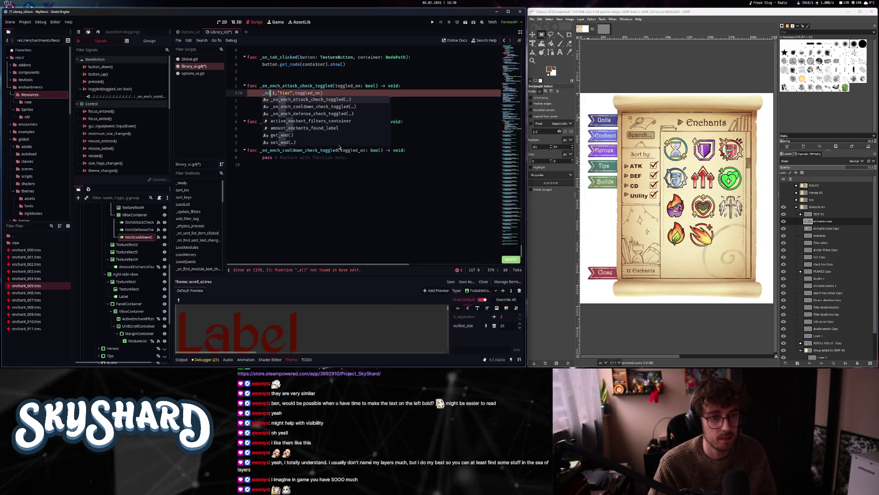
pyautogui.write('nchant')
pyautogui.press('BackSpace')
pyautogui.press('BackSpace')
pyautogui.press('BackSpace')
pyautogui.press('BackSpace')
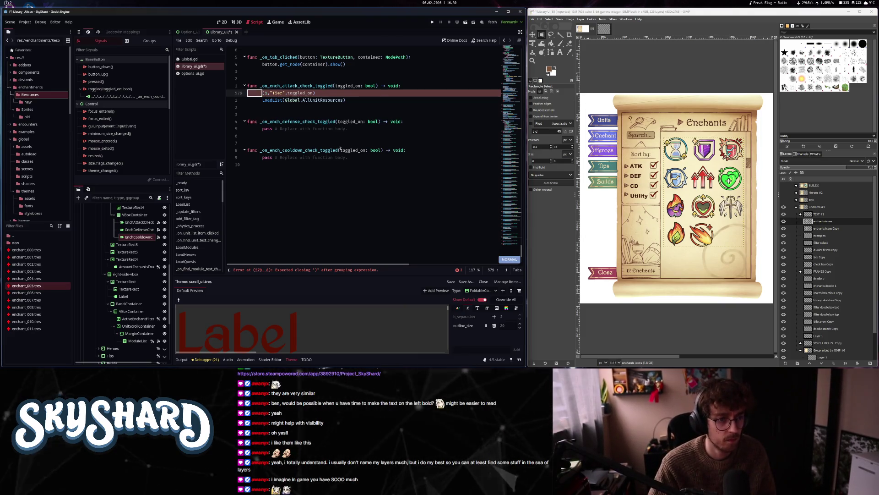
# - Fix the reload call's argument, then Ctrl+click _filter to open its definition
pyautogui.press('l')
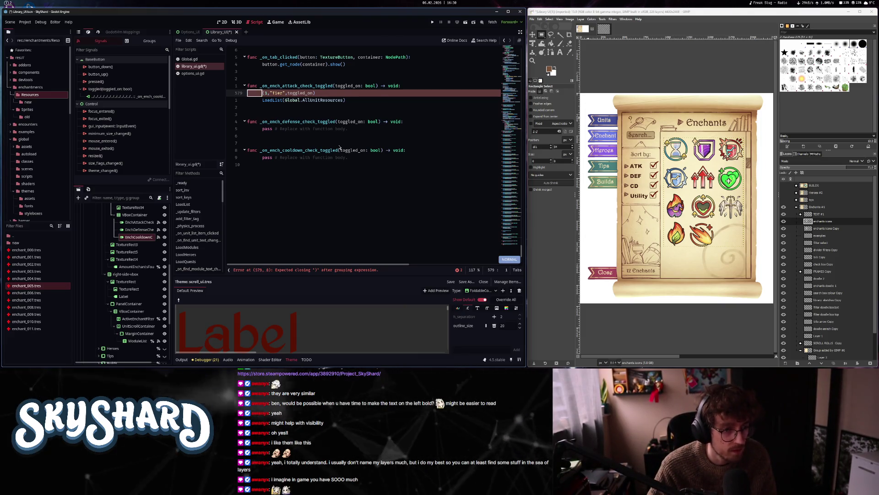
pyautogui.write('LoadE')
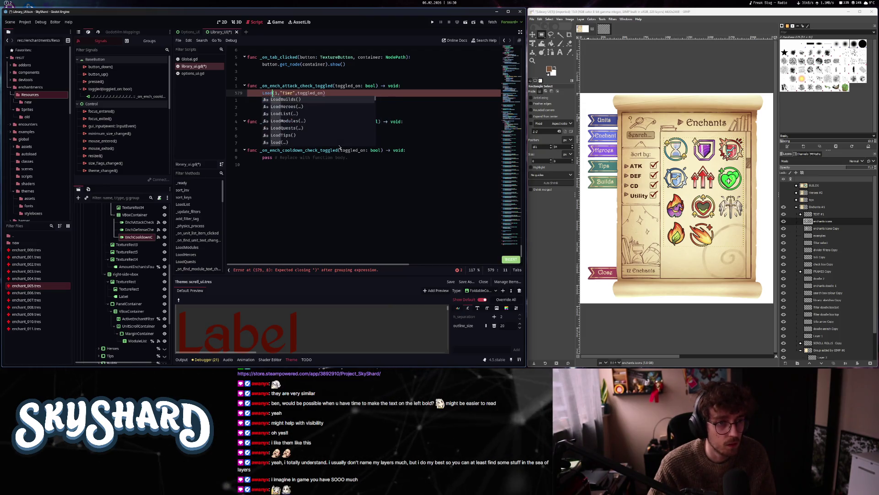
pyautogui.write('n')
pyautogui.press('BackSpace')
pyautogui.press('BackSpace')
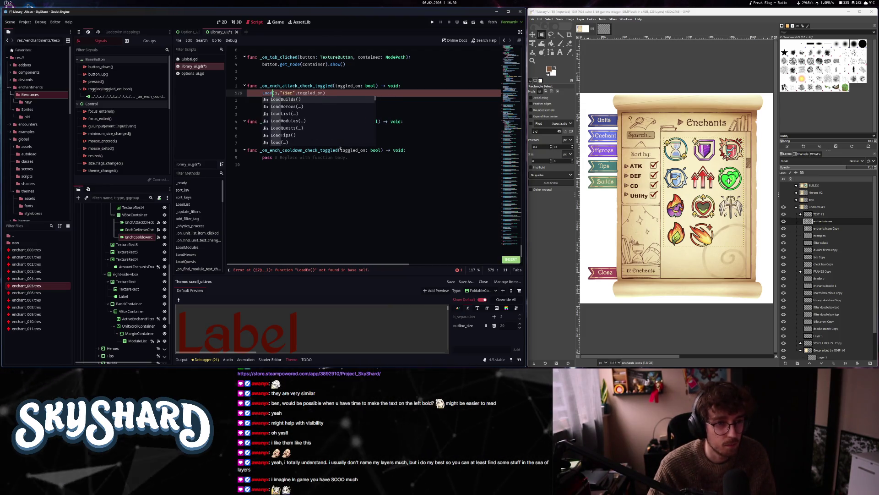
pyautogui.write('Mo')
pyautogui.press('Return')
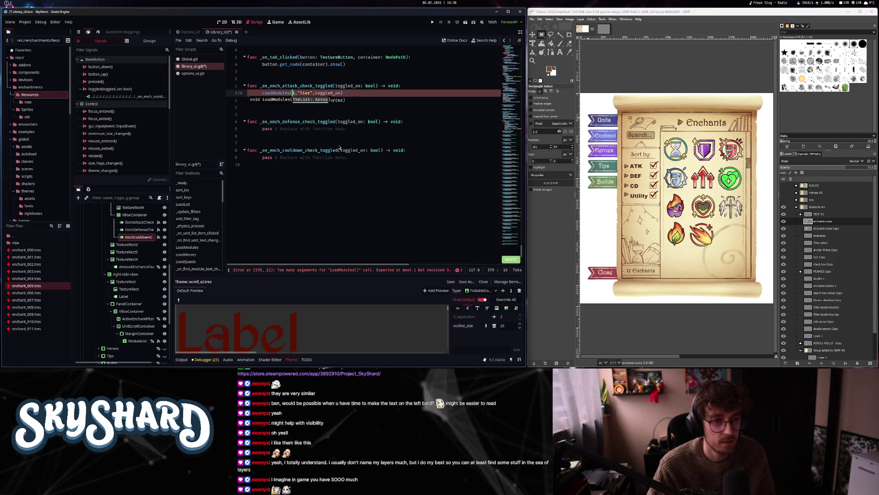
pyautogui.press('BackSpace')
pyautogui.press('BackSpace')
pyautogui.press('BackSpace')
pyautogui.write('_e')
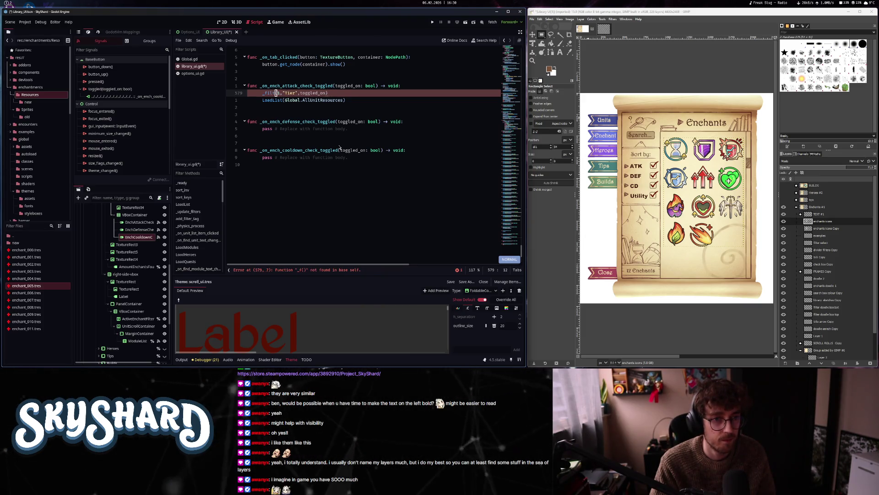
pyautogui.write('er')
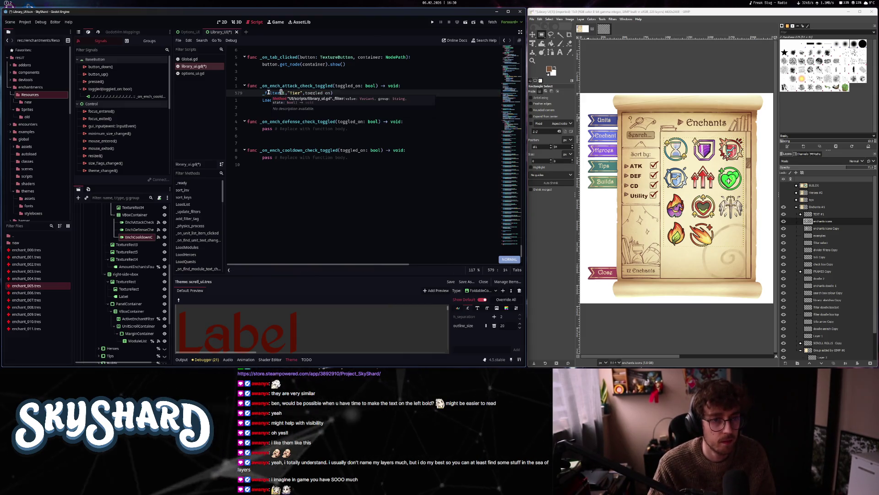
pyautogui.click(273, 93)
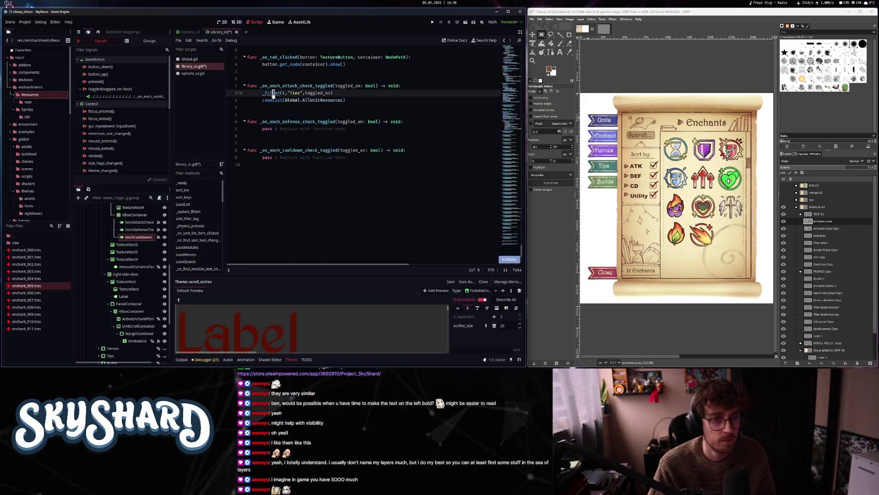
pyautogui.keyDown('ctrl'); pyautogui.click(273, 94); pyautogui.keyUp('ctrl')
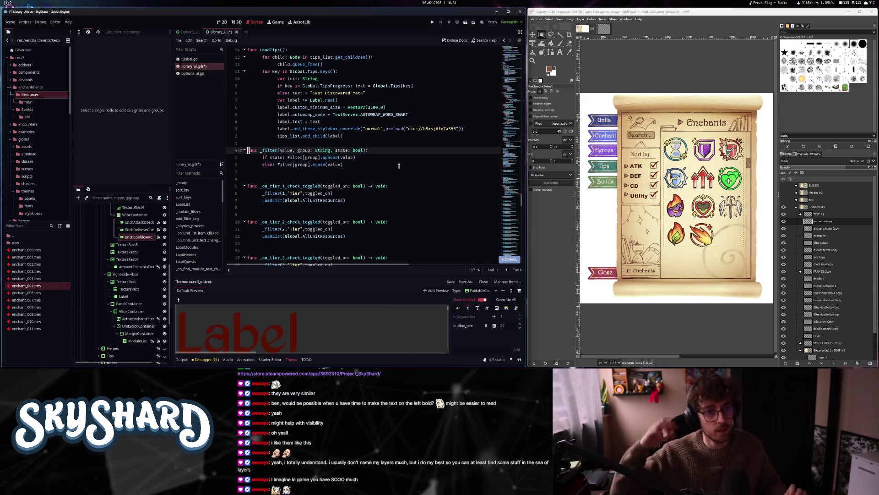
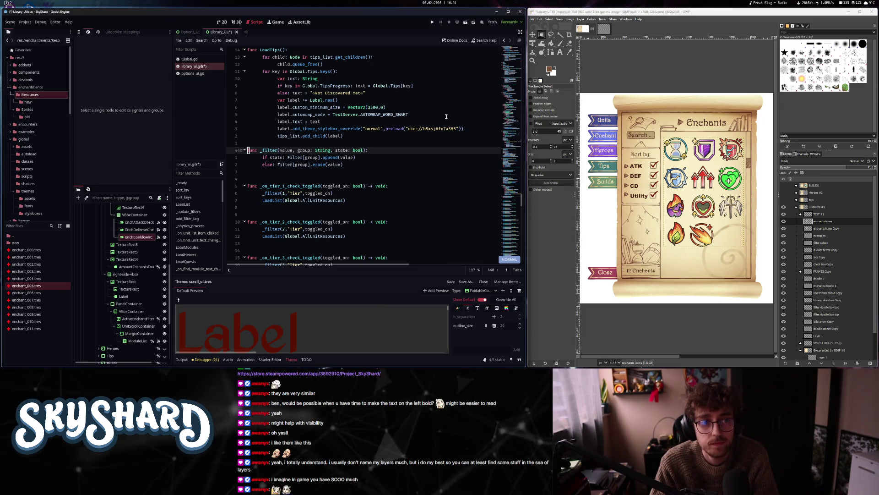
# - Go from LoadModules up to the Filter dictionary and save library_ui.gd unchanged
pyautogui.click(200, 248)
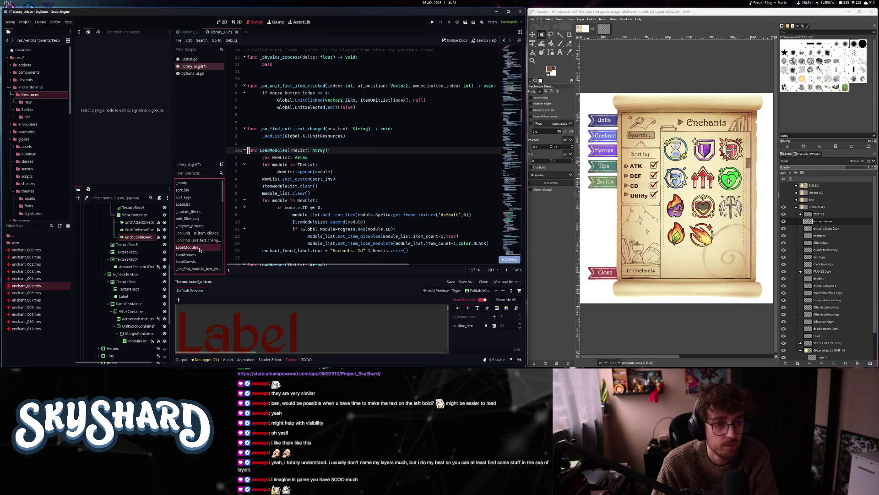
pyautogui.scroll(-4, 359, 159)
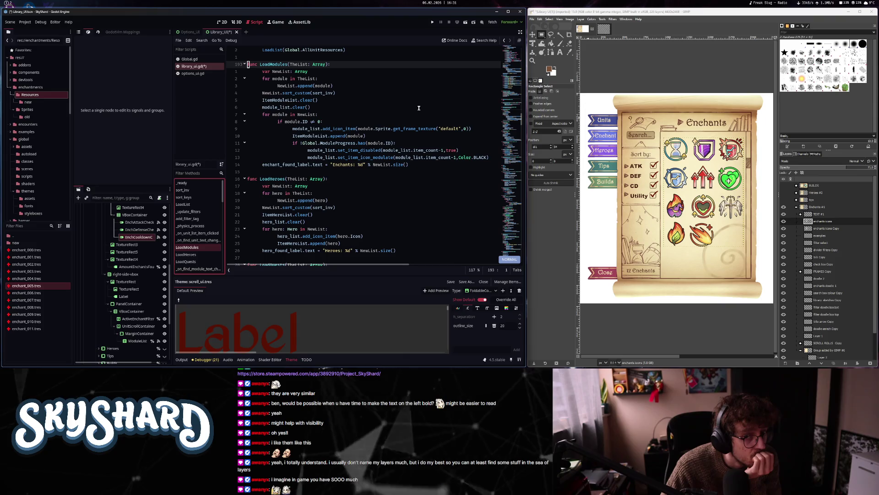
pyautogui.scroll(20, 418, 110)
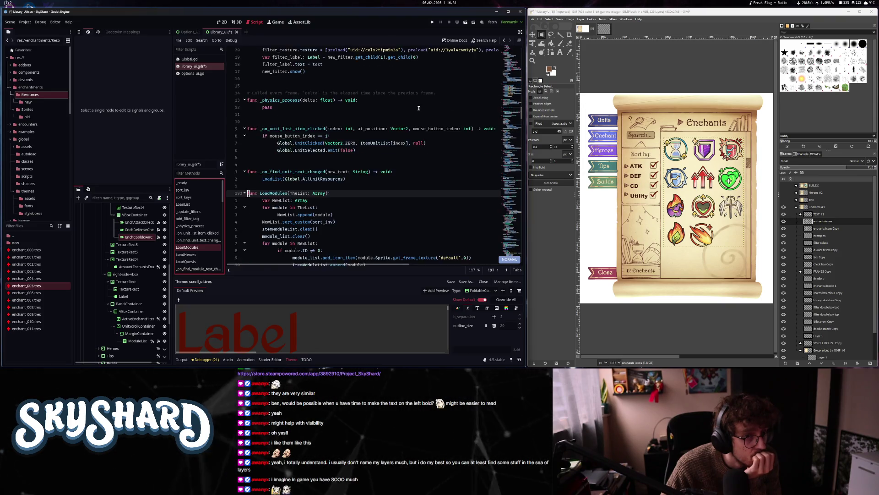
pyautogui.scroll(14, 418, 117)
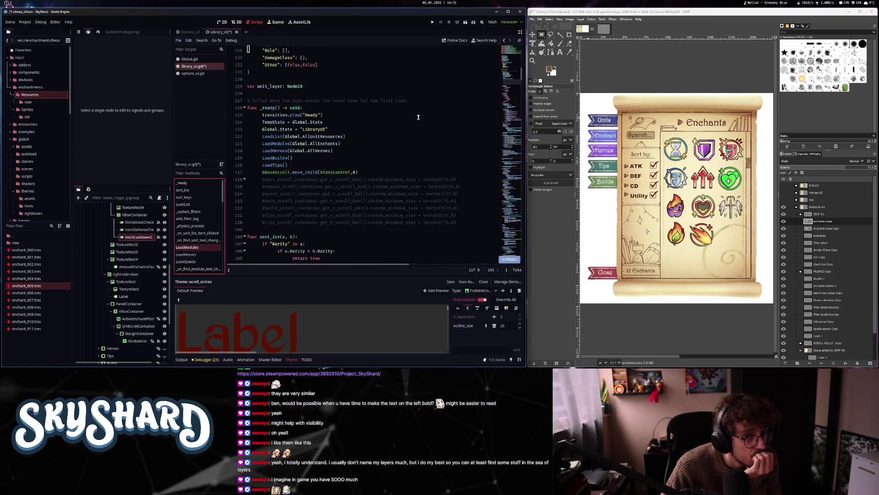
pyautogui.click(361, 176)
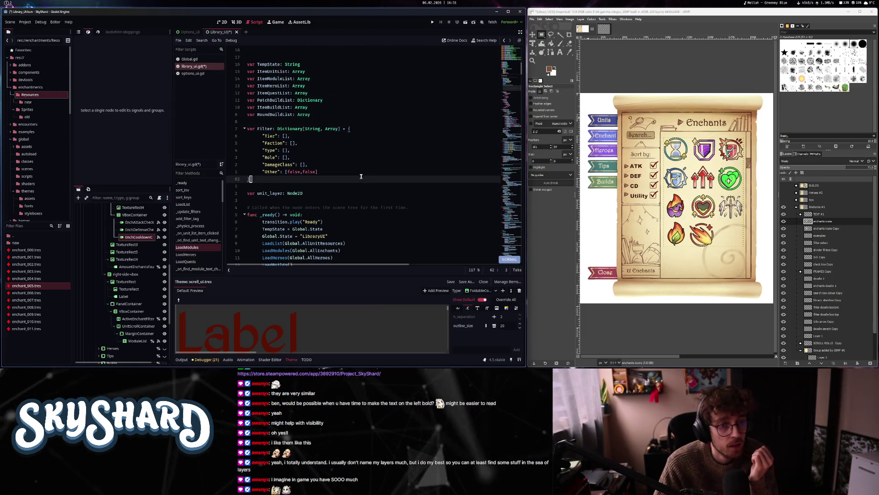
pyautogui.press('o')
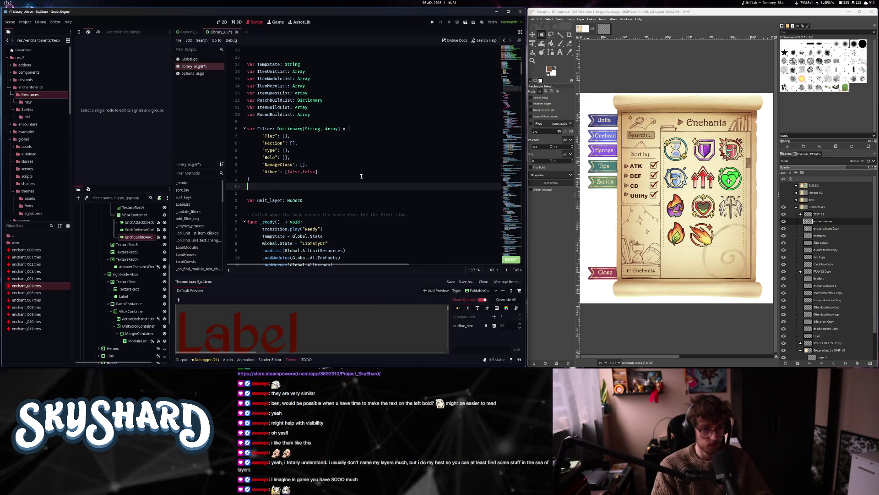
pyautogui.press('Escape')
pyautogui.press('u')
pyautogui.hotkey('ctrl', 's')
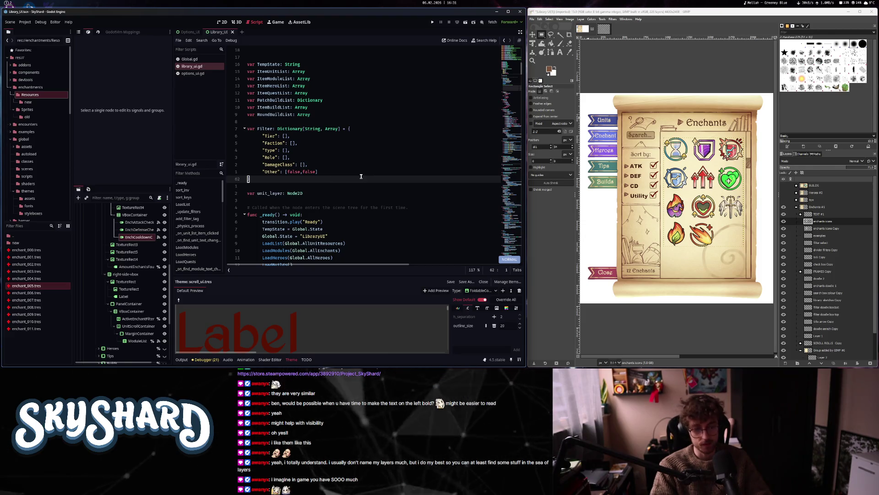
# - Delete the Tier filter call in the enchant attack handler, then undo that deletion
pyautogui.hotkey('shift', 'g')
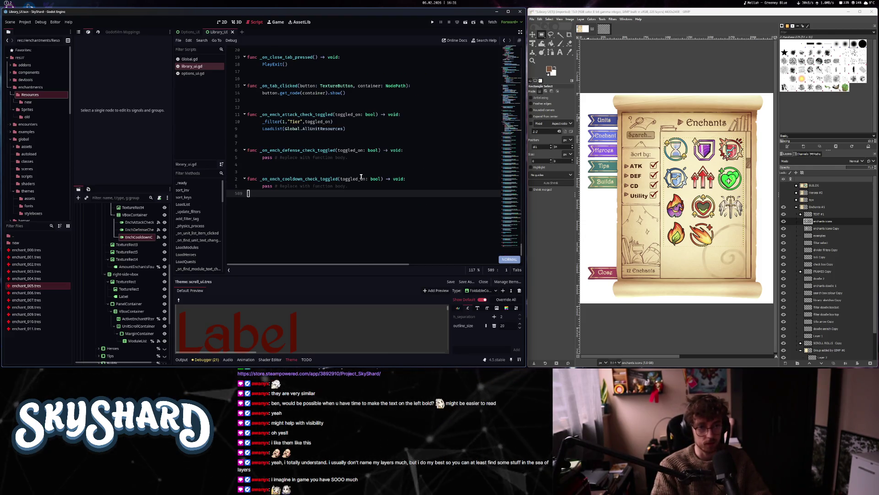
pyautogui.press('k')
pyautogui.press('k')
pyautogui.press('k')
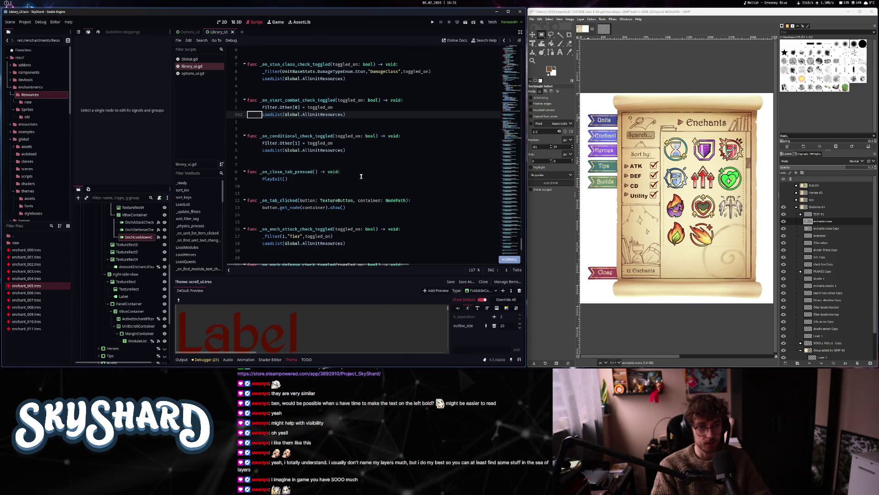
pyautogui.press('j')
pyautogui.press('j')
pyautogui.press('j')
pyautogui.press('d')
pyautogui.press('d')
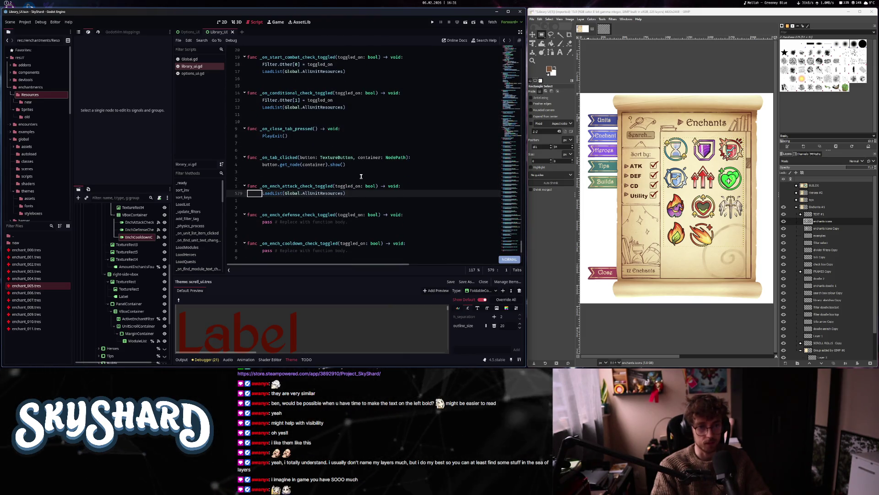
pyautogui.press('l')
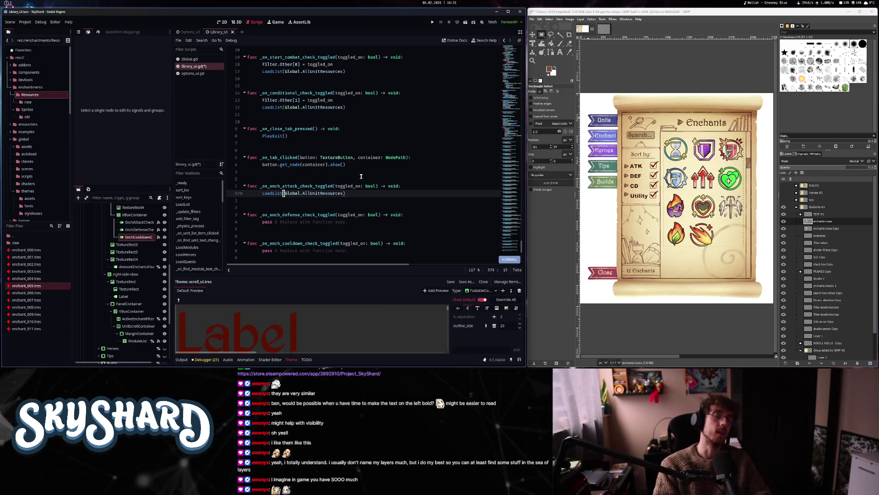
pyautogui.press('g')
pyautogui.press('g')
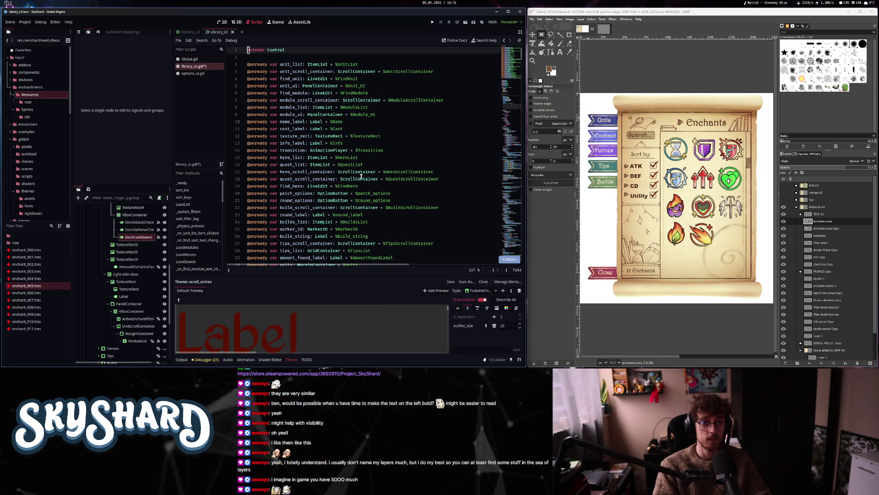
pyautogui.press('u')
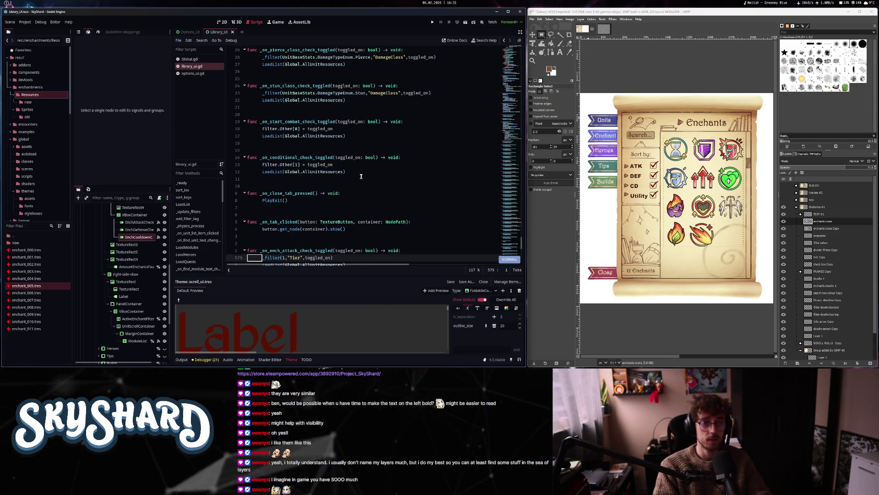
pyautogui.press('u')
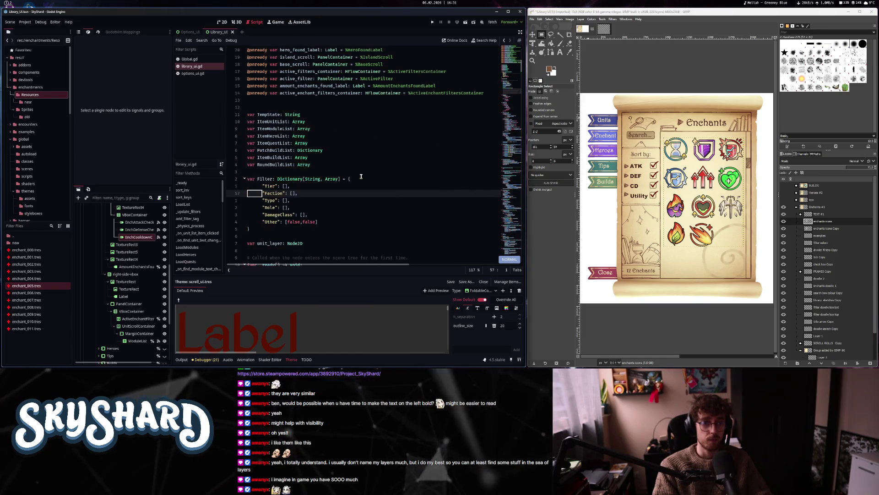
# - Declare var EnchantFilter: Dictionary[String, bool] below the Filter dictionary
pyautogui.press('j')
pyautogui.press('j')
pyautogui.press('j')
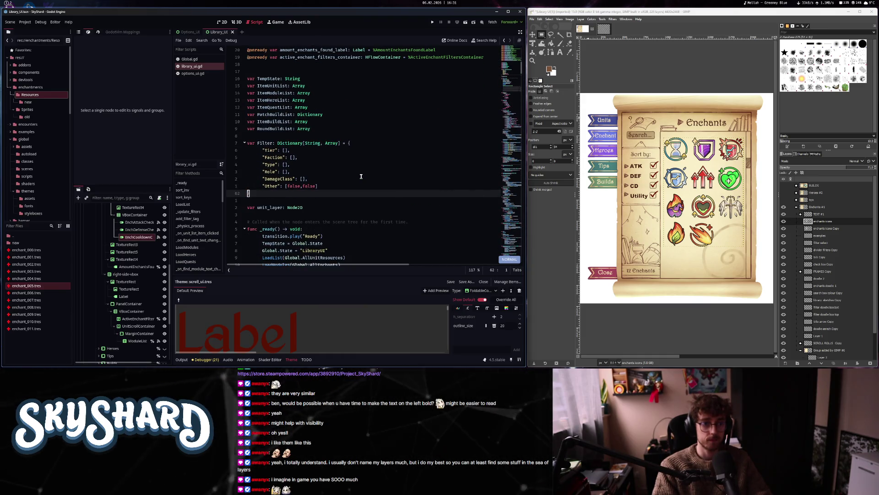
pyautogui.press('a')
pyautogui.press('Return')
pyautogui.write('var En')
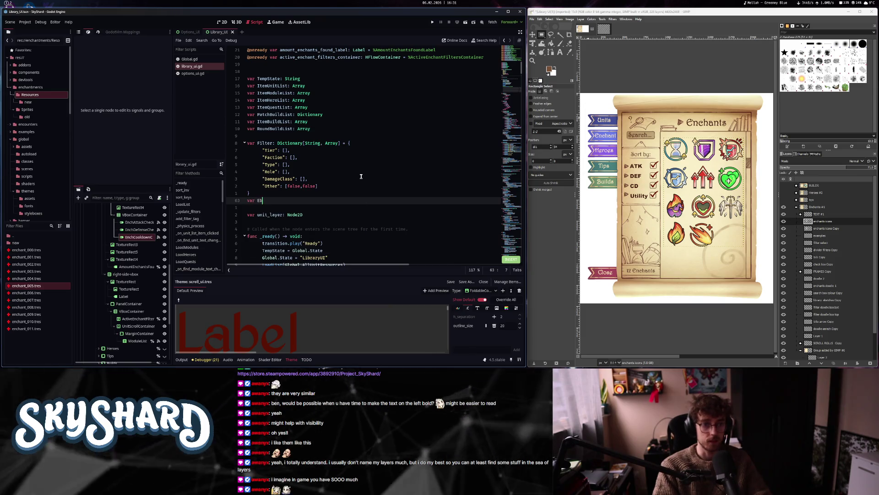
pyautogui.write('chantFilter')
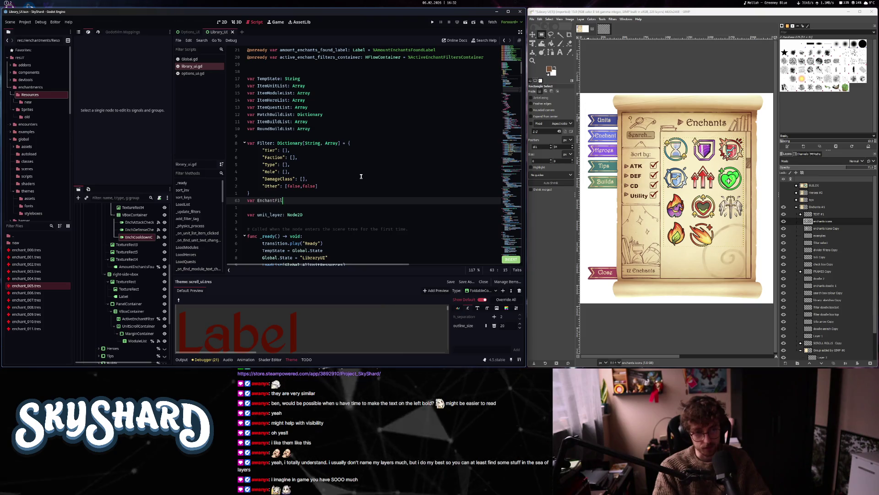
pyautogui.write(': Dic')
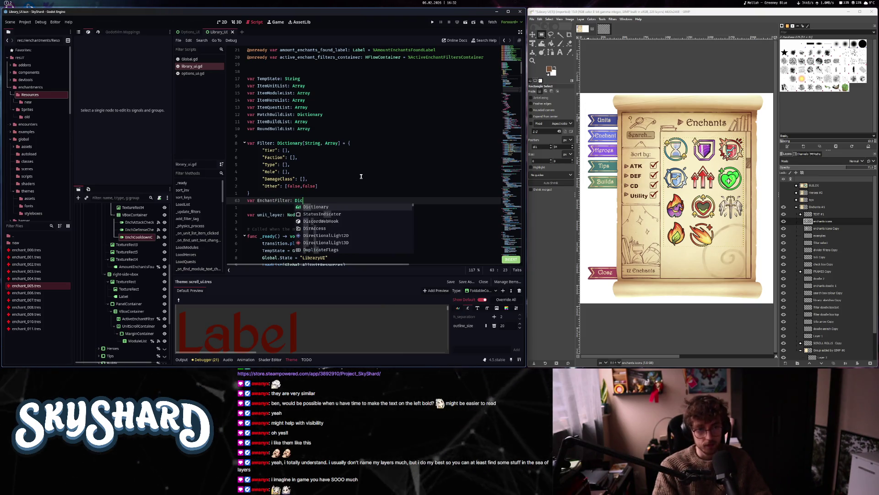
pyautogui.press('Return')
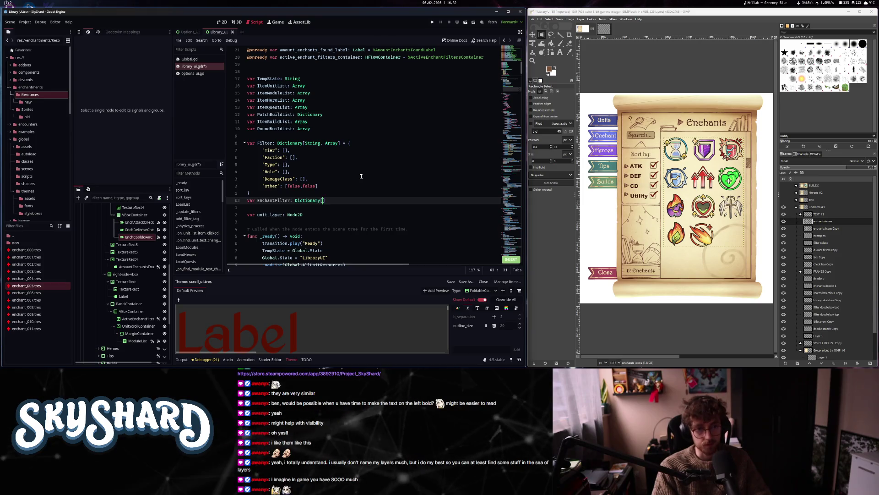
pyautogui.write('[String, b')
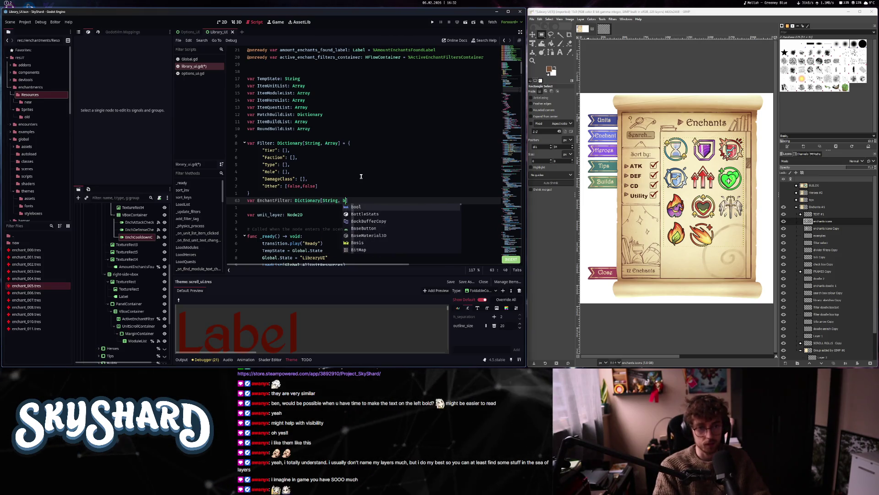
pyautogui.write('] = ')
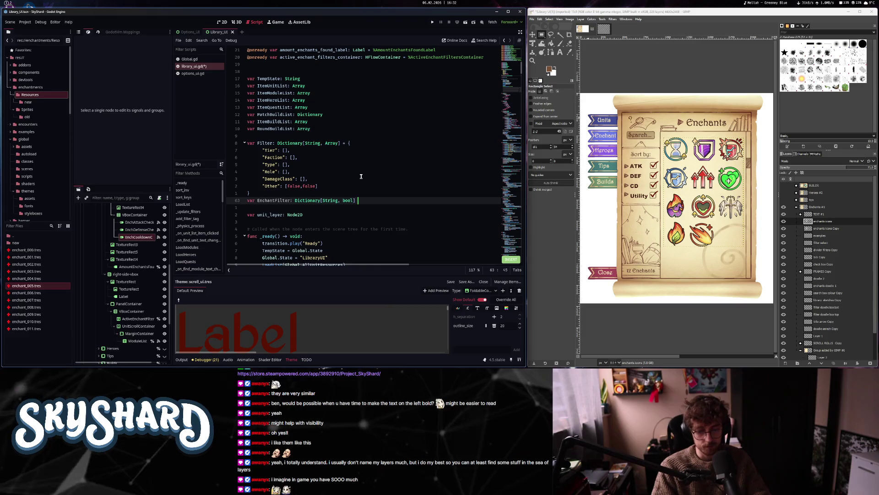
pyautogui.write('{')
pyautogui.press('Return')
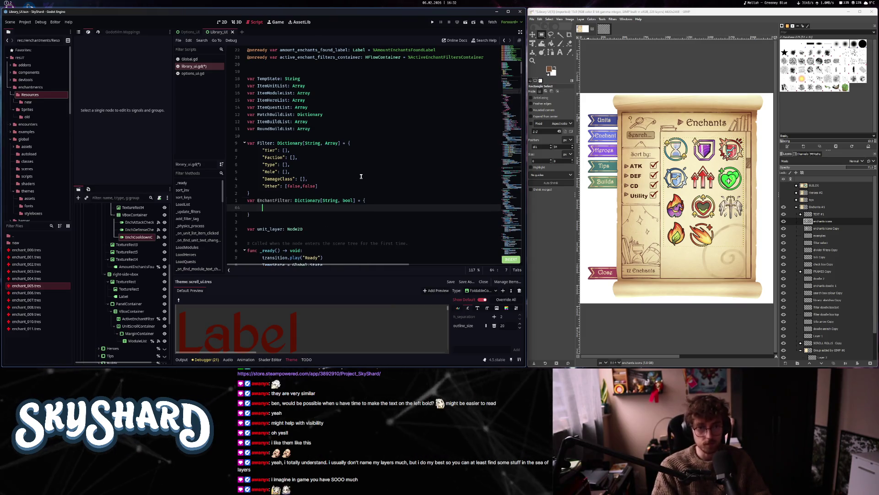
# - Fill EnchantFilter with Attack, Defense and Cooldown set to false, then save
pyautogui.write('"At')
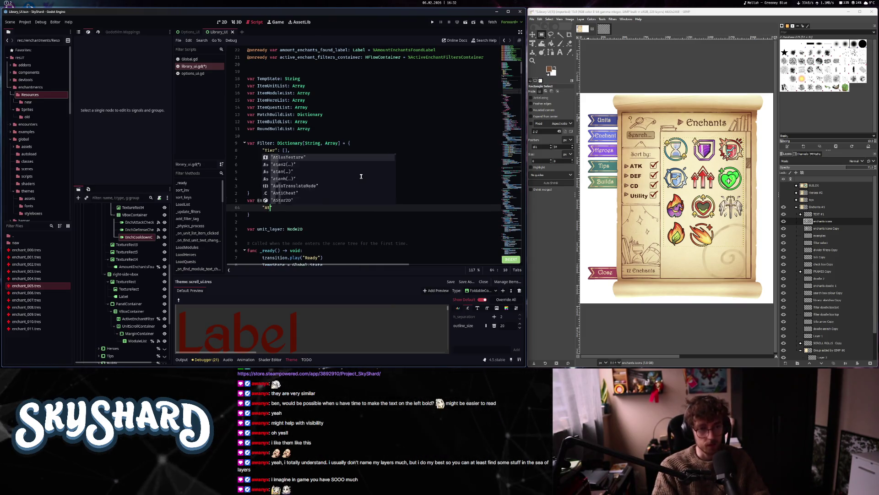
pyautogui.write('tack" false')
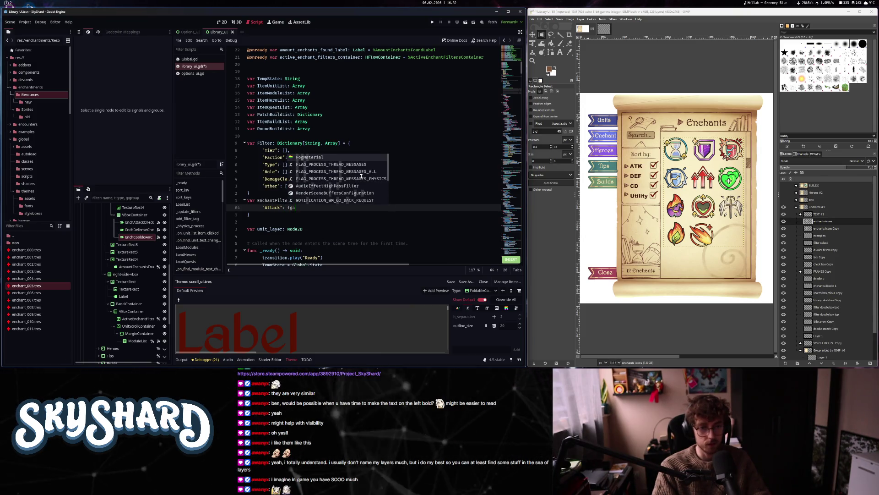
pyautogui.write(',')
pyautogui.press('Return')
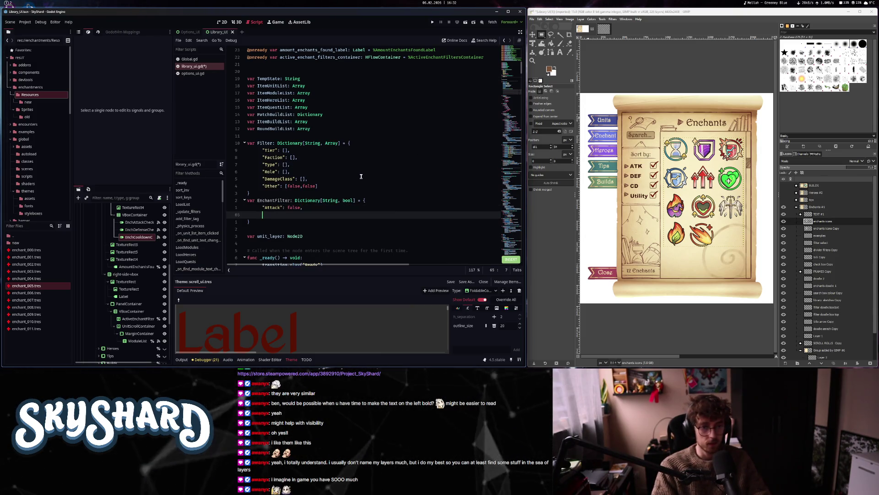
pyautogui.write('"Defense": fa')
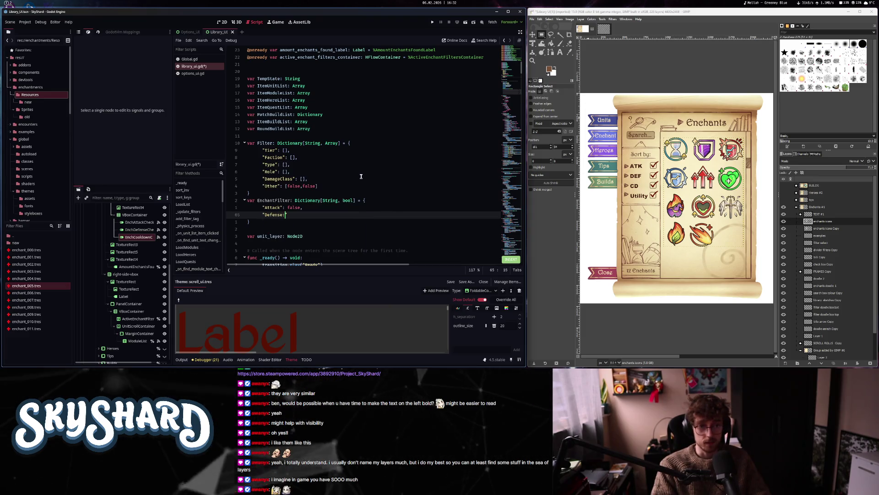
pyautogui.press('Return')
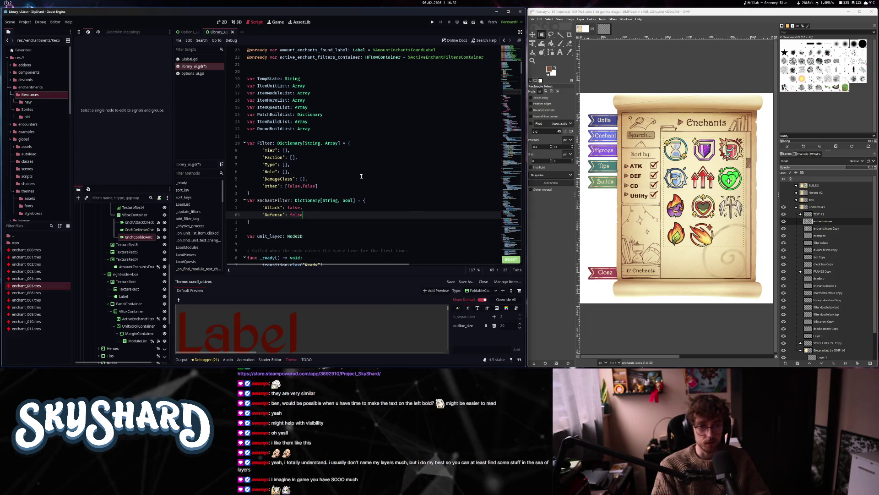
pyautogui.write(',')
pyautogui.press('Return')
pyautogui.write('"Coold')
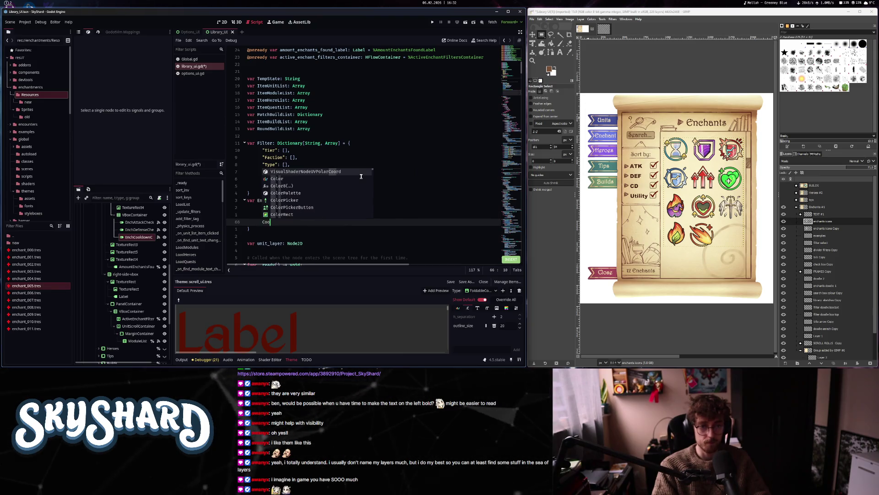
pyautogui.write('own": false')
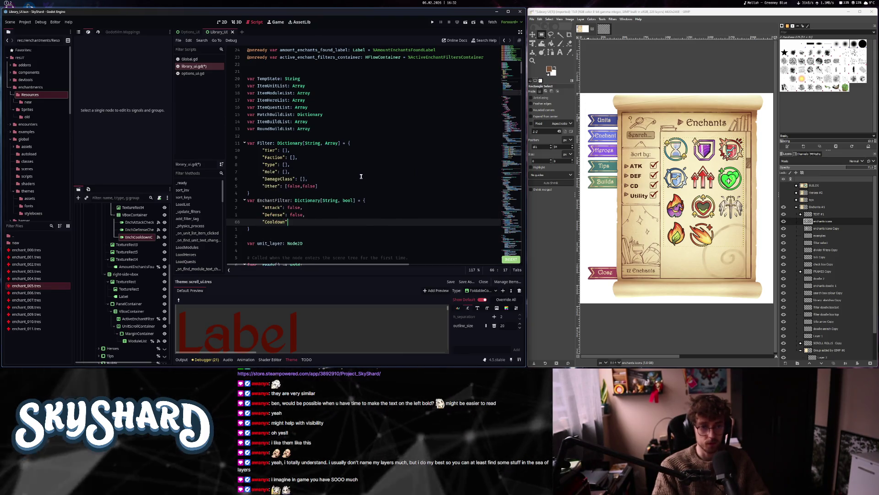
pyautogui.press('Escape')
pyautogui.hotkey('ctrl', 's')
pyautogui.hotkey('ctrl', 'o')
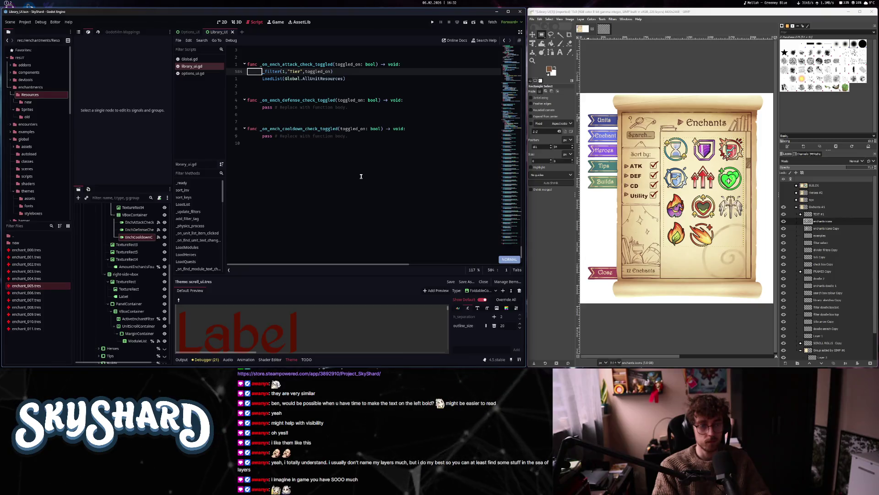
# - Duplicate the _filter function below itself and rename the copy _filter_enchants
pyautogui.hotkey('ctrl', 'alt', 'f')
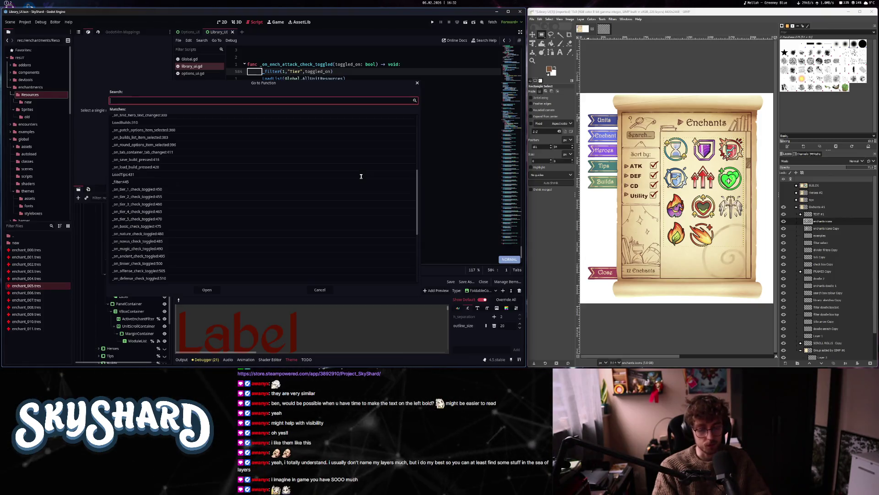
pyautogui.write('_filter')
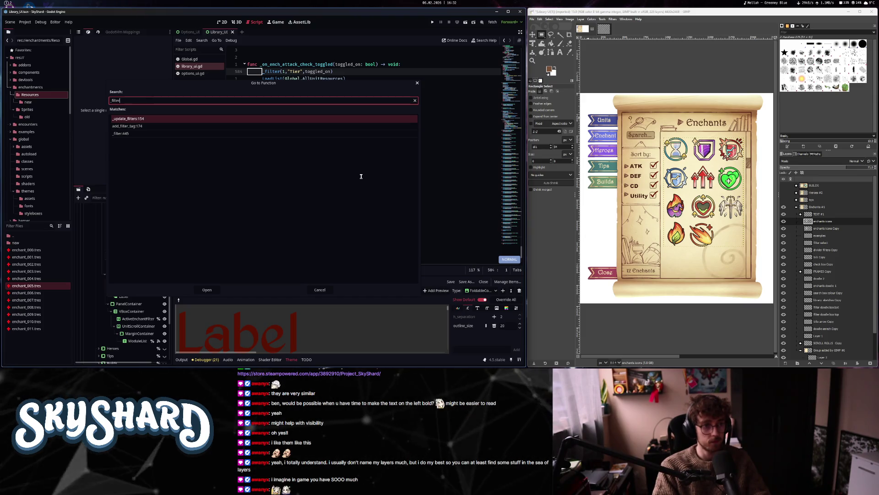
pyautogui.press('Down')
pyautogui.press('Down')
pyautogui.press('Return')
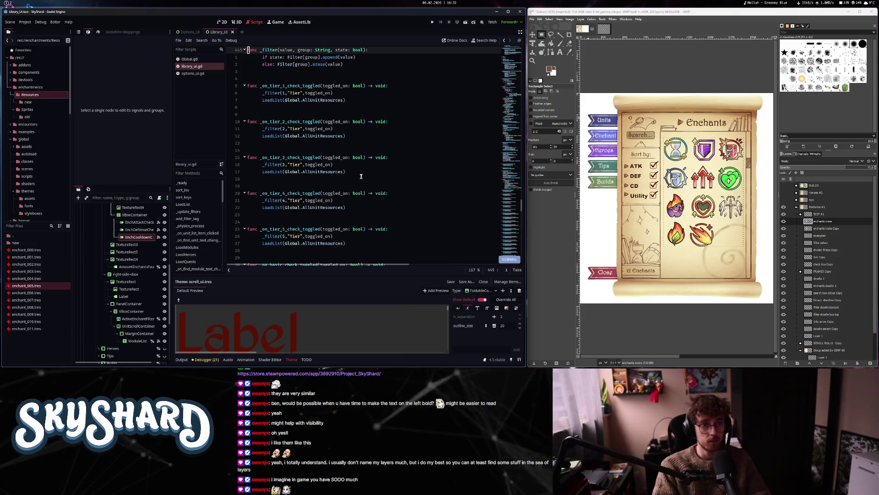
pyautogui.press('j')
pyautogui.press('j')
pyautogui.press('$')
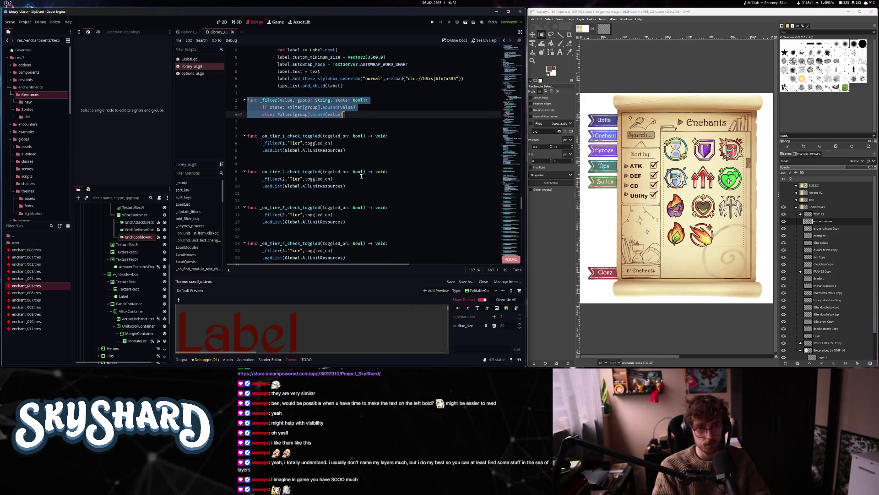
pyautogui.press('Escape')
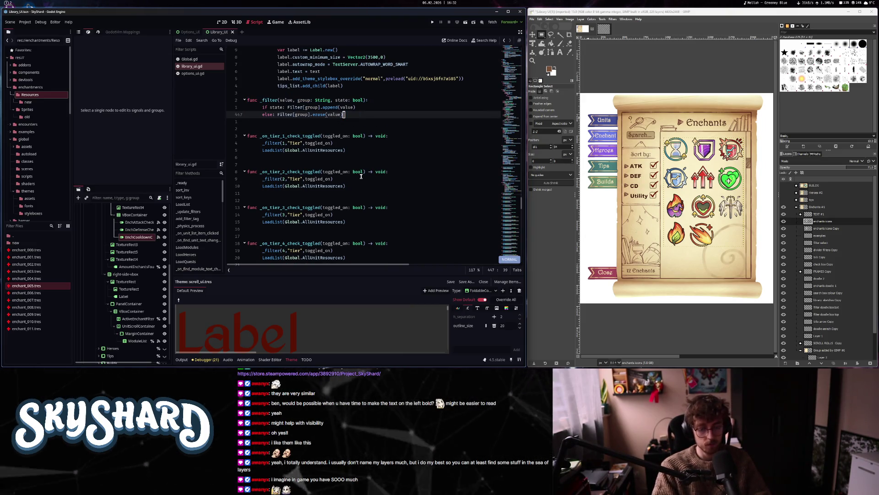
pyautogui.press('o')
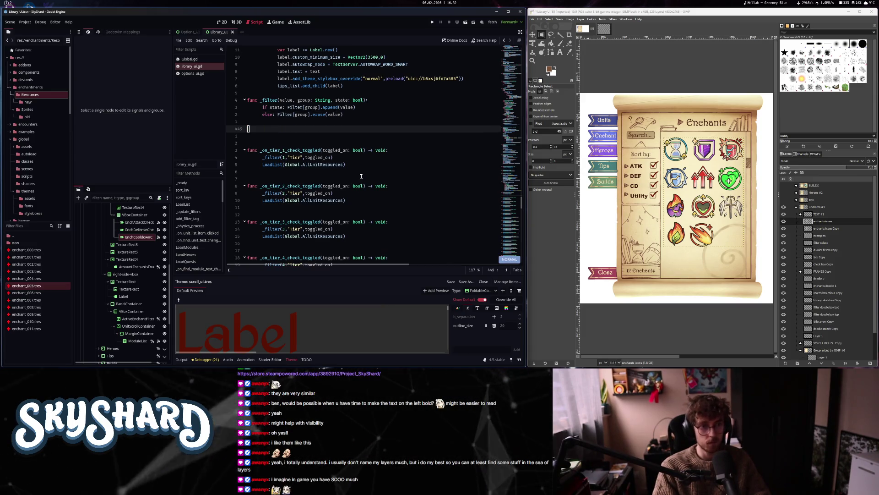
pyautogui.press('P')
pyautogui.press('B')
pyautogui.press('B')
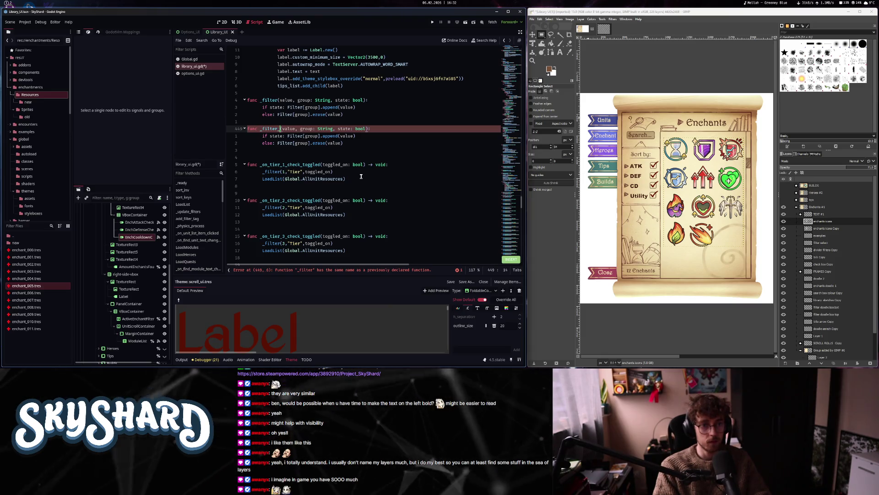
pyautogui.write('_enchants(va')
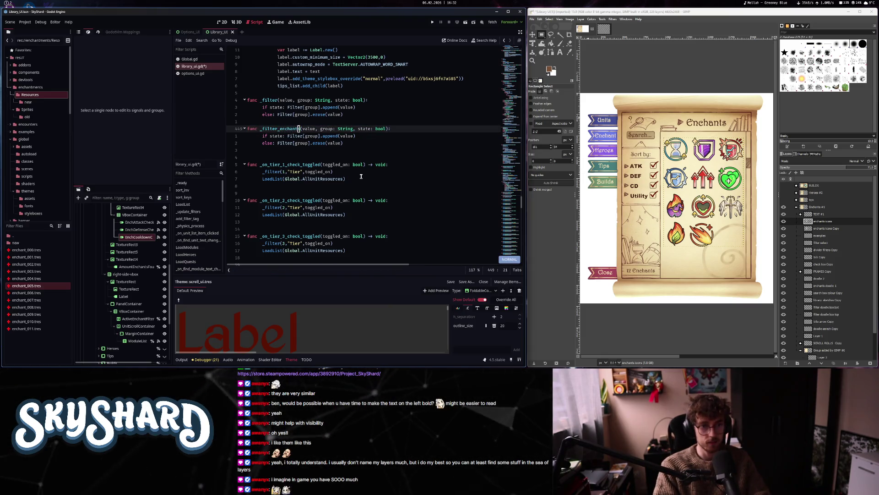
pyautogui.write('l')
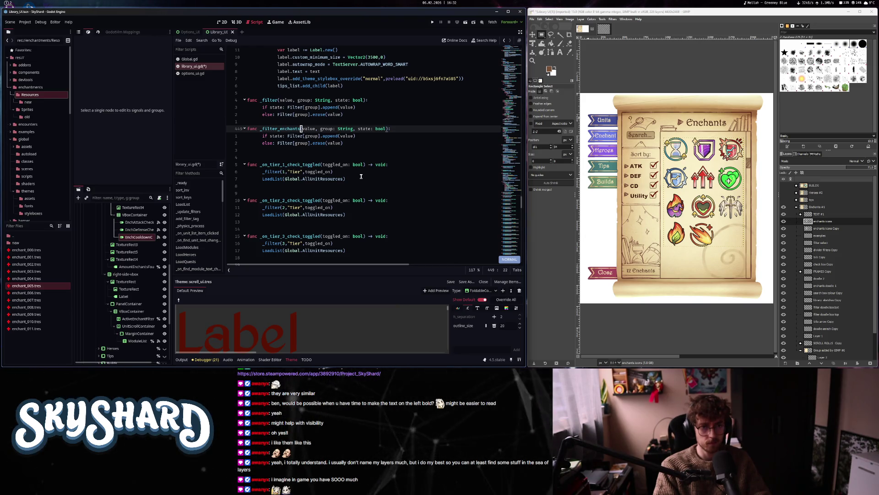
# - Change the attack toggle's call to _filter_enchants("Attack", toggled_on)
pyautogui.press('g')
pyautogui.press('g')
pyautogui.hotkey('shift', 'g')
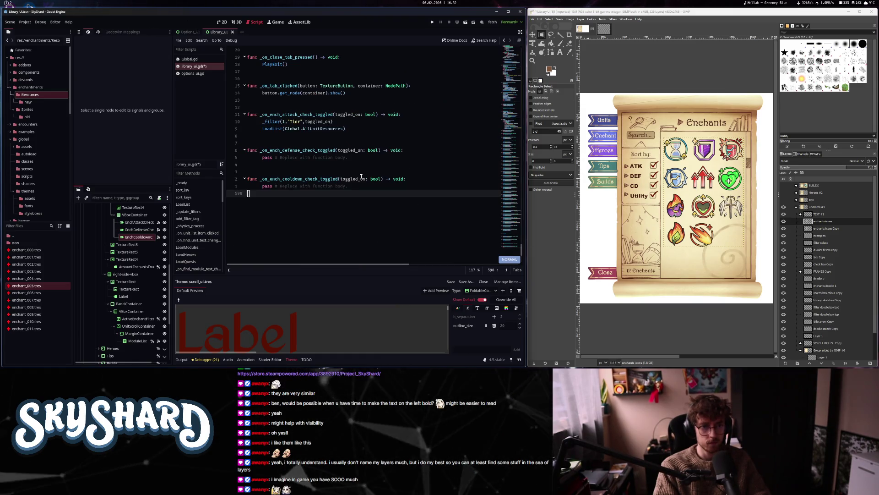
pyautogui.press('{')
pyautogui.press('{')
pyautogui.press('{')
pyautogui.press('}')
pyautogui.press('}')
pyautogui.press('j')
pyautogui.press('j')
pyautogui.press('j')
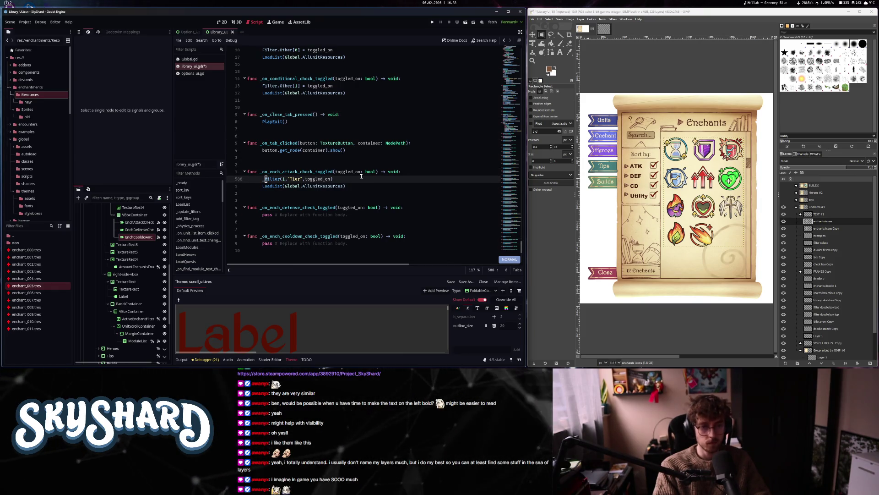
pyautogui.press('e')
pyautogui.press('a')
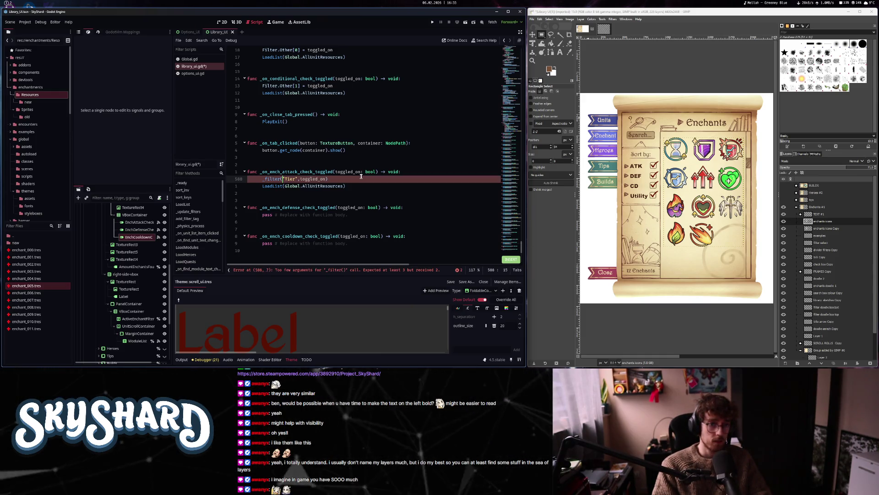
pyautogui.press('Escape')
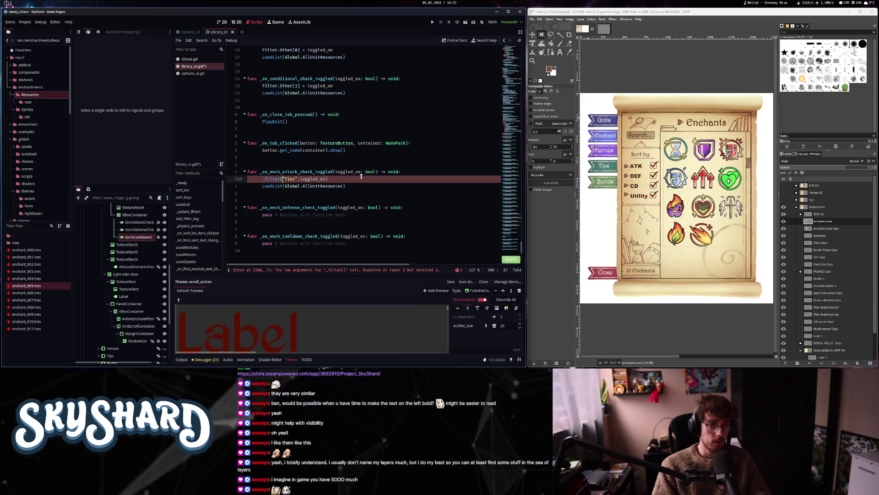
pyautogui.press('c')
pyautogui.press('i')
pyautogui.press('"')
pyautogui.write('Attack')
pyautogui.press('Escape')
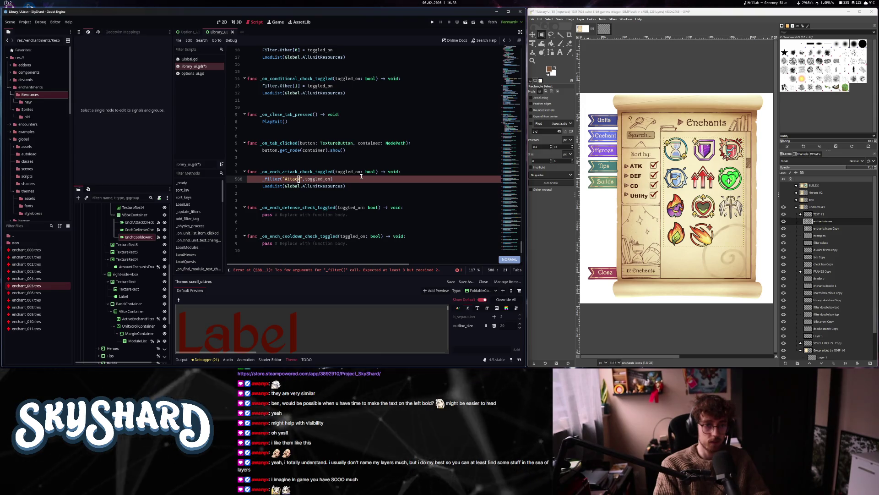
pyautogui.press('b')
pyautogui.press('b')
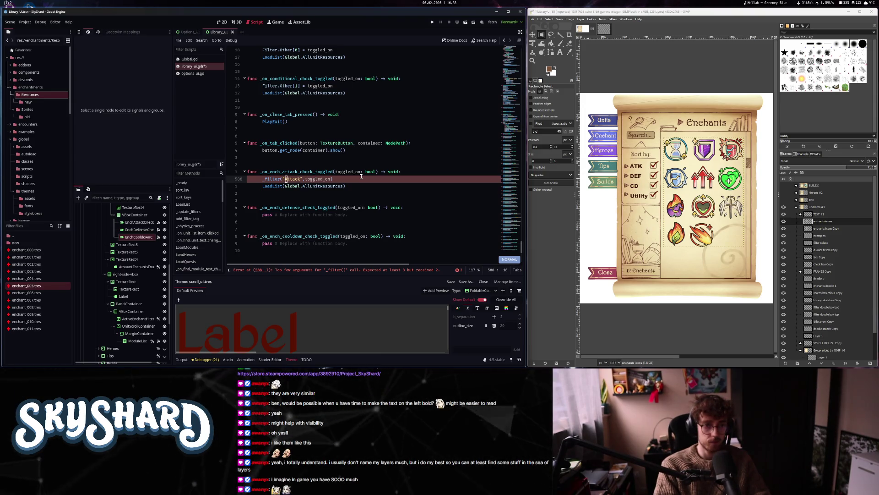
pyautogui.write('ilter_enchants')
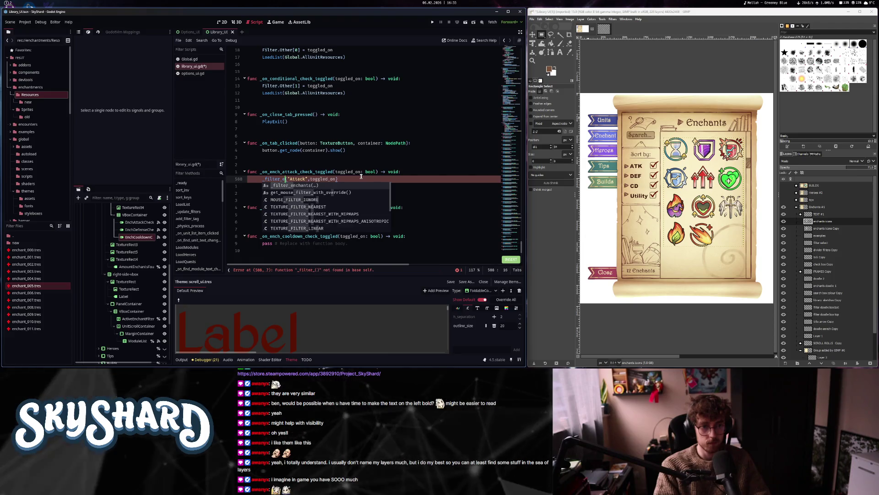
pyautogui.press('Escape')
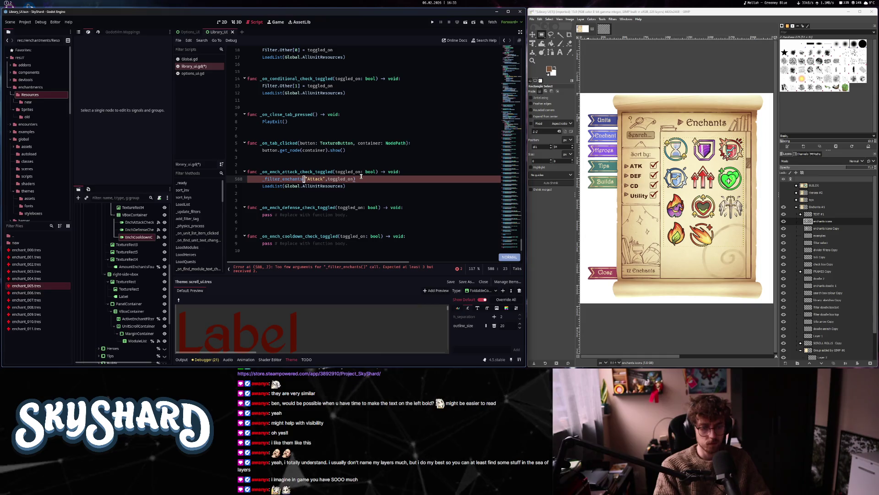
# - Search the script's function list for _filter
pyautogui.hotkey('ctrl', 'alt', 'f')
pyautogui.write('f')
pyautogui.press('BackSpace')
pyautogui.press('BackSpace')
pyautogui.press('BackSpace')
pyautogui.write('_fi')
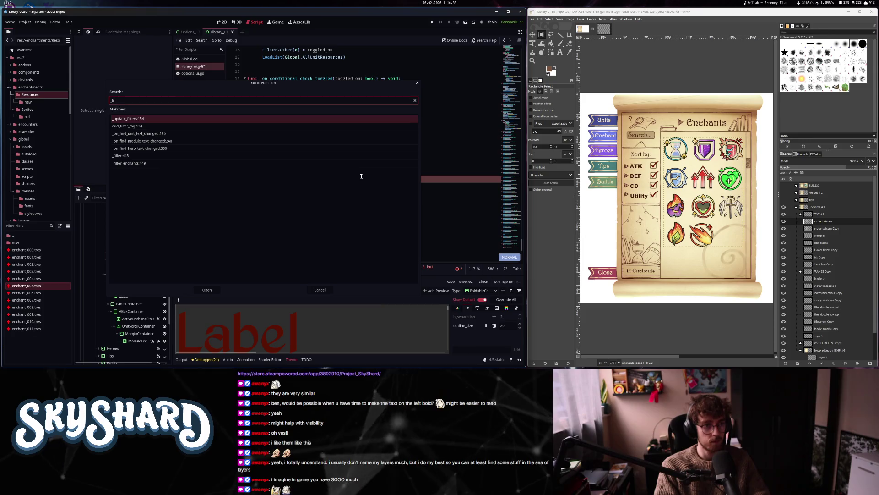
pyautogui.write('lter_e')
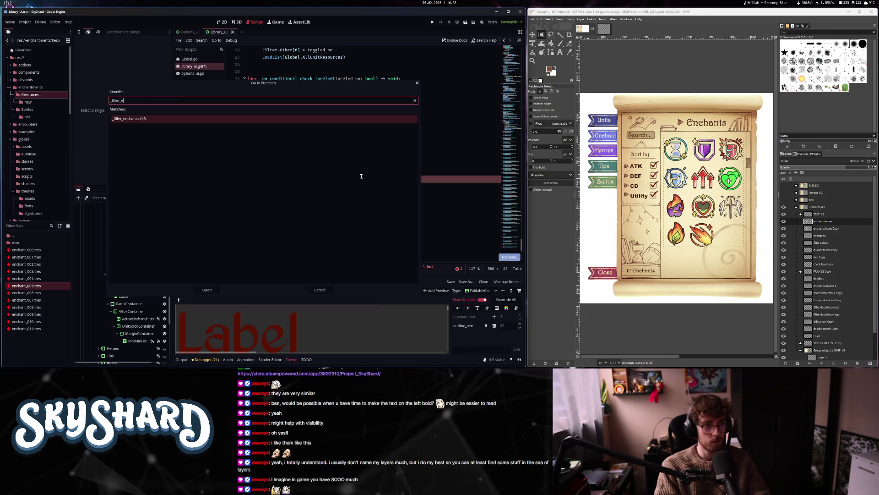
# - Remove the value parameter and the append line from _filter_enchants
pyautogui.press('Return')
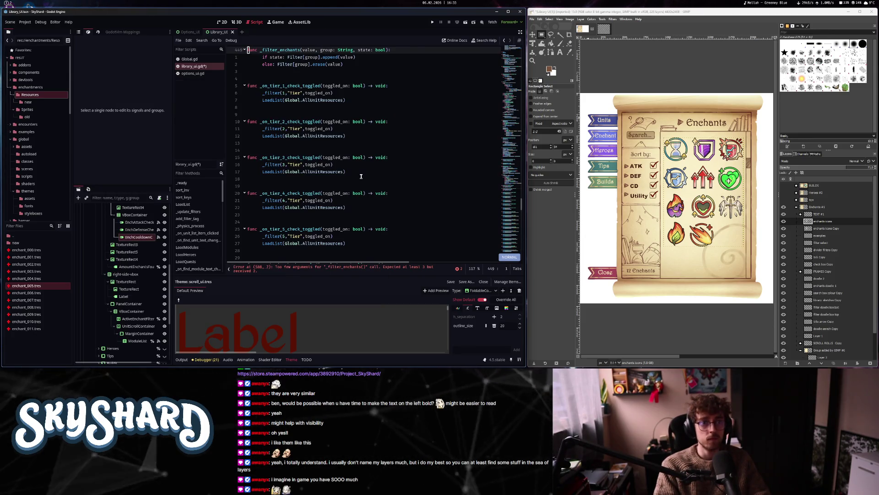
pyautogui.press('k')
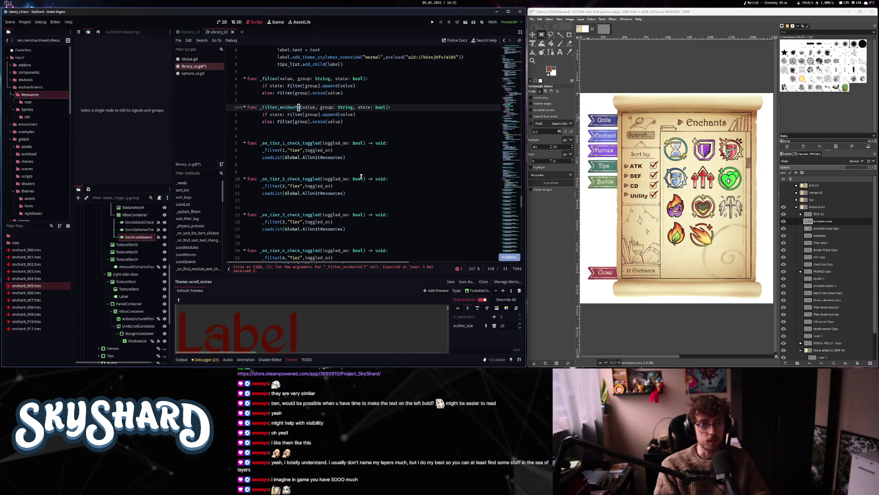
pyautogui.hotkey('ctrl', 'Delete')
pyautogui.hotkey('ctrl', 'Delete')
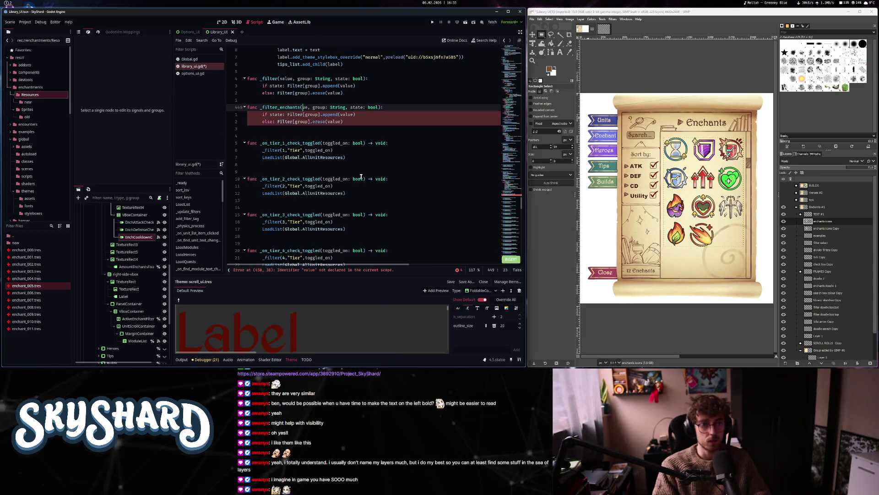
pyautogui.press('j')
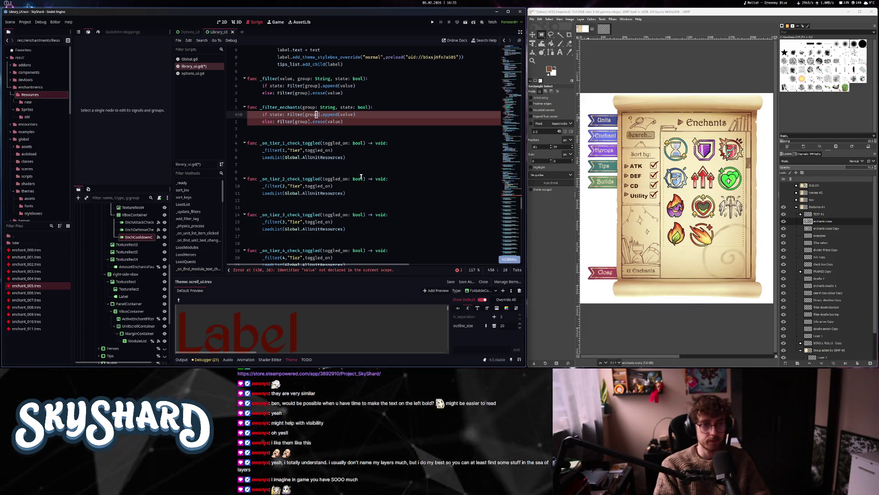
pyautogui.press('d')
pyautogui.press('d')
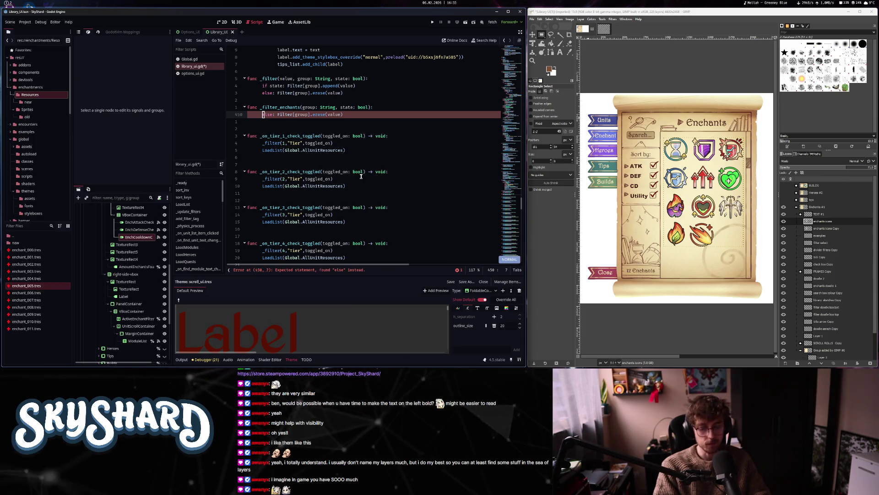
# - Rewrite the remaining line as EnchantFilter[group] = state
pyautogui.press('v')
pyautogui.press('w')
pyautogui.press('w')
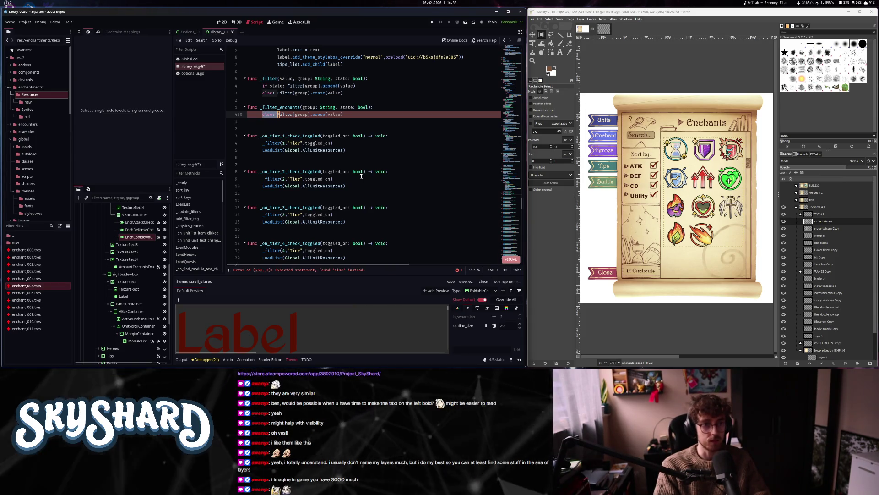
pyautogui.write('diE')
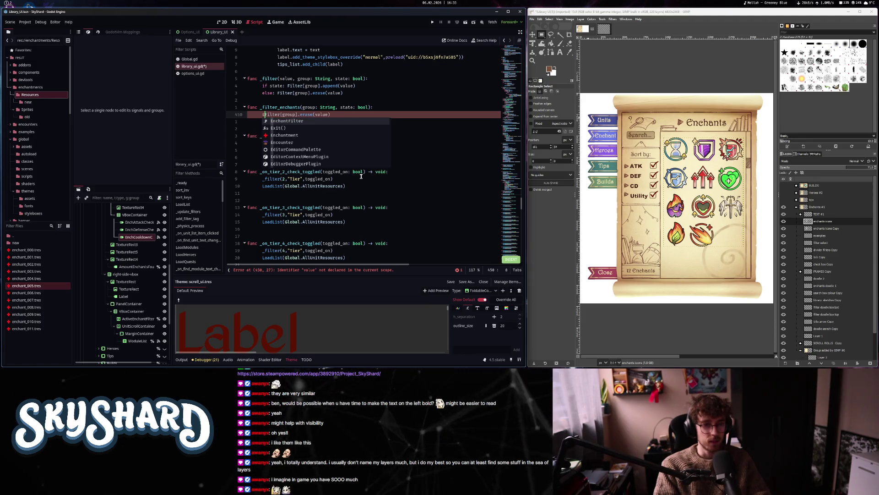
pyautogui.press('Return')
pyautogui.press('Escape')
pyautogui.press('v')
pyautogui.press('$')
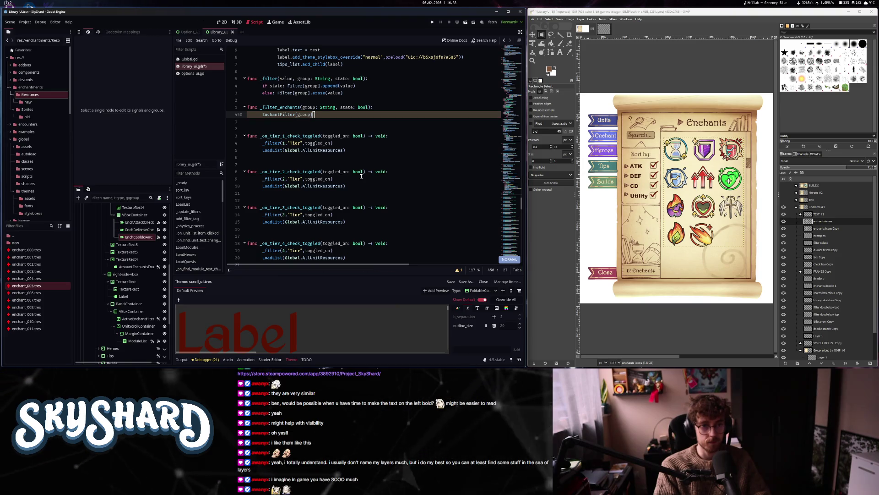
pyautogui.write('a')
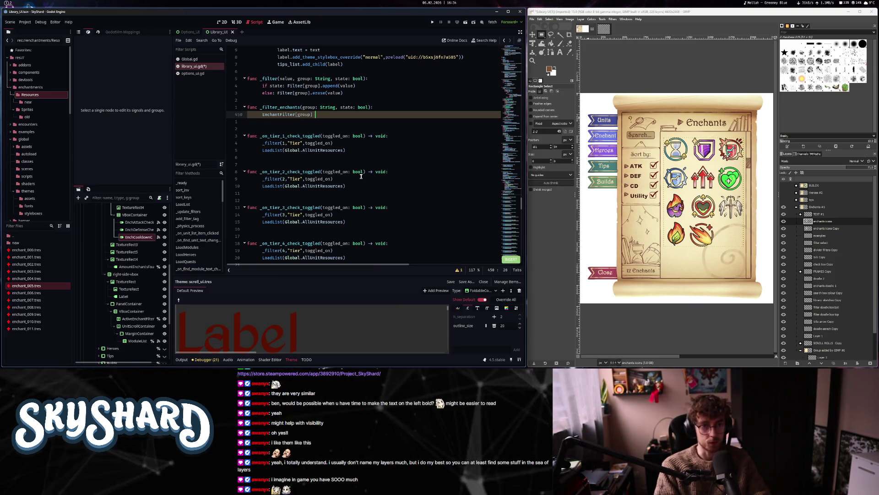
pyautogui.write(' = state')
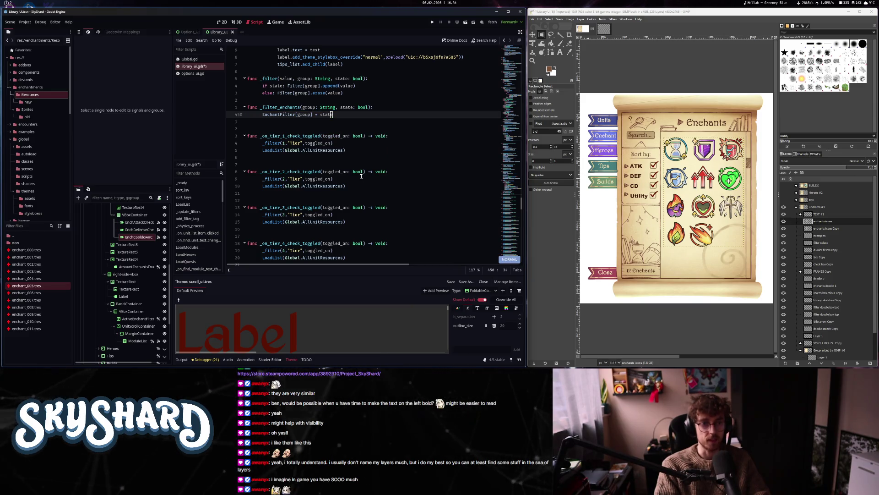
# - Cut the _filter_enchants function out from beneath _filter
pyautogui.press('k')
pyautogui.press('k')
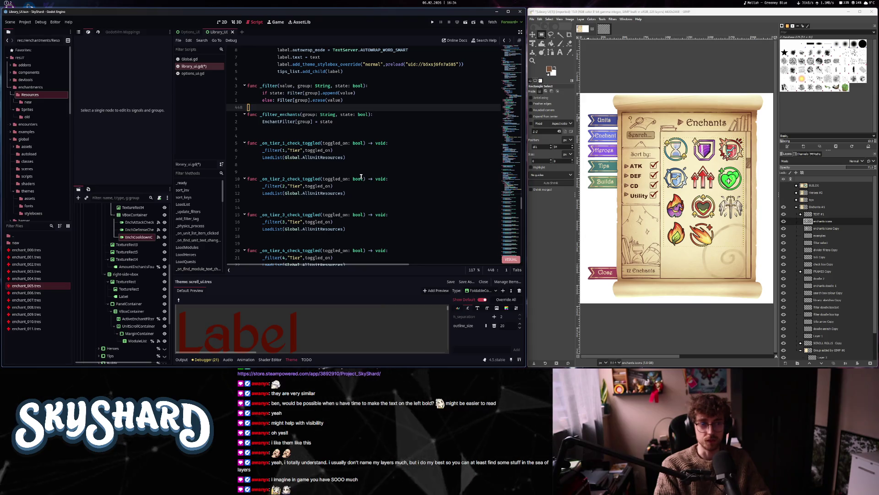
pyautogui.press('j')
pyautogui.press('j')
pyautogui.press('j')
pyautogui.press('d')
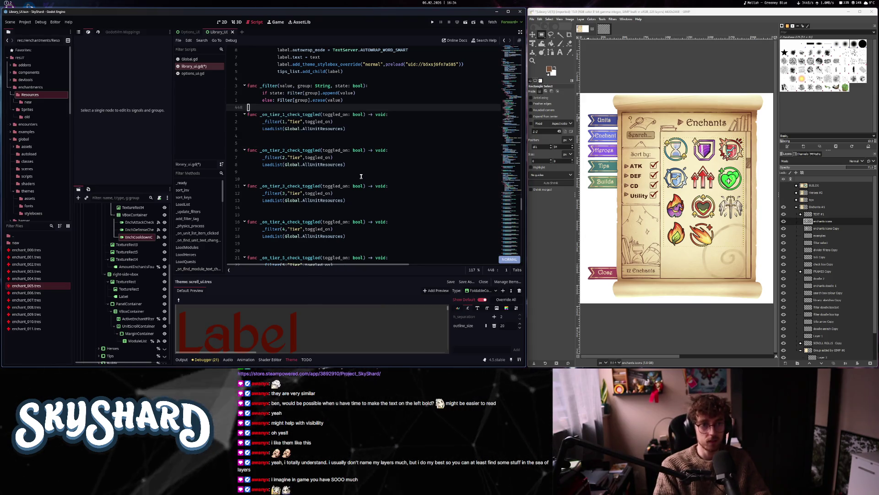
# - Replace the attack handler's first line with EnchantFilter.Attack = toggled_on
pyautogui.hotkey('shift', 'g')
pyautogui.press('k')
pyautogui.press('k')
pyautogui.press('k')
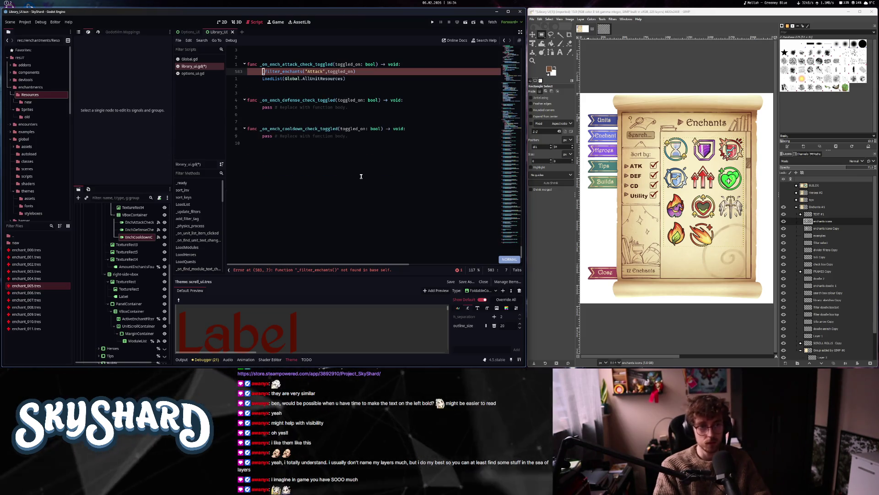
pyautogui.press('f')
pyautogui.press('c')
pyautogui.press('c')
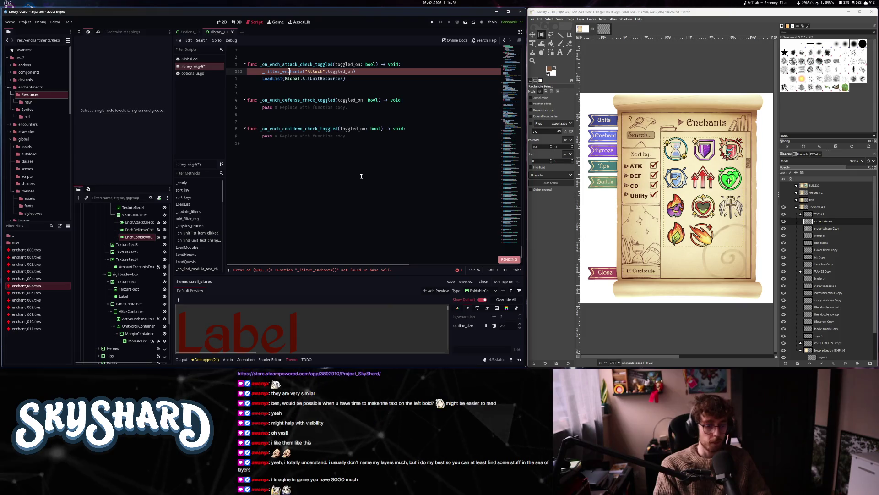
pyautogui.press('c')
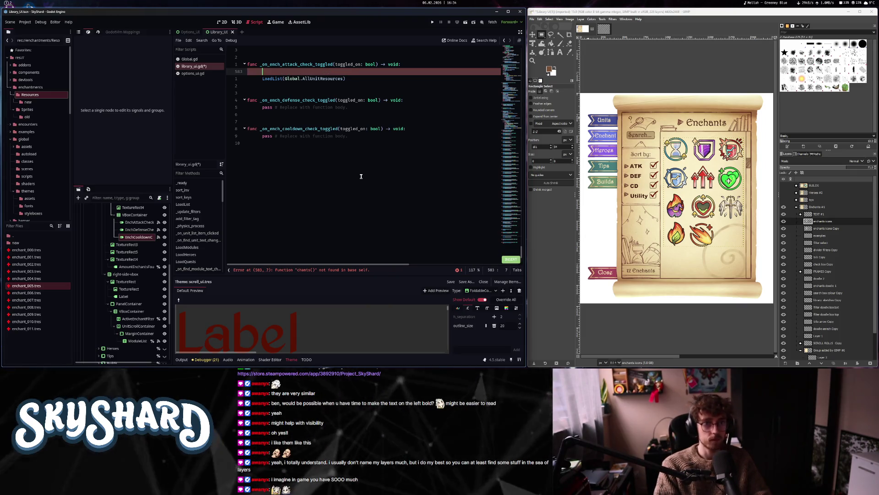
pyautogui.write('Fi')
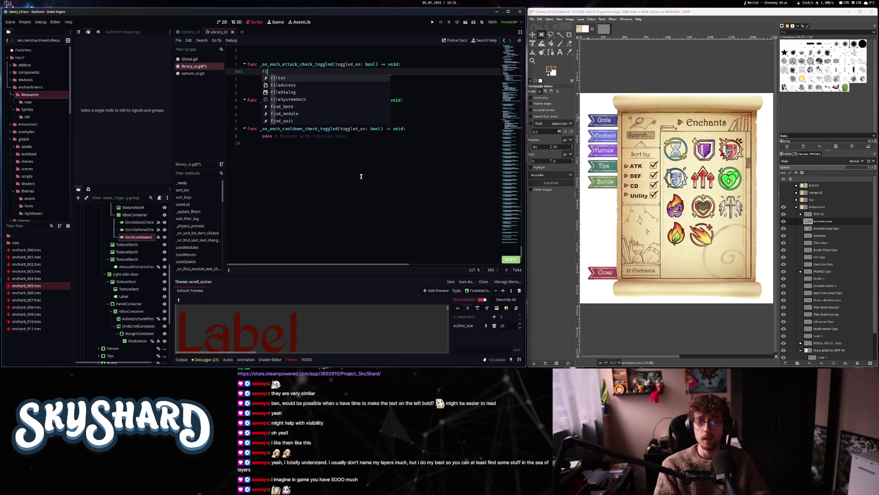
pyautogui.write('_nch')
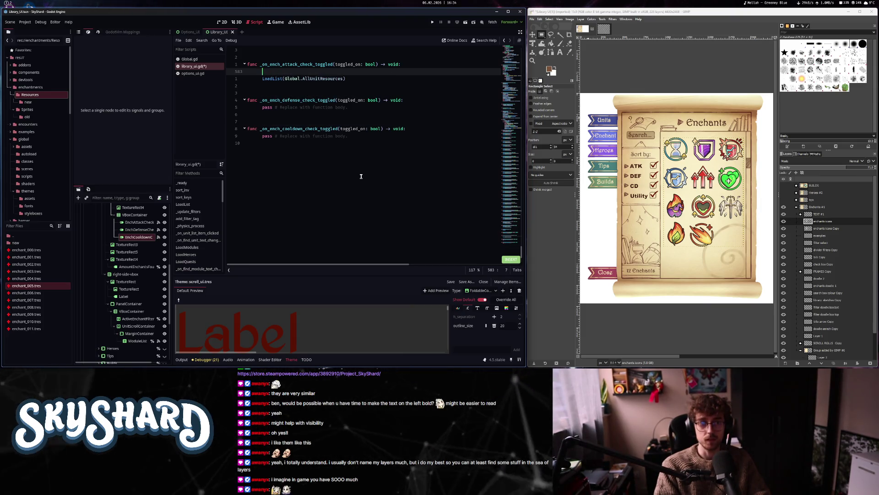
pyautogui.write('F')
pyautogui.press('BackSpace')
pyautogui.press('BackSpace')
pyautogui.write('Ench')
pyautogui.press('Return')
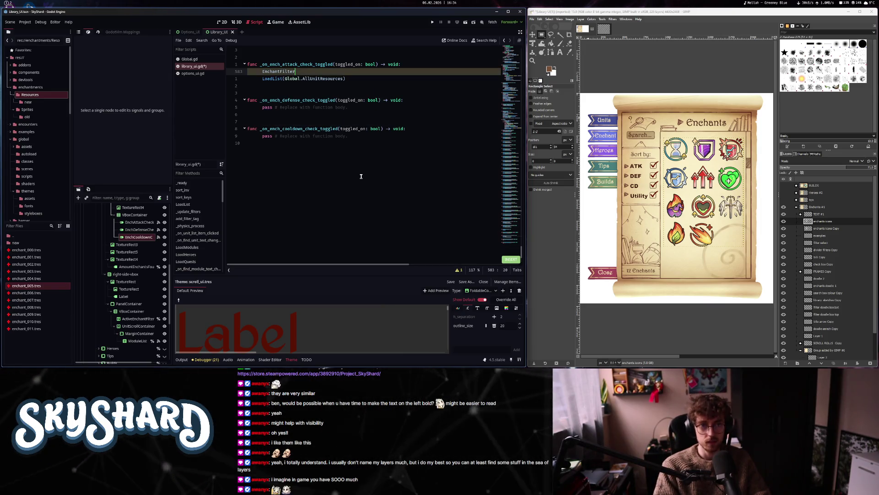
pyautogui.write('["Atta')
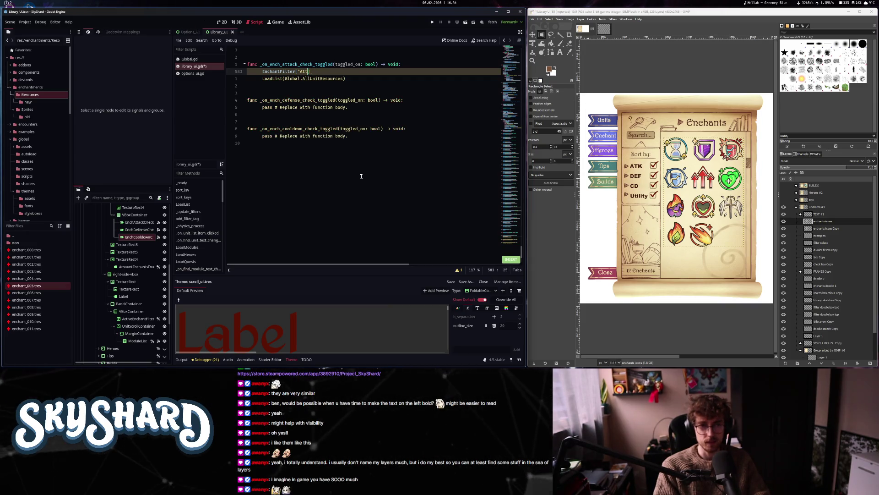
pyautogui.press('BackSpace')
pyautogui.press('BackSpace')
pyautogui.write('.A')
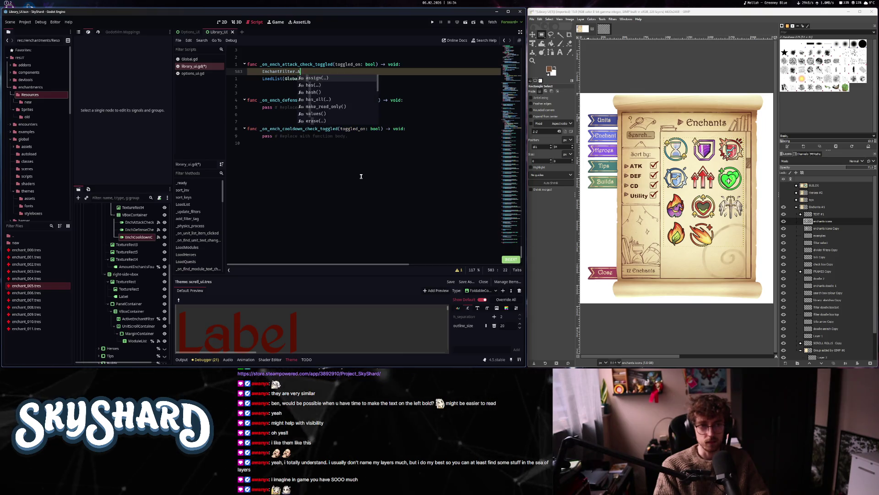
pyautogui.write('ttack = toggled_on')
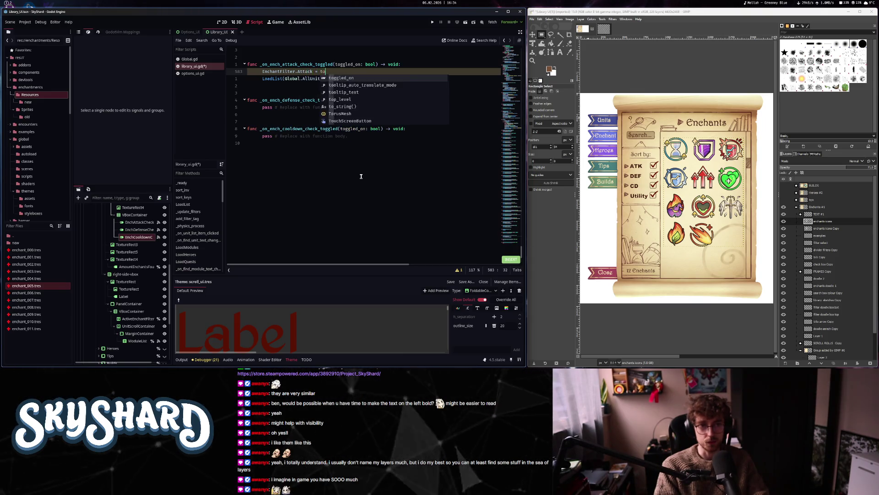
pyautogui.press('Escape')
pyautogui.press('^')
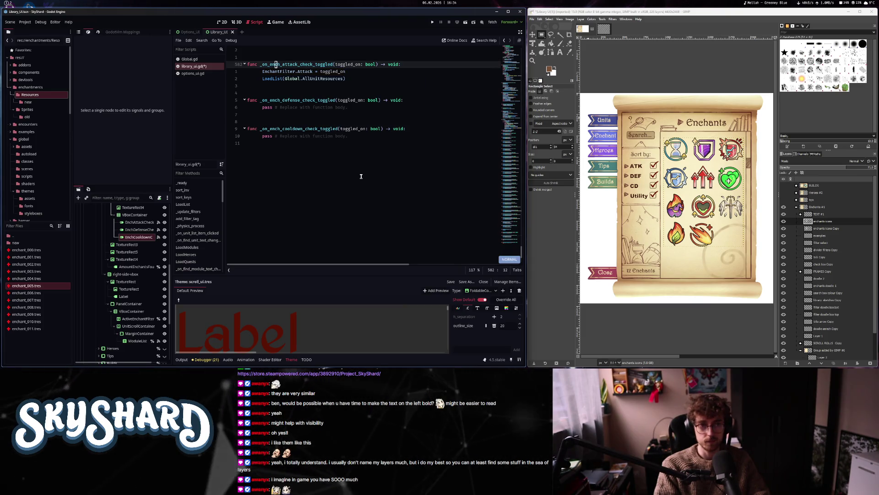
# - Paste the attack handler's two lines into the Defense and Cooldown handlers, replacing pass
pyautogui.press('j')
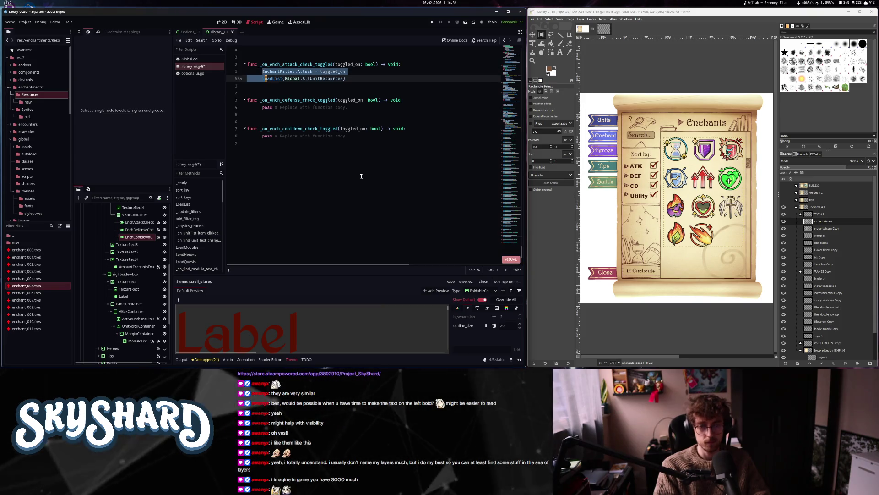
pyautogui.press('j')
pyautogui.press('j')
pyautogui.press('j')
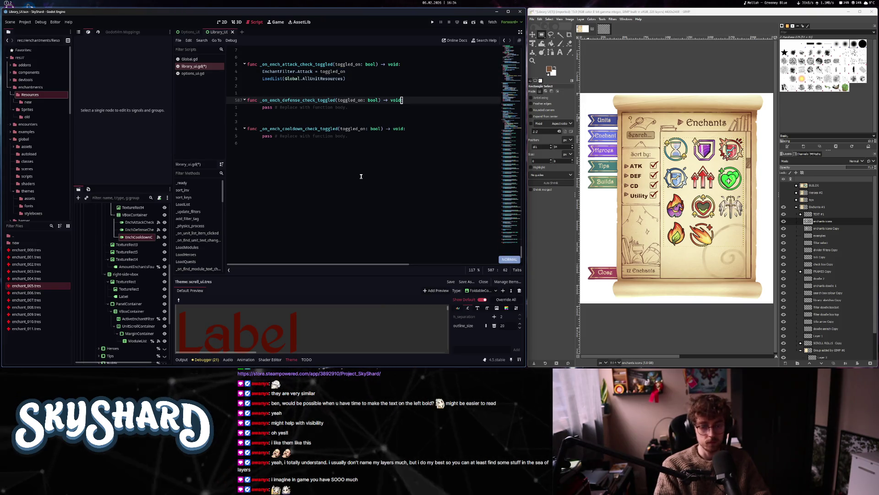
pyautogui.press('o')
pyautogui.press('Escape')
pyautogui.press('p')
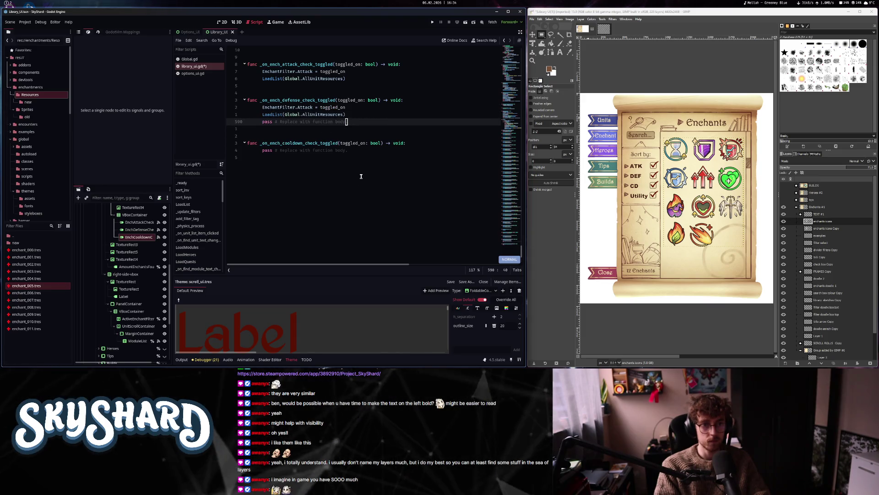
pyautogui.press('d')
pyautogui.press('k')
pyautogui.press('k')
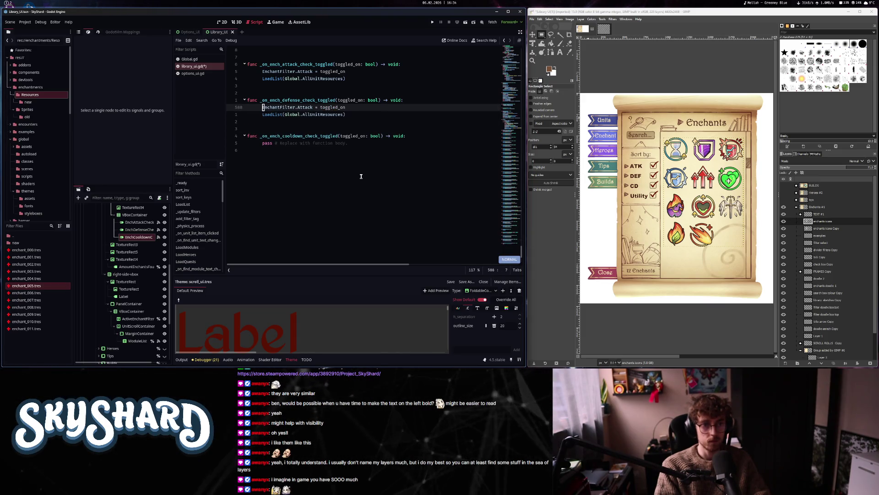
pyautogui.press('v')
pyautogui.press('j')
pyautogui.press('j')
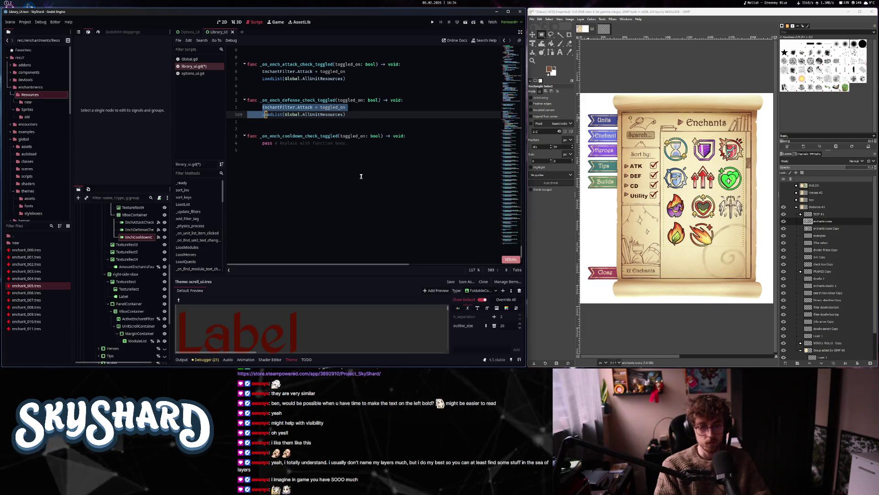
pyautogui.press('y')
pyautogui.press('j')
pyautogui.press('j')
pyautogui.press('j')
pyautogui.press('j')
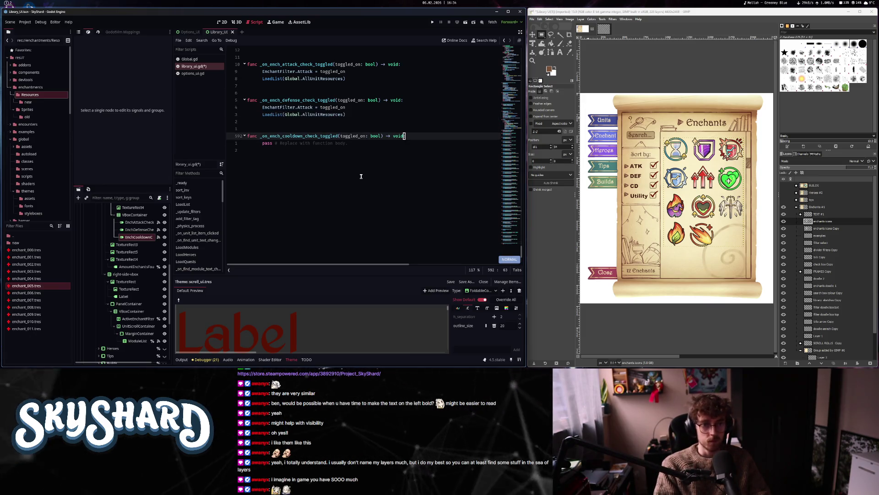
pyautogui.press('p')
pyautogui.press('j')
pyautogui.press('d')
pyautogui.press('d')
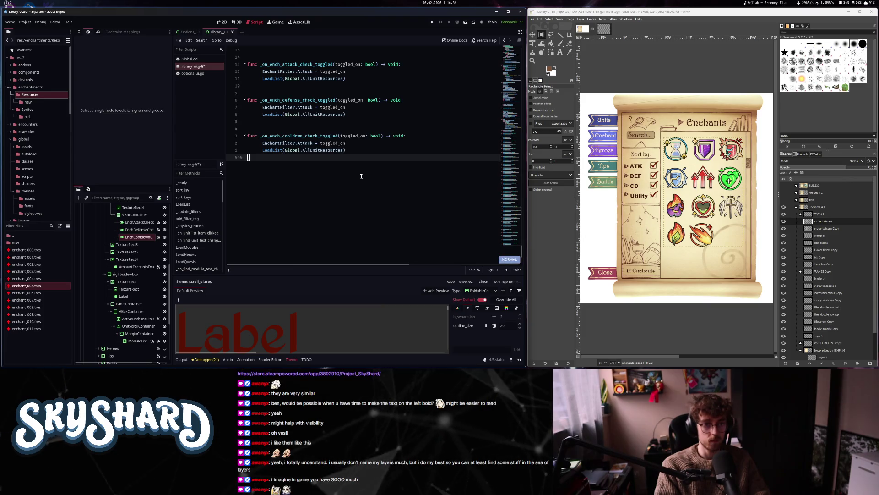
pyautogui.press('k')
pyautogui.press('k')
pyautogui.press('k')
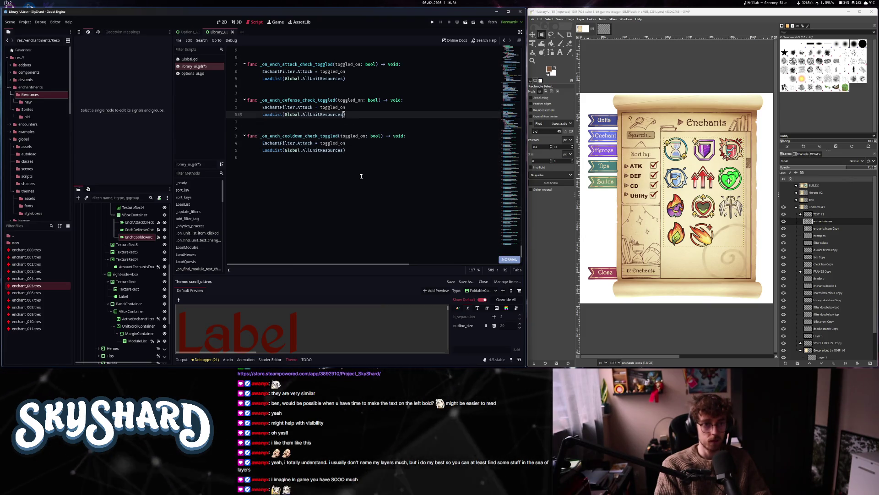
# - Rename the pasted flags to EnchantFilter.Defense and EnchantFilter.Cooldown
pyautogui.press('k')
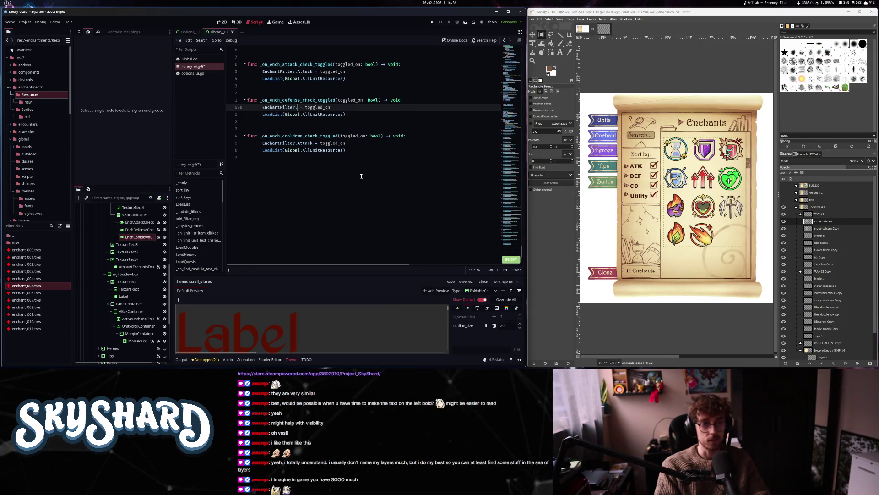
pyautogui.write('Defen')
pyautogui.press('j')
pyautogui.press('j')
pyautogui.press('j')
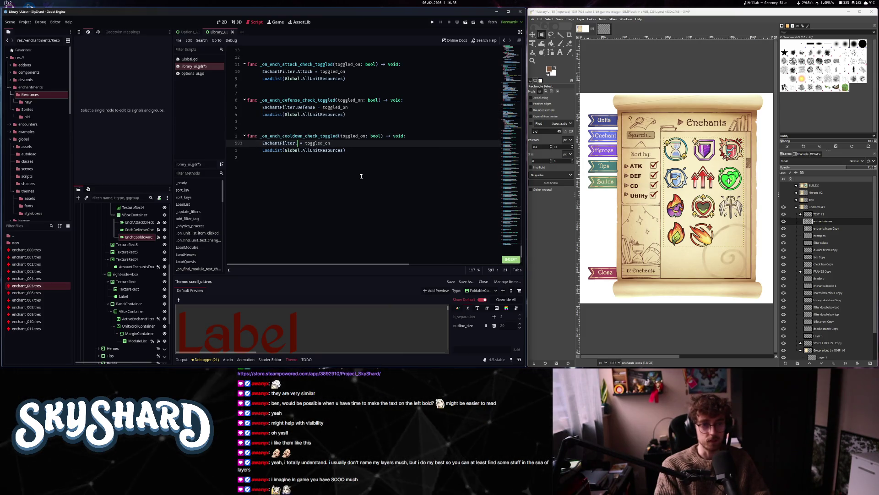
pyautogui.write('Cooldown')
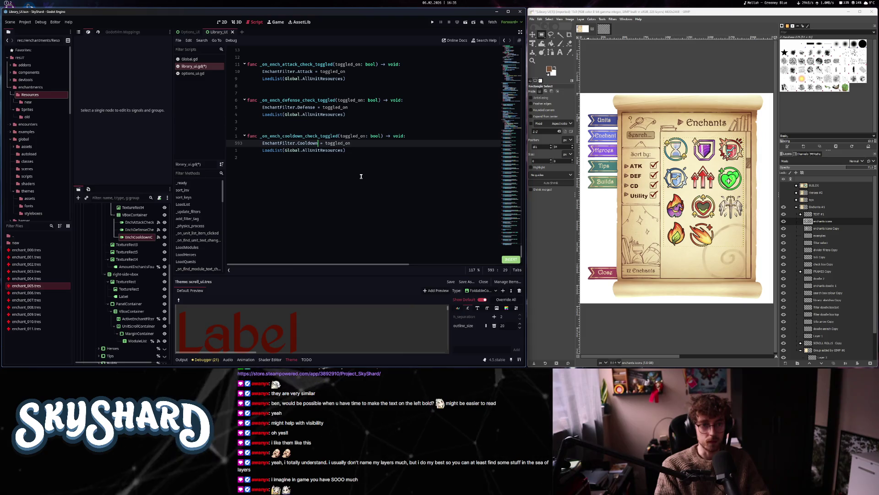
pyautogui.press('Escape')
# - Change LoadList to LoadModules in the Attack, Defense and Cooldown handlers
pyautogui.press('k')
pyautogui.press('k')
pyautogui.press('k')
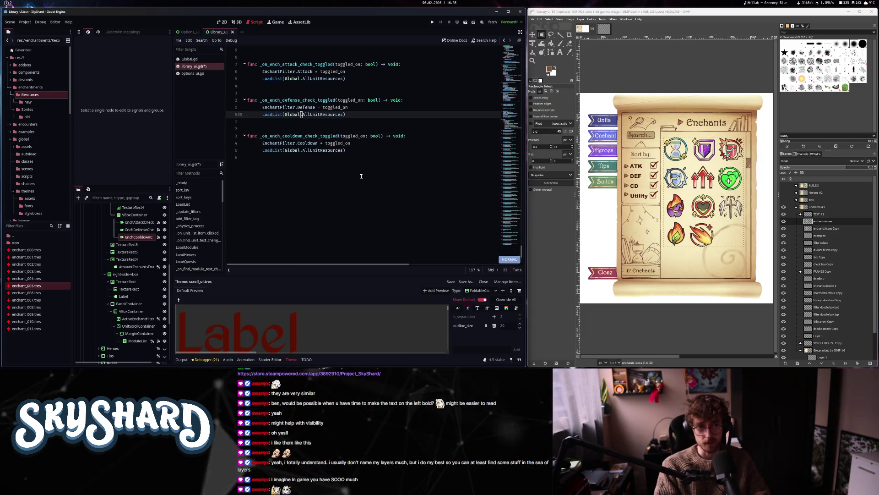
pyautogui.press('b')
pyautogui.press('b')
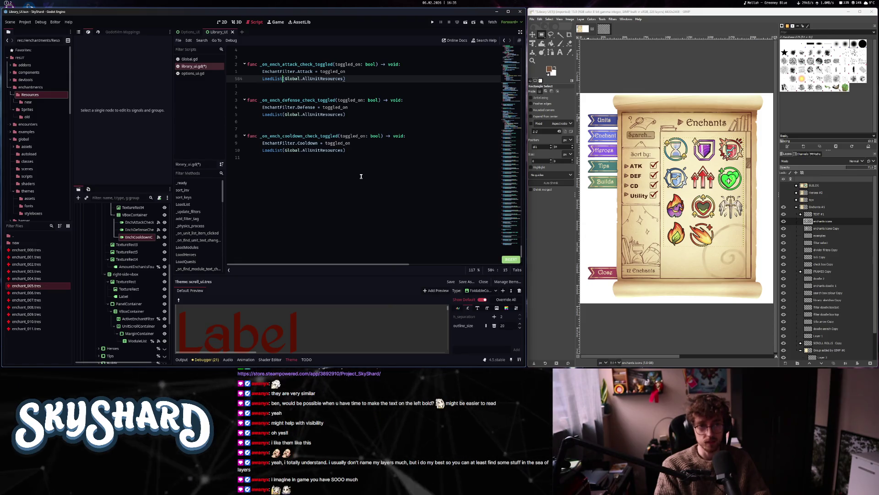
pyautogui.press('BackSpace')
pyautogui.press('BackSpace')
pyautogui.press('BackSpace')
pyautogui.write('M')
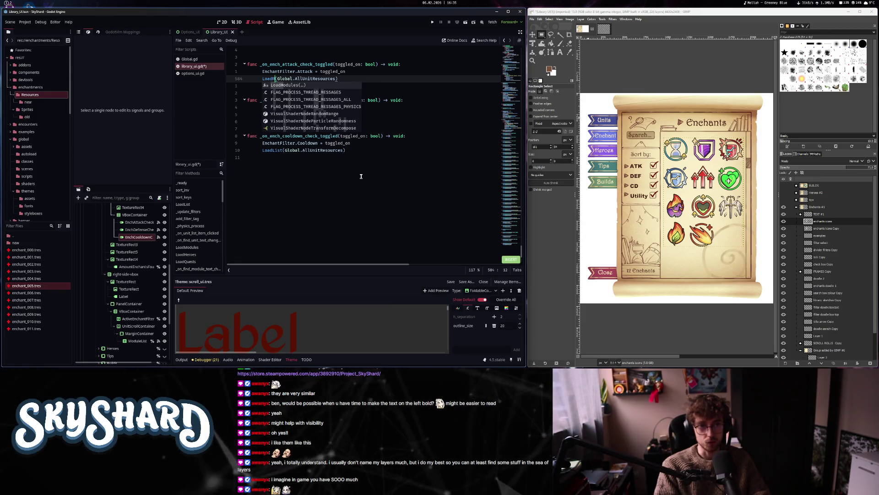
pyautogui.press('Return')
pyautogui.press('Escape')
pyautogui.press('j')
pyautogui.press('j')
pyautogui.press('j')
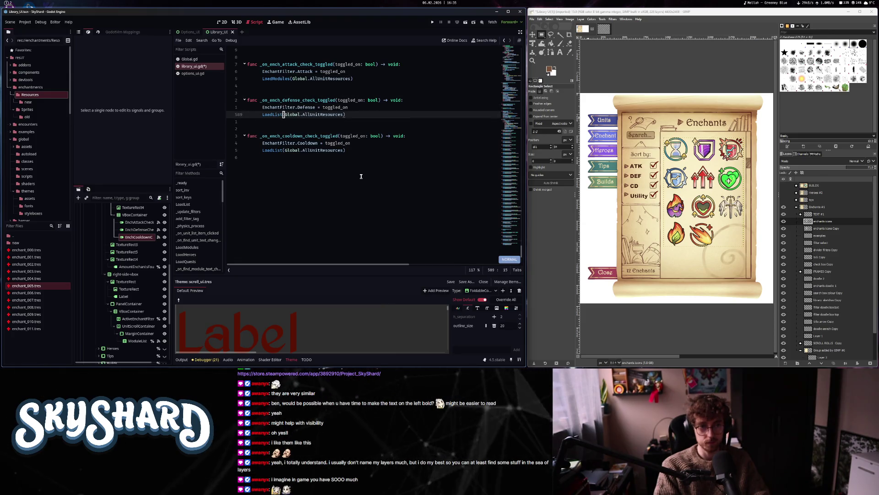
pyautogui.press('h')
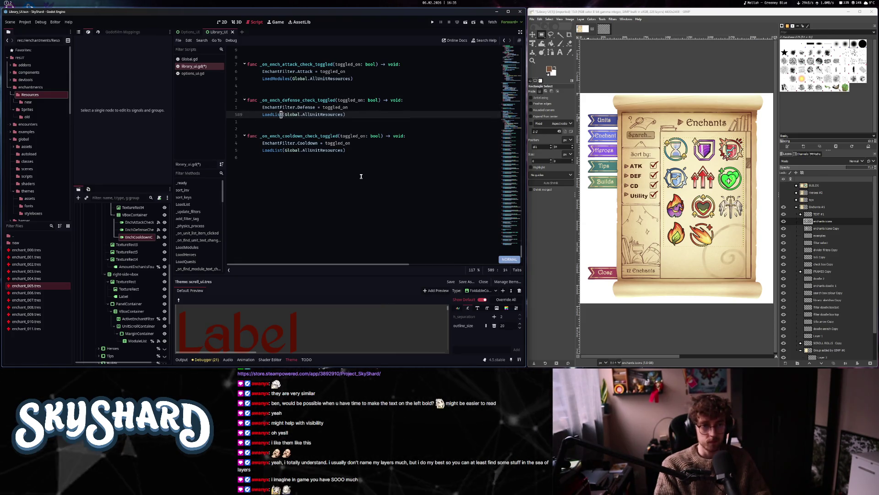
pyautogui.press('i')
pyautogui.press('BackSpace')
pyautogui.press('BackSpace')
pyautogui.write('odule')
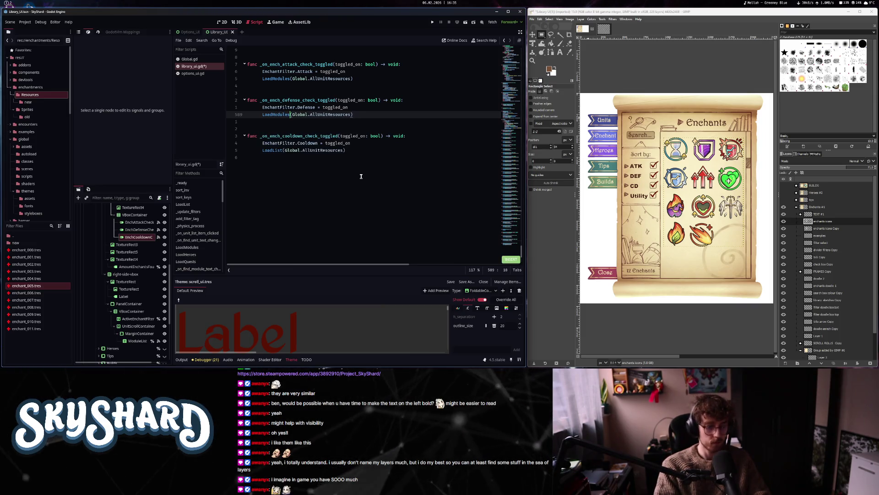
pyautogui.press('Escape')
pyautogui.press('j')
pyautogui.press('j')
pyautogui.press('j')
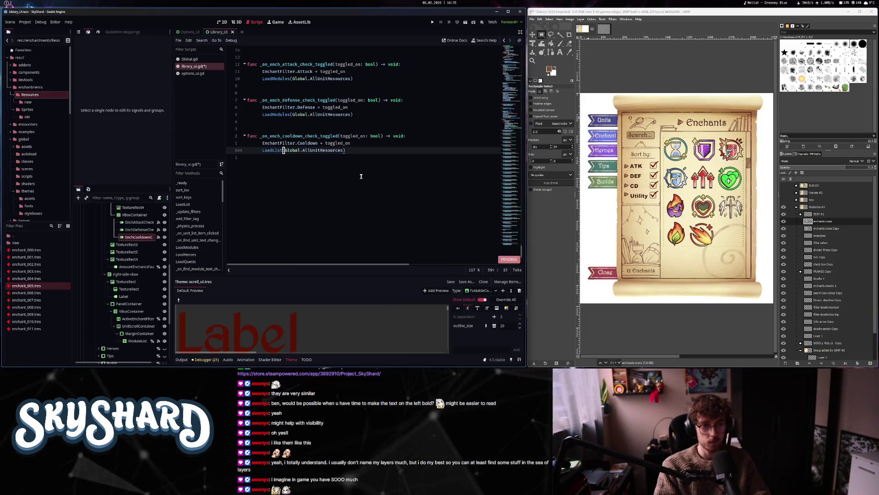
pyautogui.hotkey('shift', 't')
pyautogui.hotkey('shift', 'l')
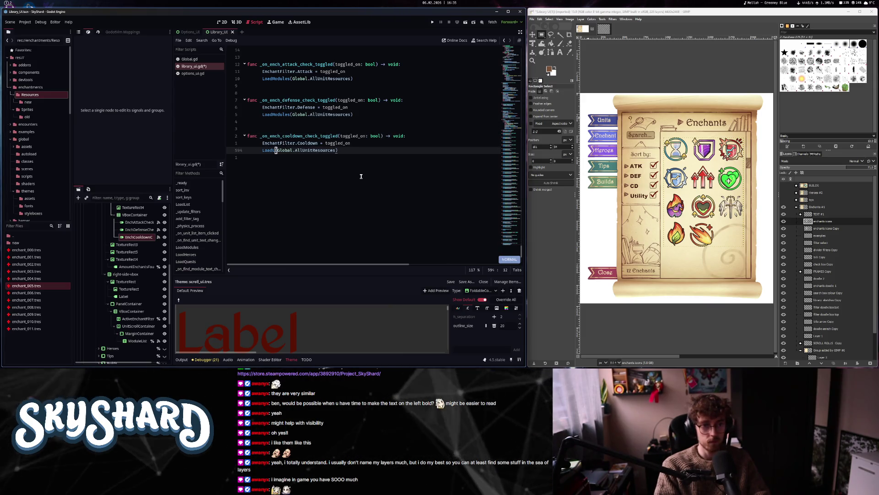
pyautogui.write('hModules')
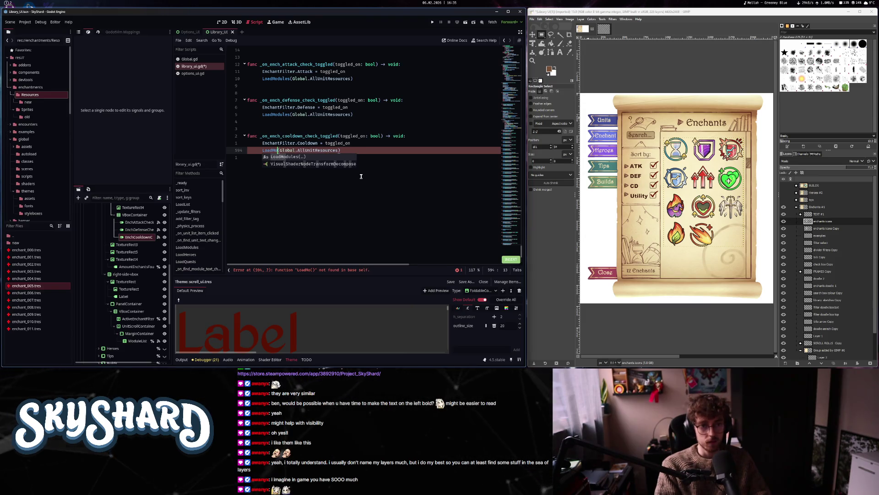
pyautogui.press('Escape')
# - Save the script and search the function list for loadmod
pyautogui.hotkey('ctrl', 's')
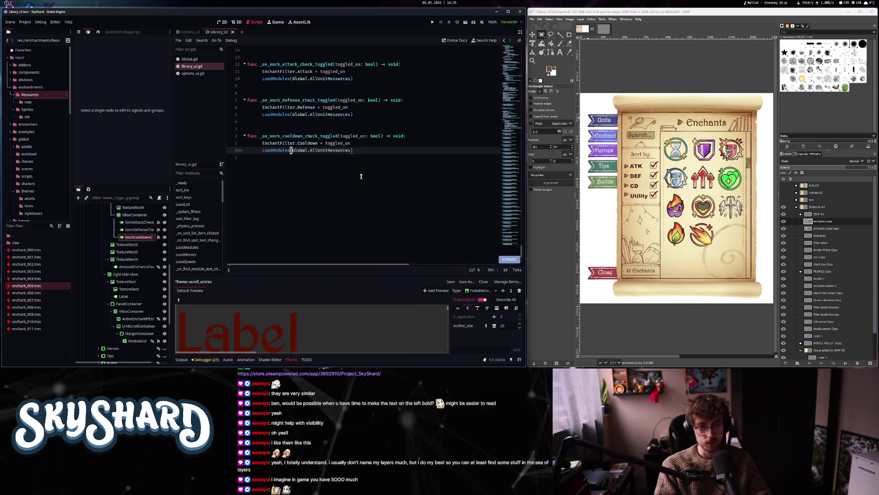
pyautogui.hotkey('ctrl', 'alt', 'f')
pyautogui.write('load')
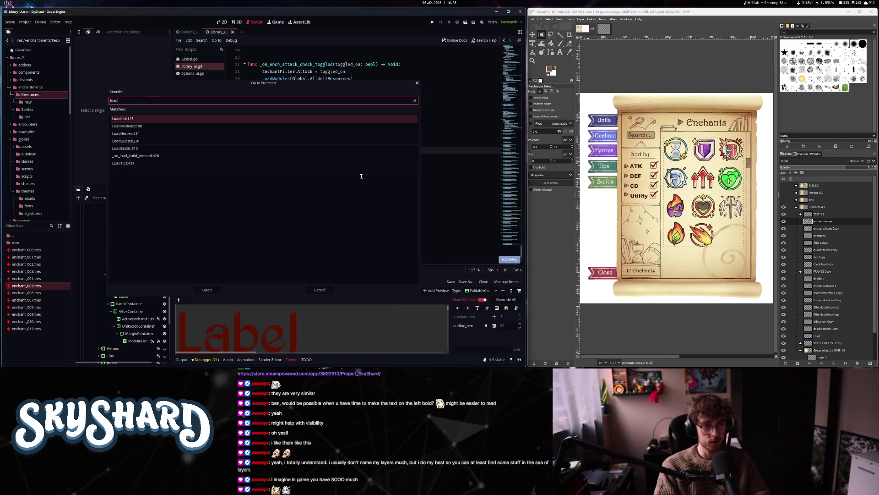
pyautogui.write('mod')
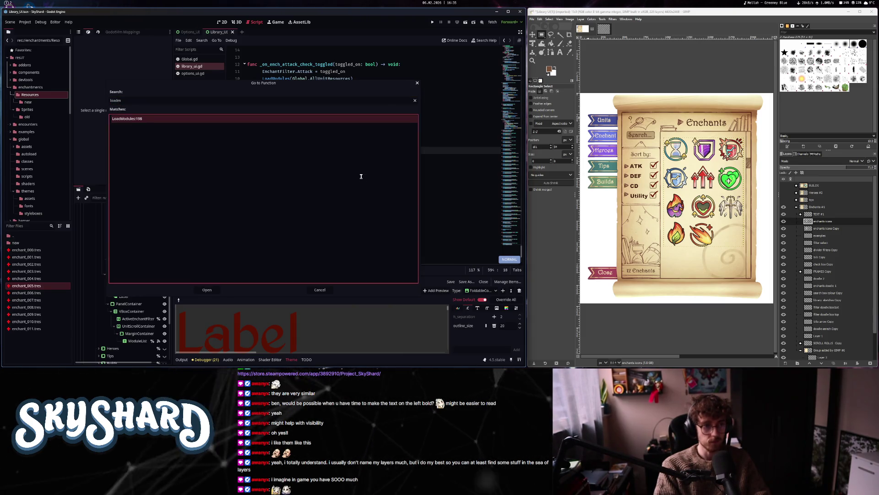
pyautogui.press('Return')
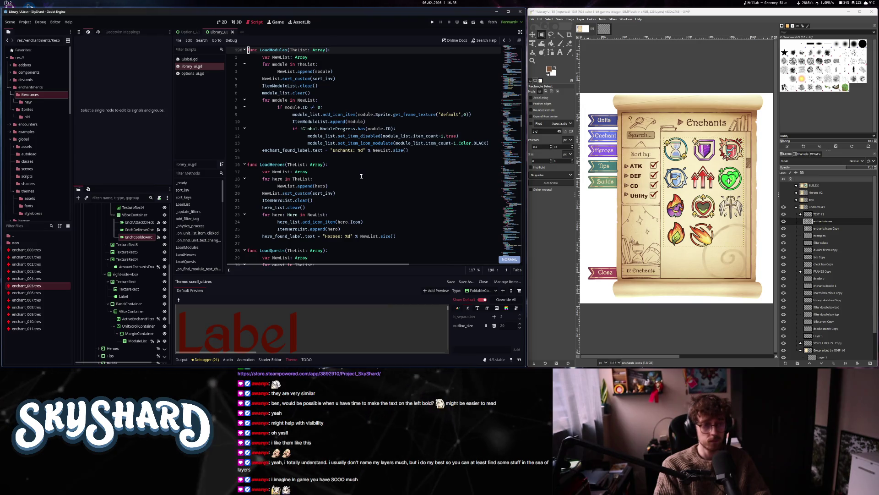
pyautogui.press('j')
pyautogui.press('w')
pyautogui.press('w')
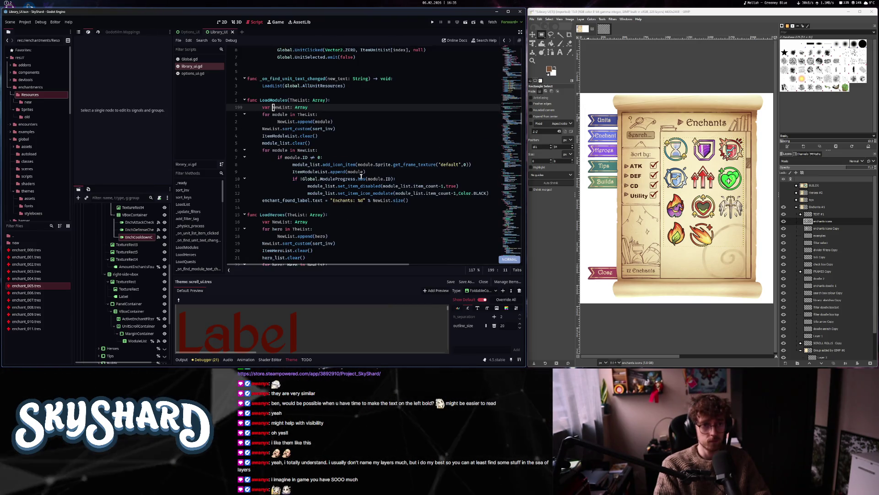
pyautogui.press('j')
pyautogui.press('j')
pyautogui.press('j')
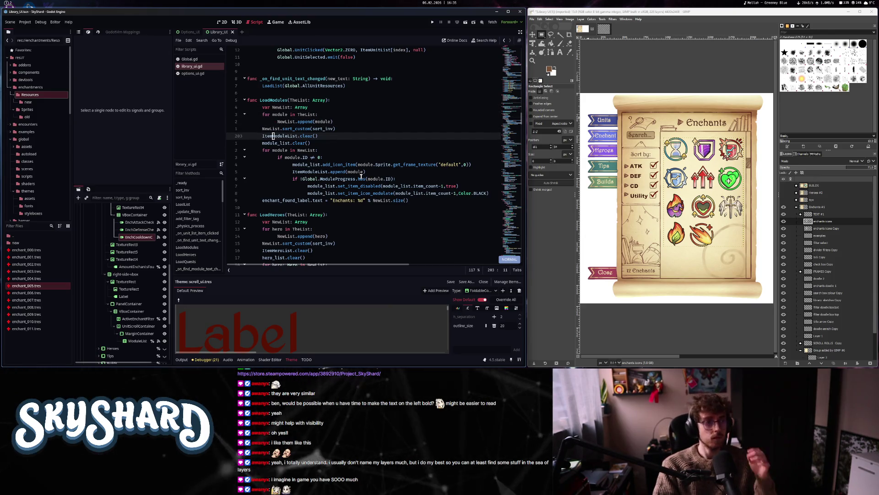
pyautogui.press('j')
pyautogui.press('j')
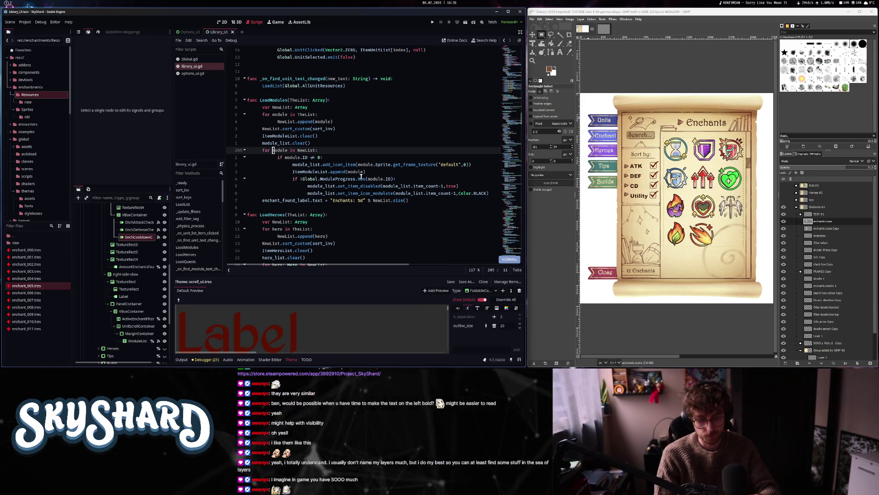
pyautogui.press('j')
pyautogui.press('j')
pyautogui.press('j')
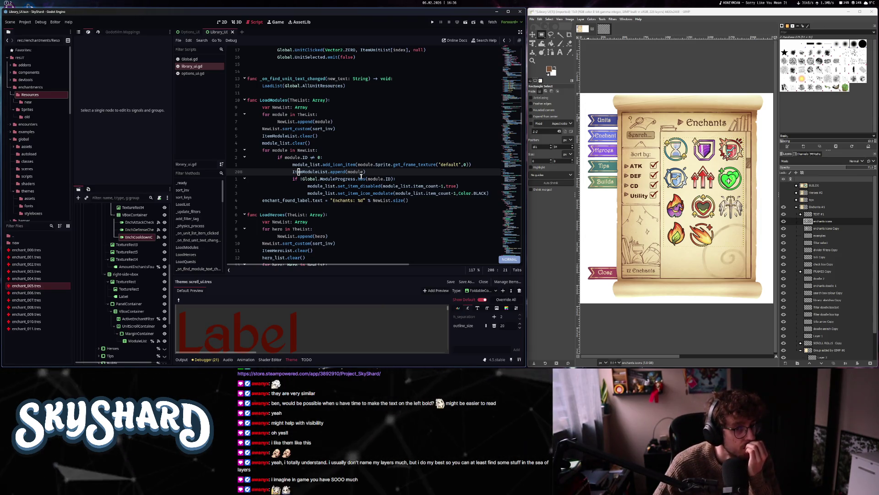
pyautogui.press('k')
pyautogui.press('k')
pyautogui.press('b')
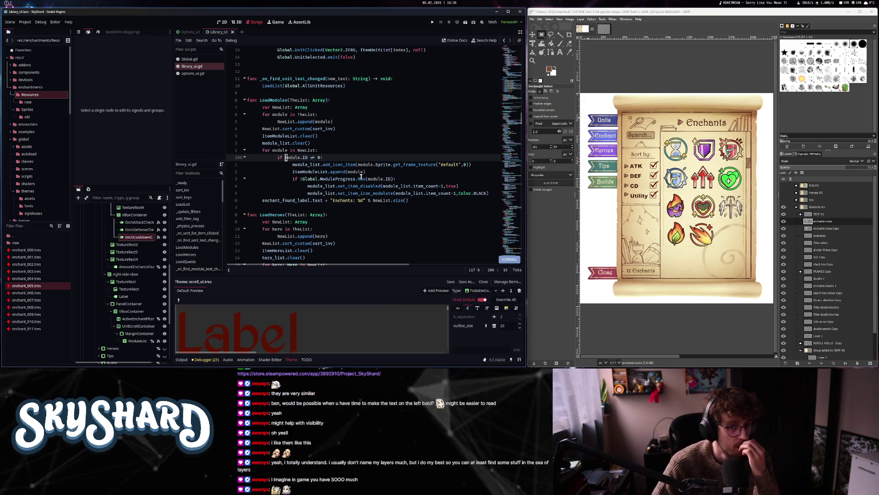
pyautogui.press('l')
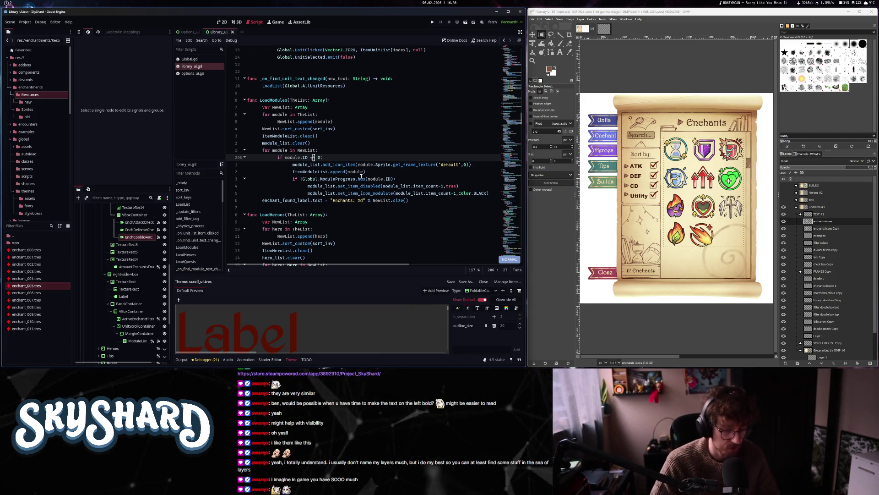
pyautogui.press('h')
# - Flip line 206's ID check from '!=' to '==' and append ': continue'
pyautogui.press('r')
pyautogui.press('=')
pyautogui.press('w')
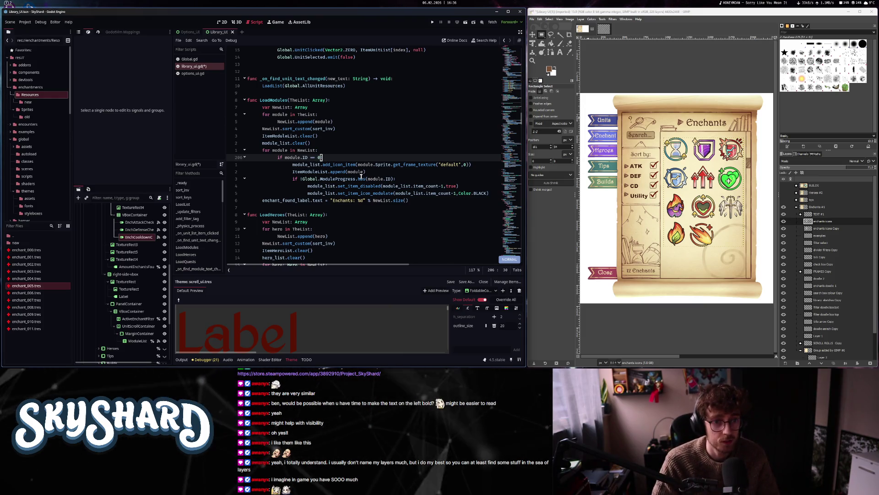
pyautogui.write('a: continue')
# - Dedent the icon, append and progress lines below the ID check by one level
pyautogui.press('Escape')
pyautogui.press('j')
pyautogui.hotkey('shift', 'v')
pyautogui.press('j')
pyautogui.press('j')
pyautogui.press('j')
pyautogui.press('j')
pyautogui.press('j')
pyautogui.press('j')
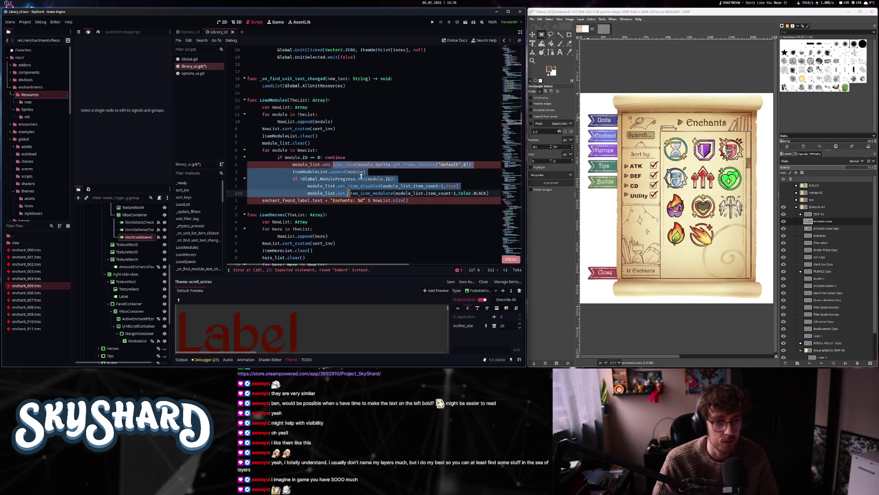
pyautogui.press('less')
# - Add the missing colon to the ID 0 continue line and open a new line below
pyautogui.press('k')
pyautogui.press('k')
pyautogui.press('k')
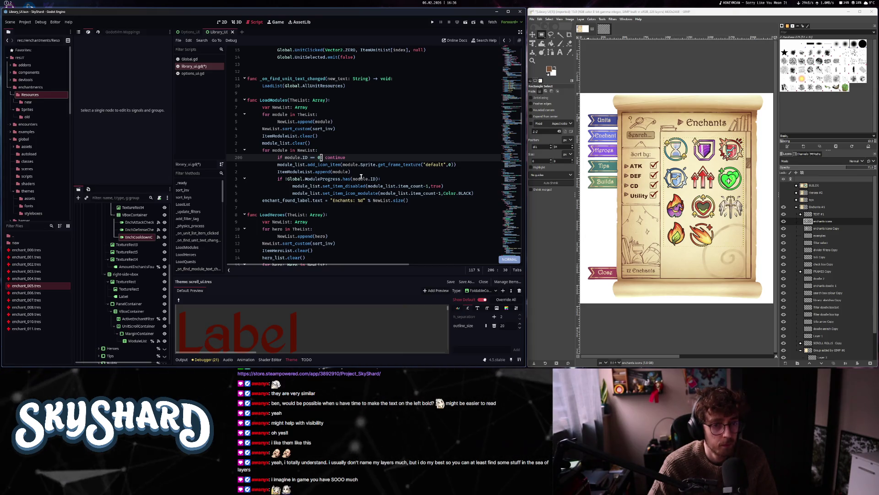
pyautogui.write('a:')
pyautogui.press('Escape')
pyautogui.press('o')
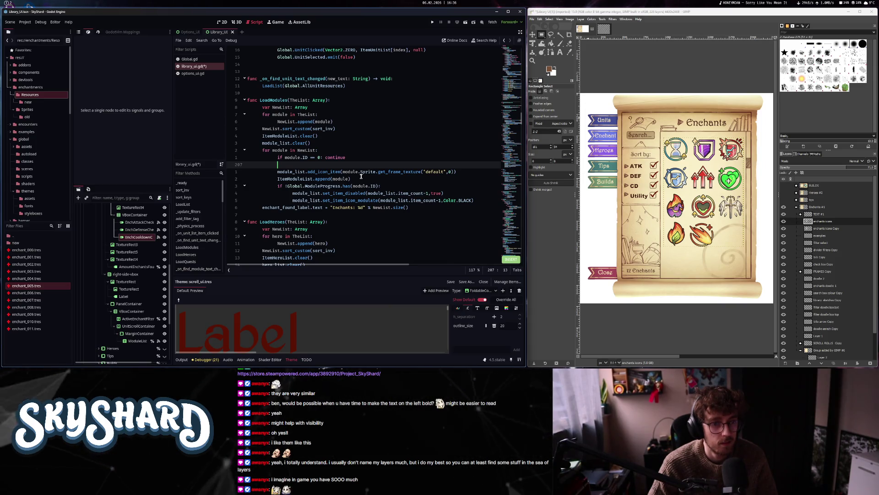
# - Begin the Attack check line 'if EnchantFilter.Attack and module.'
pyautogui.write('if ')
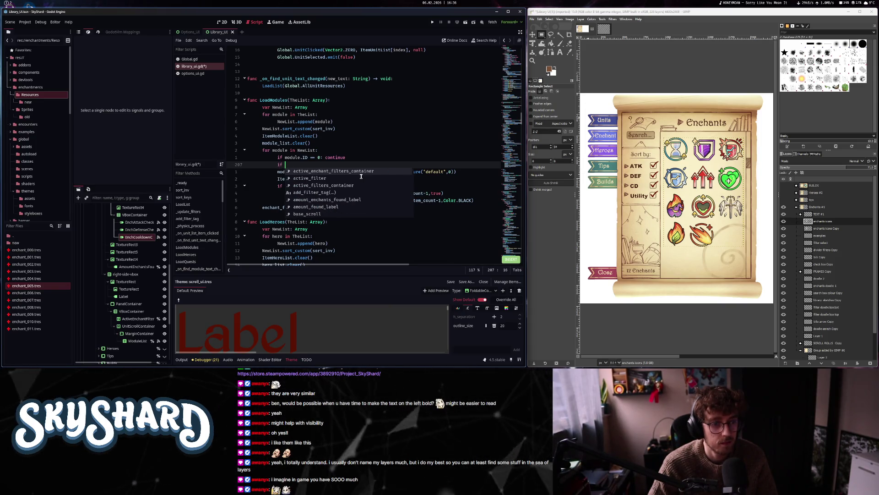
pyautogui.write('EnchantFilter.')
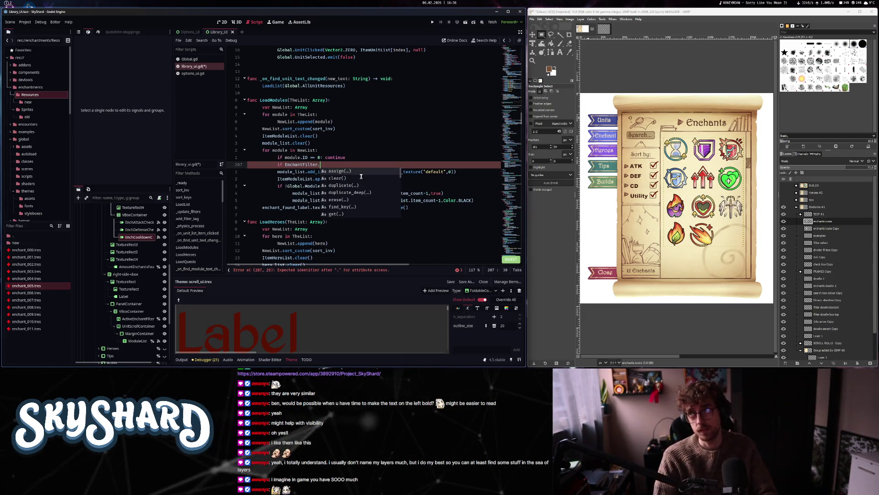
pyautogui.write('Attakc')
pyautogui.press('BackSpace')
pyautogui.press('BackSpace')
pyautogui.write('ck ')
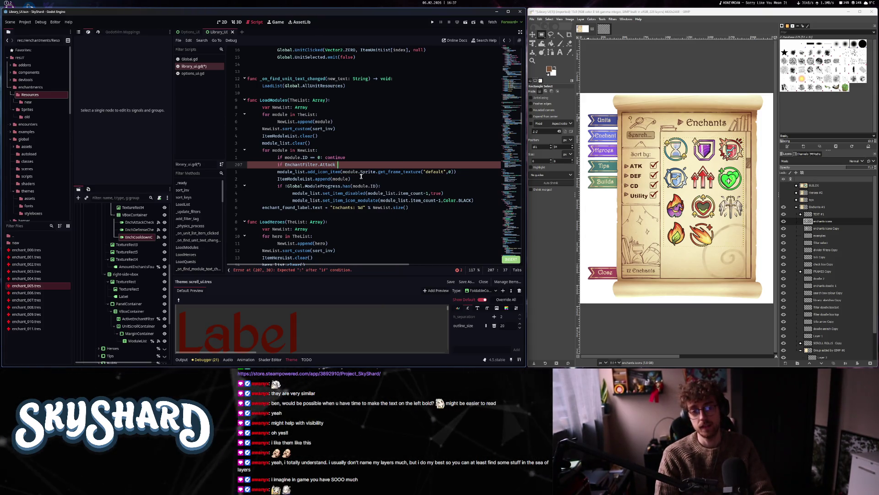
pyautogui.write('and mo')
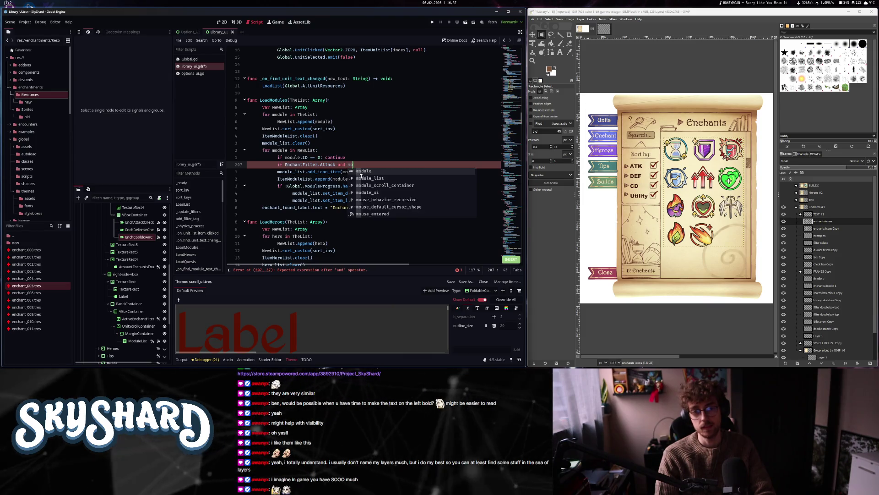
pyautogui.write('dule.')
# - Declare the loop variable in 'for module' as type Enchantment
pyautogui.press('Escape')
pyautogui.press('k')
pyautogui.press('k')
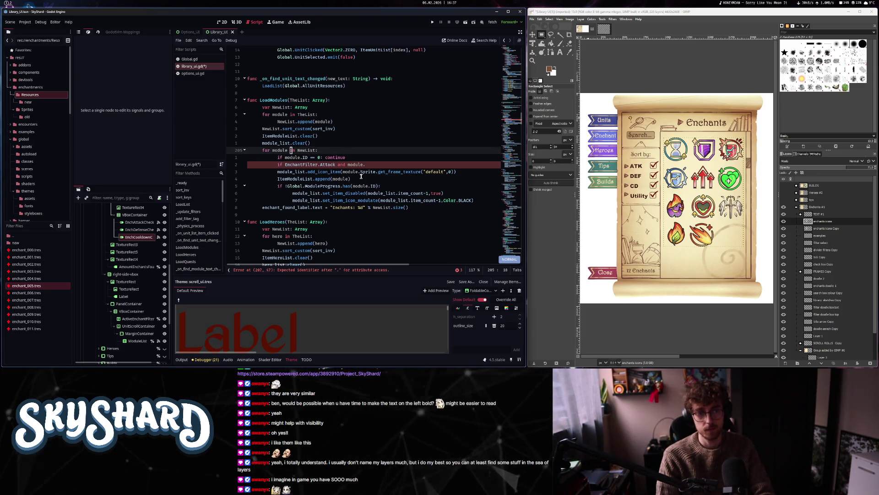
pyautogui.write(': Enchantment')
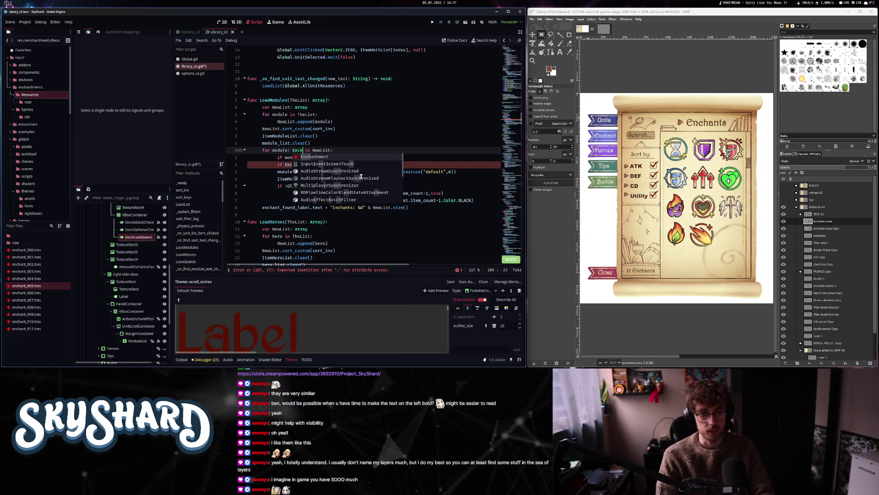
pyautogui.press('Escape')
pyautogui.press('j')
pyautogui.press('j')
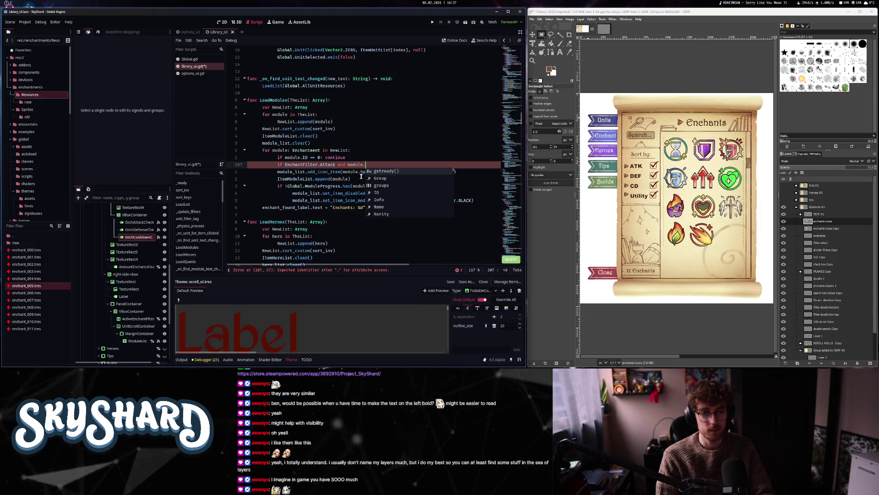
# - Finish the Attack check with 'Group != Enchantment.groups.Offense: continue' and start a new line
pyautogui.write('Group ')
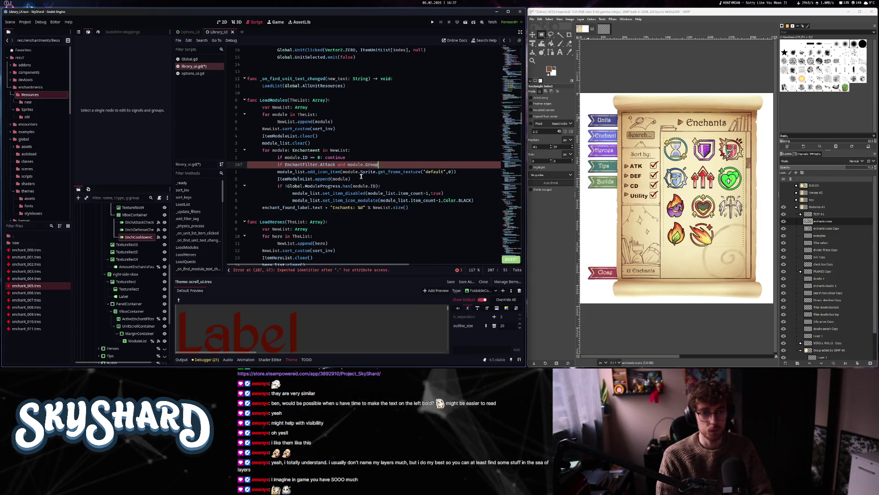
pyautogui.write('!= m')
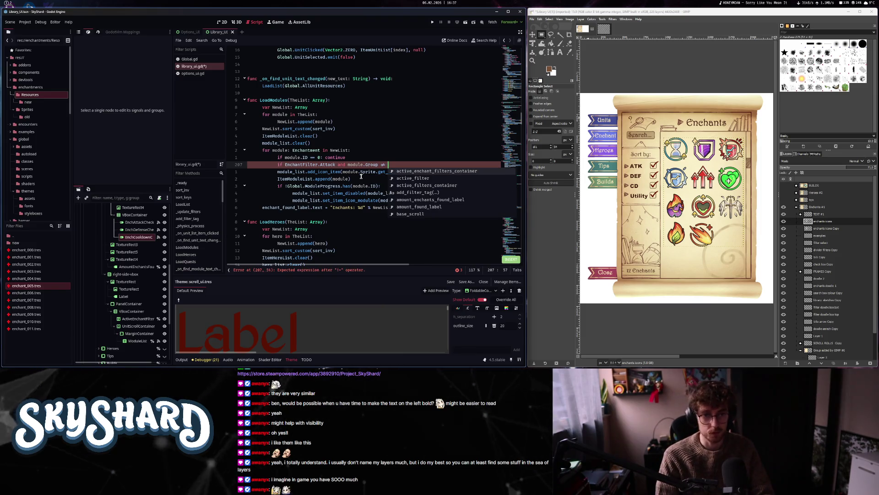
pyautogui.press('BackSpace')
pyautogui.write('Ench')
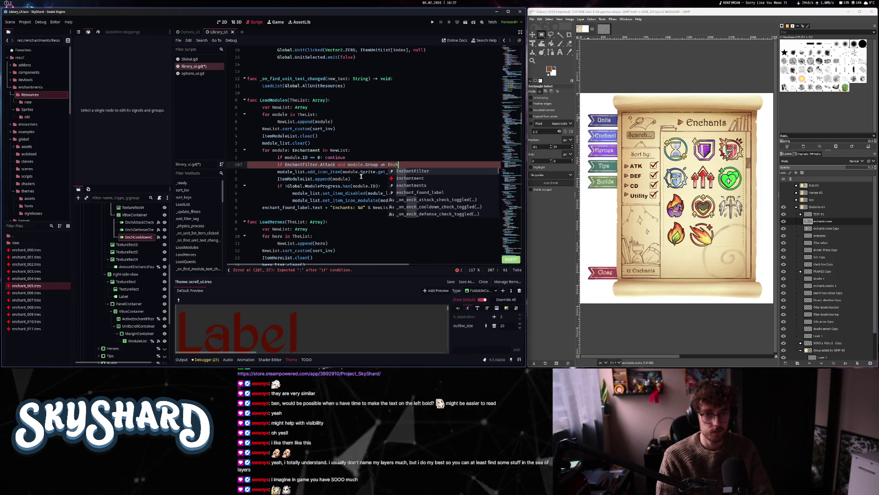
pyautogui.write('me')
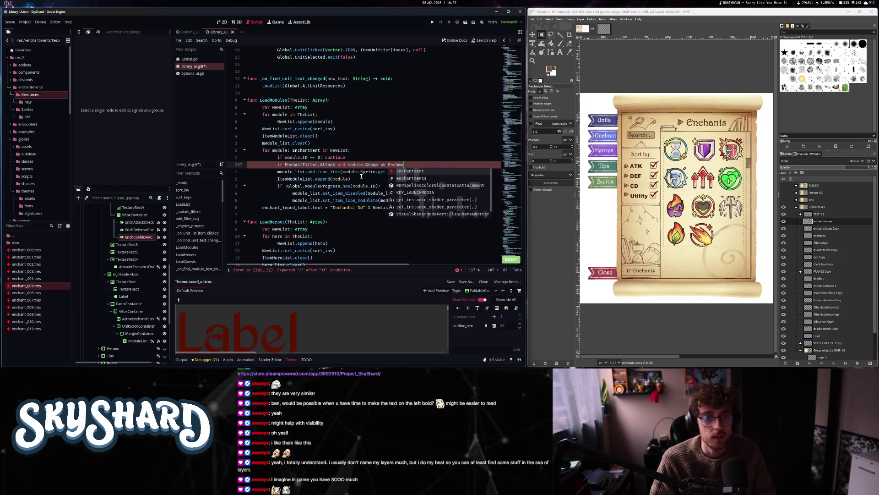
pyautogui.press('BackSpace')
pyautogui.press('BackSpace')
pyautogui.write('antment.groups.')
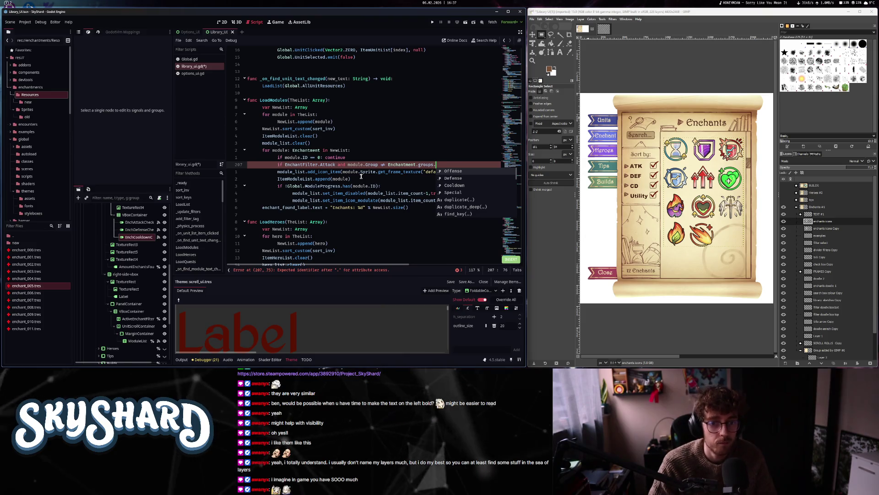
pyautogui.press('Return')
pyautogui.write(': c')
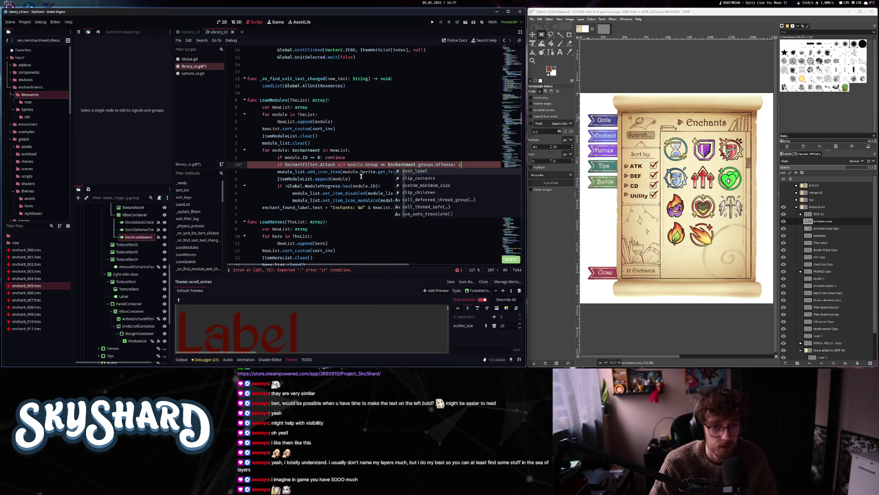
pyautogui.write('ontinue')
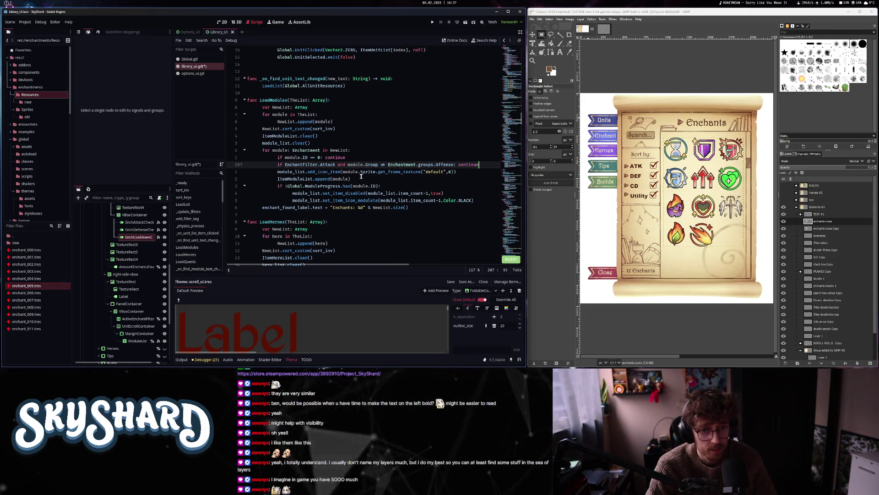
pyautogui.press('Return')
# - Add 'if EnchantFilter.Defense and module.Group != Enchantment.groups.Defense: continue' below the Attack check
pyautogui.write('if Enchf')
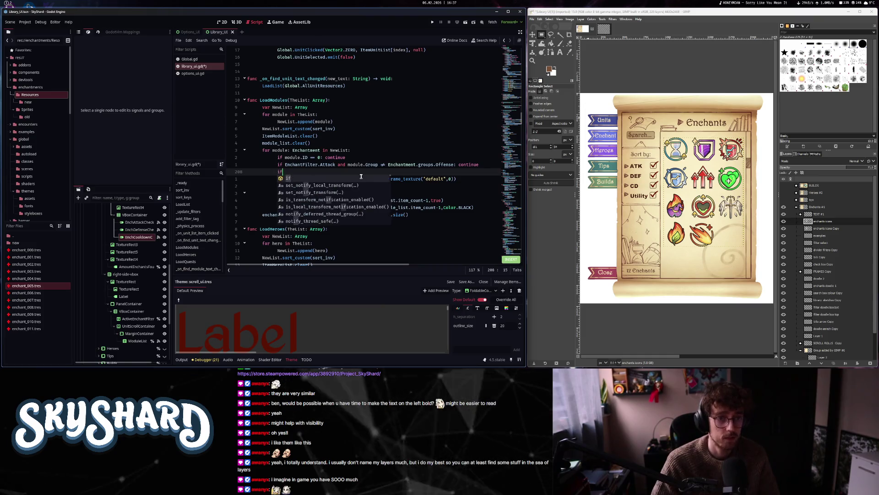
pyautogui.press('Return')
pyautogui.write('.D')
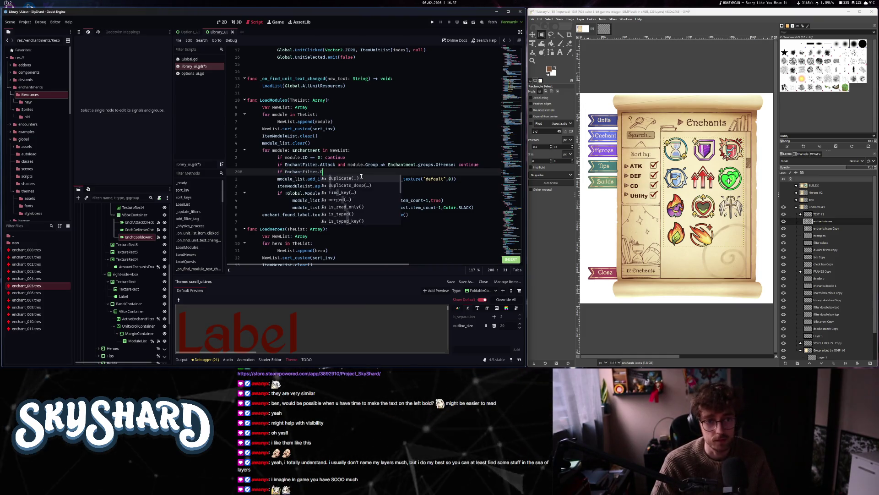
pyautogui.write('efense and mo')
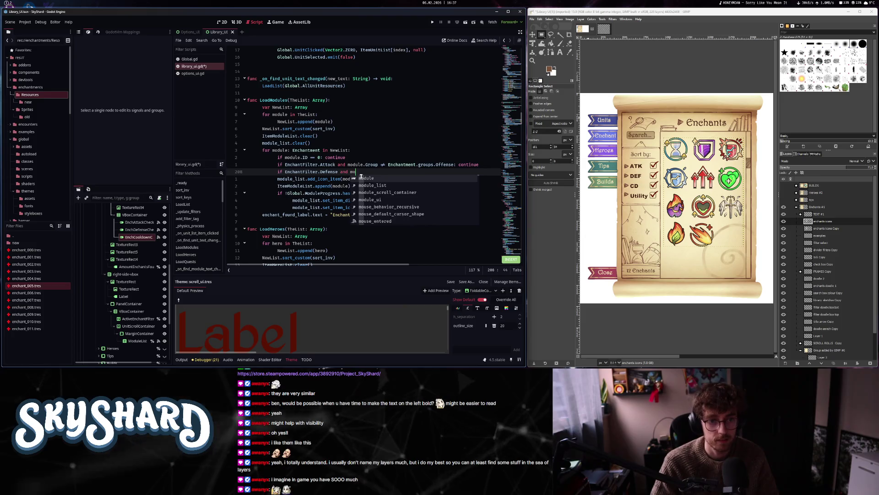
pyautogui.write('uule')
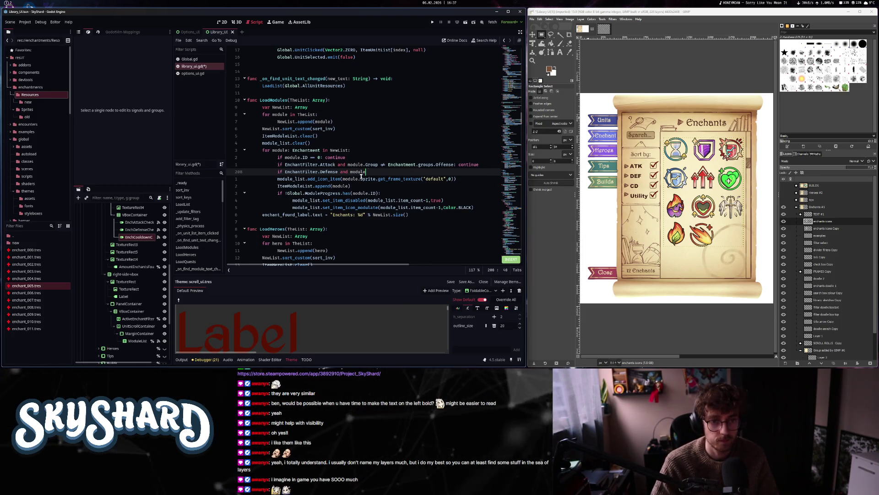
pyautogui.write('? =')
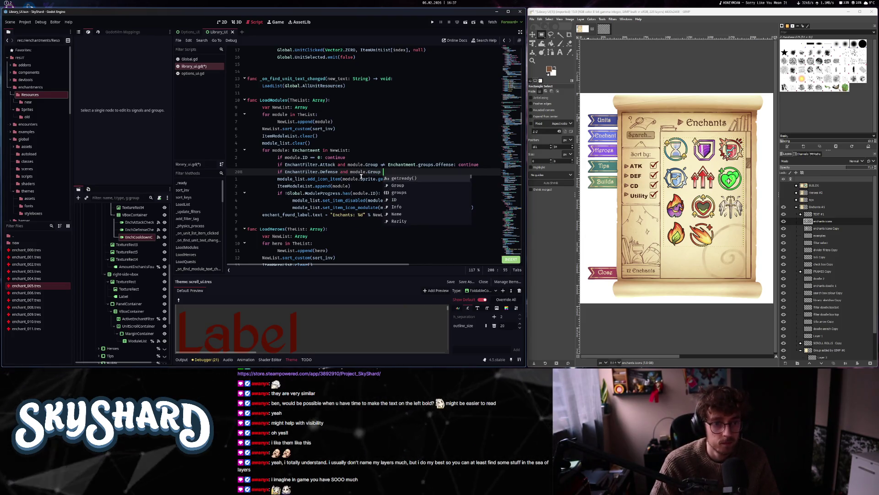
pyautogui.press('BackSpace')
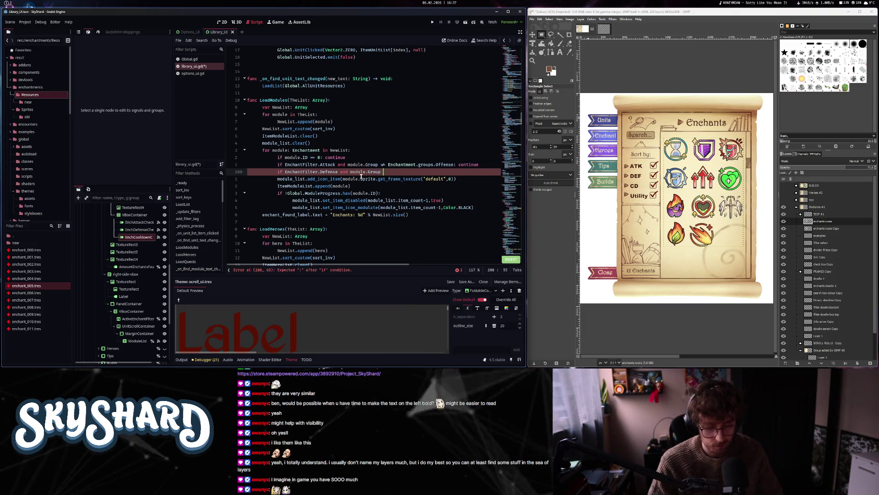
pyautogui.write('!= Enchmt')
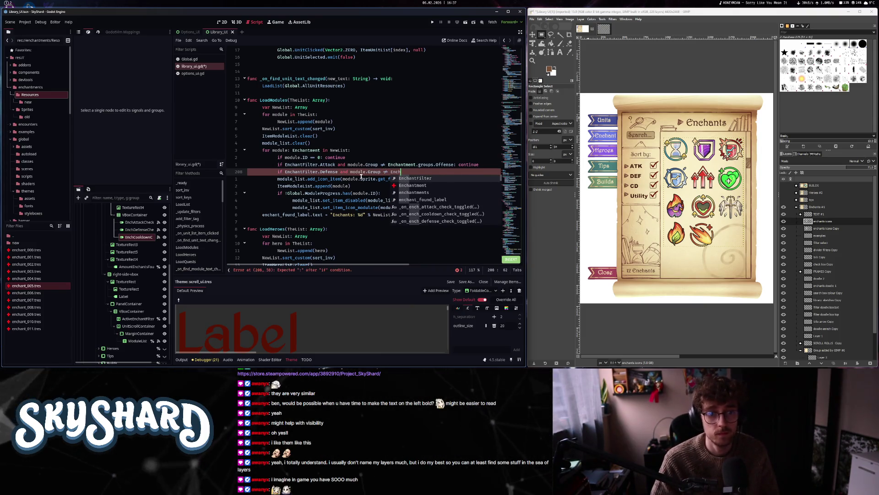
pyautogui.press('Return')
pyautogui.write('.grou')
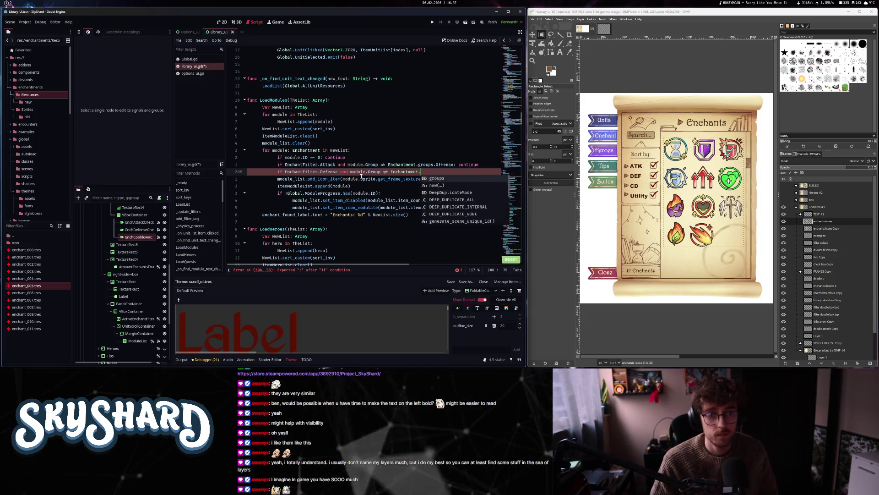
pyautogui.write('ps.')
pyautogui.press('Return')
pyautogui.write(': conti')
pyautogui.press('Return')
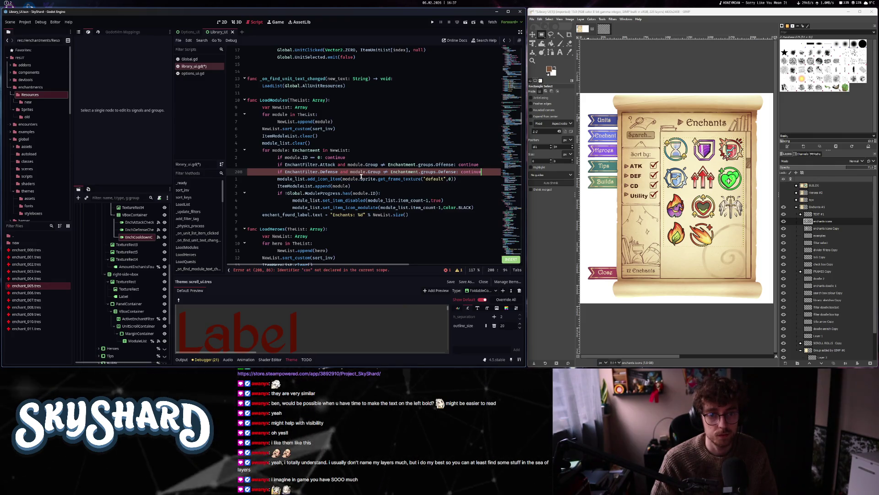
pyautogui.press('Return')
# - Begin the Cooldown check 'if EnchantFilter.Cooldown and module.Group != Enchantment.groups.'
pyautogui.write('if Enc')
pyautogui.press('Return')
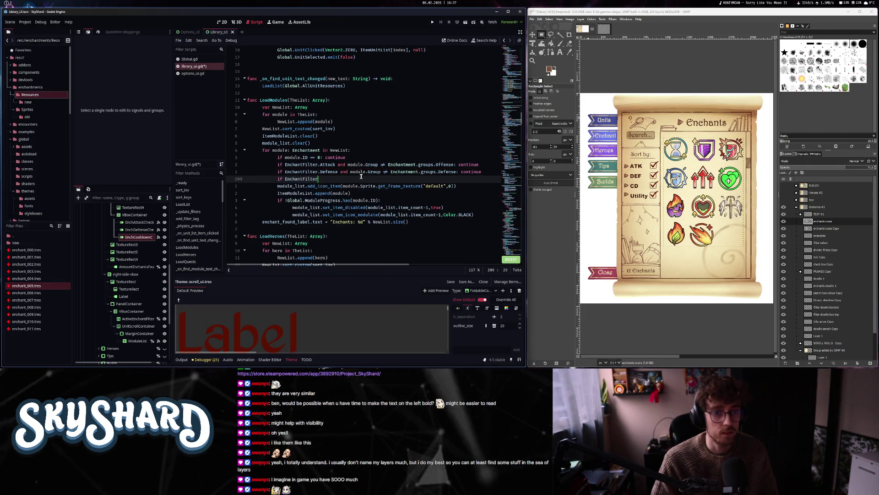
pyautogui.write('.Cooldown and')
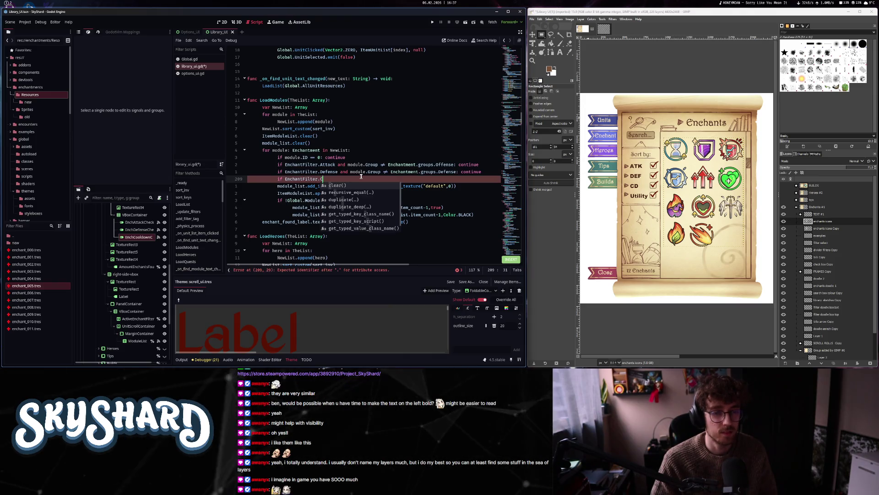
pyautogui.write(' modu')
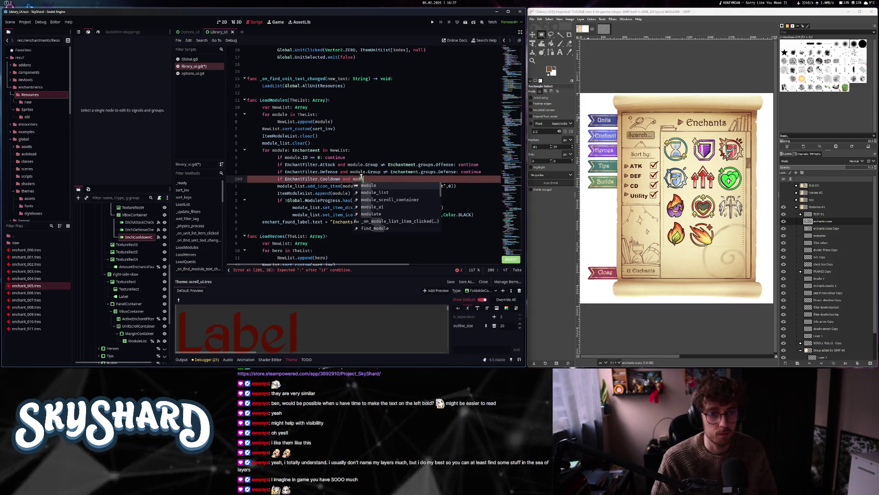
pyautogui.write('le.Grou')
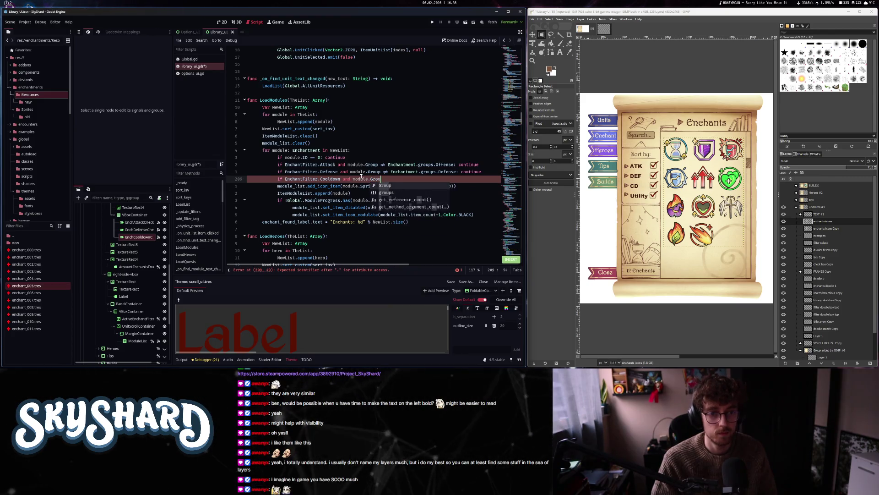
pyautogui.write('p !=')
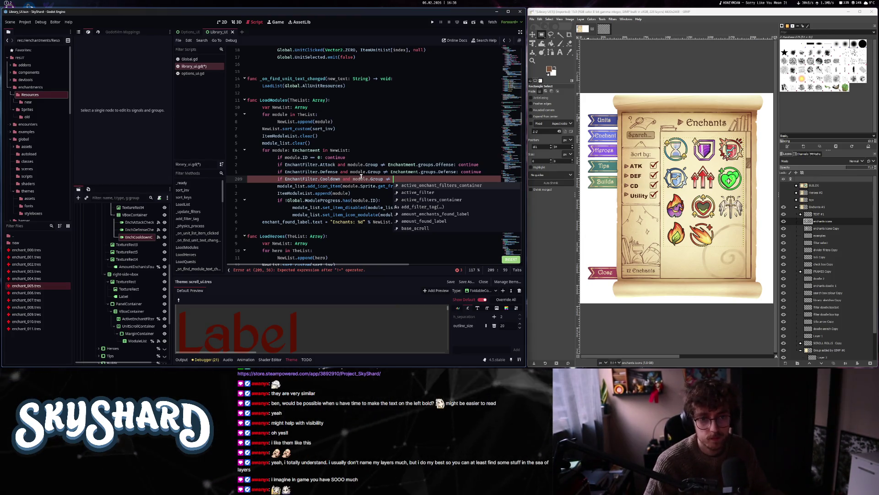
pyautogui.write('Enchme')
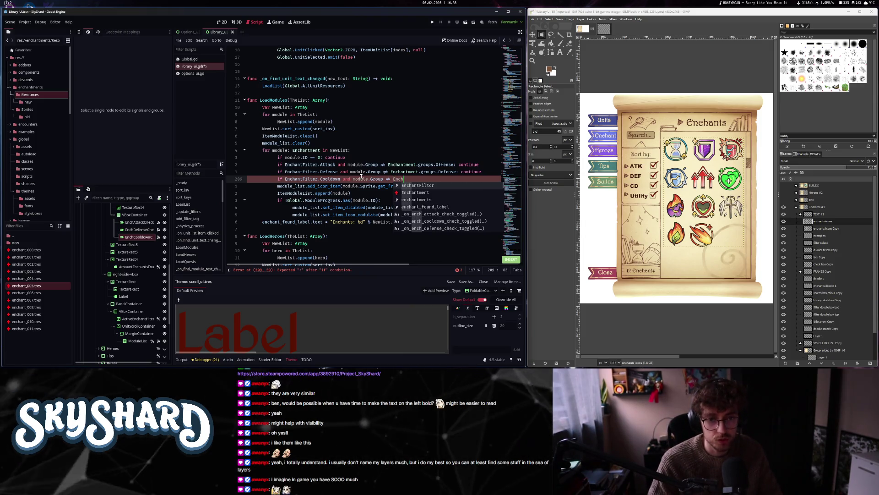
pyautogui.press('Return')
pyautogui.write('.group')
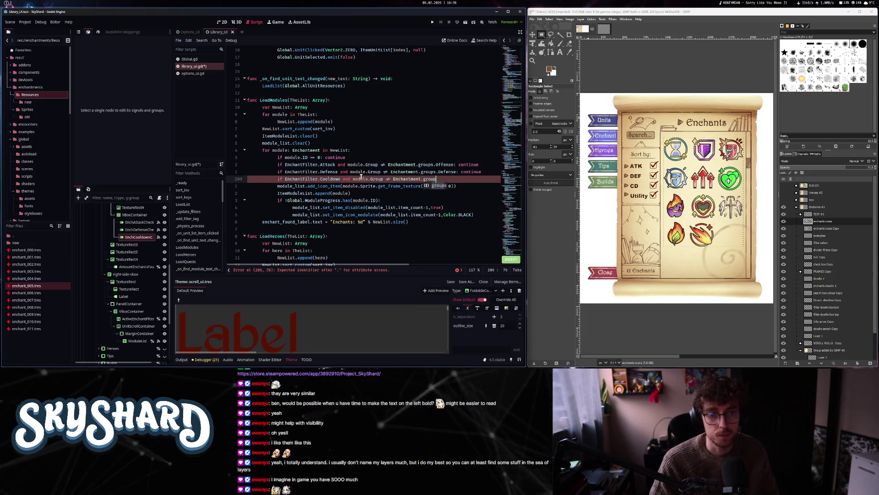
pyautogui.write('s.')
pyautogui.press('Escape')
pyautogui.hotkey('ctrl', 'o')
# - Pass active_filters_container to the Type, Role, Damage Class, Start of Combat and Conditional tag calls
pyautogui.press('j')
pyautogui.press('j')
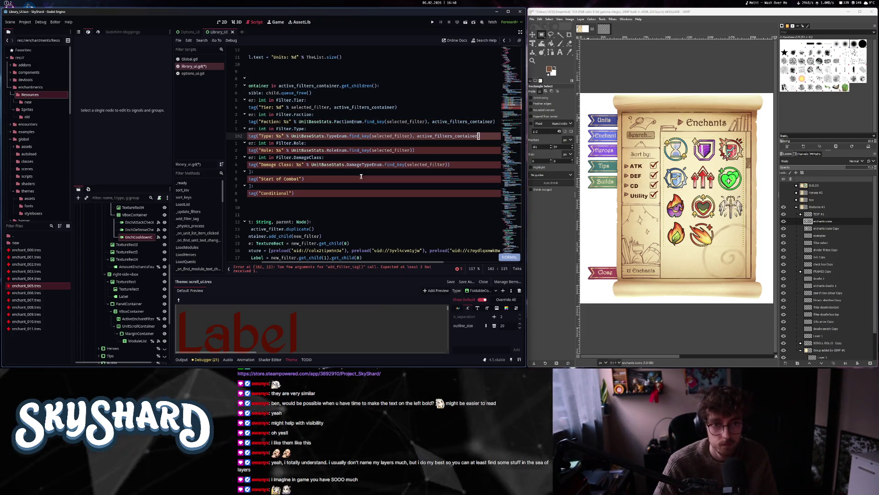
pyautogui.press('.')
pyautogui.press('j')
pyautogui.press('j')
pyautogui.press('.')
pyautogui.press('j')
pyautogui.press('j')
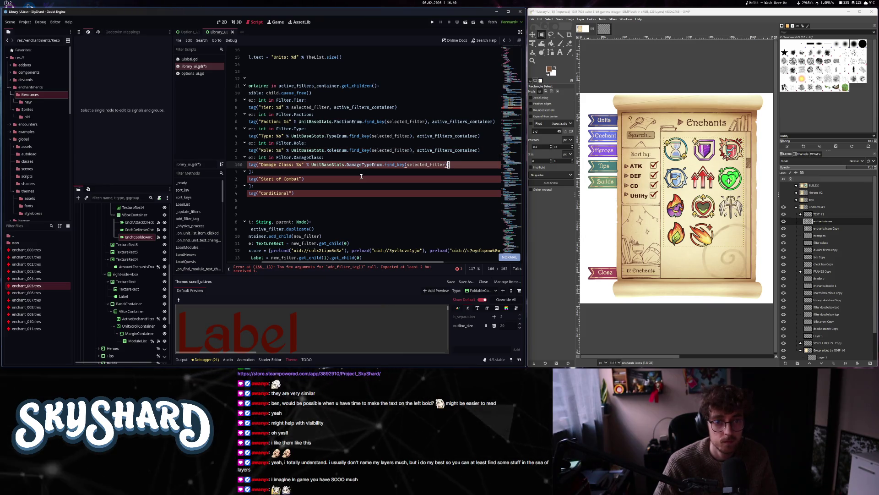
pyautogui.press('.')
pyautogui.press('j')
pyautogui.press('j')
pyautogui.press('$')
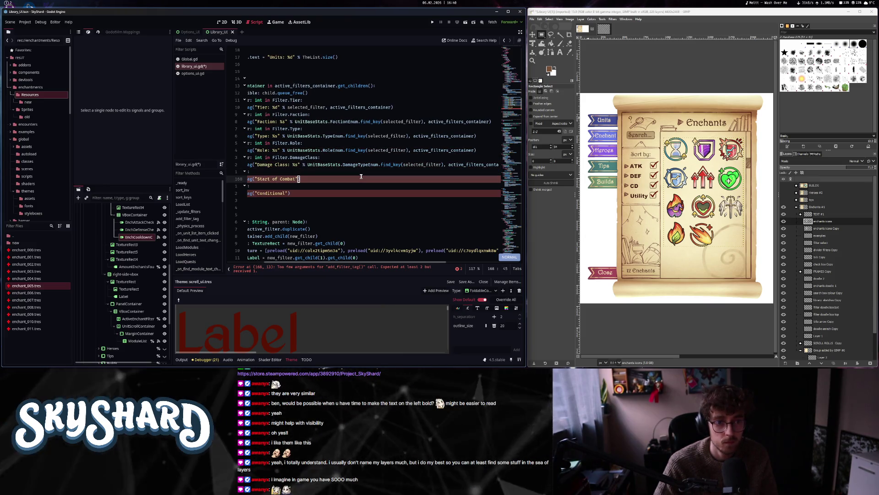
pyautogui.press('.')
pyautogui.press('j')
pyautogui.press('j')
pyautogui.press('.')
pyautogui.press('j')
# - Make add_filter_tag add each tag to its parent argument, then save the script
pyautogui.press('j')
pyautogui.press('j')
pyautogui.press('j')
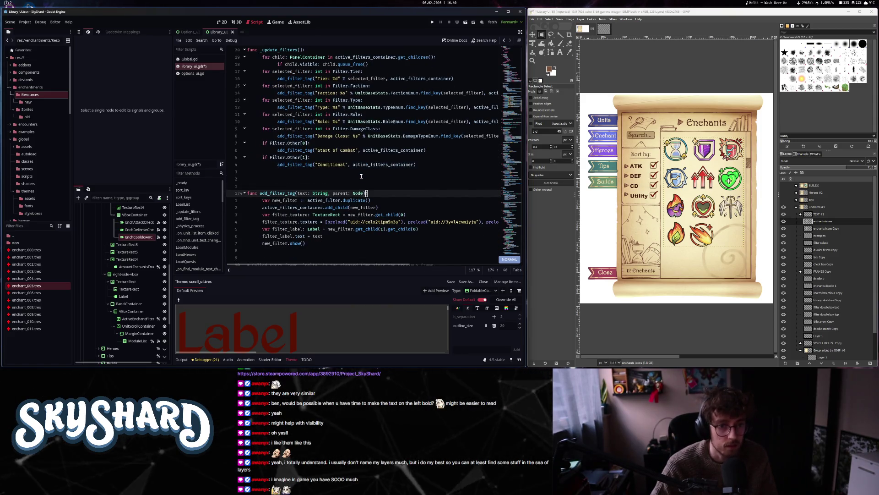
pyautogui.press('j')
pyautogui.press('j')
pyautogui.press('c')
pyautogui.press('w')
pyautogui.write('po')
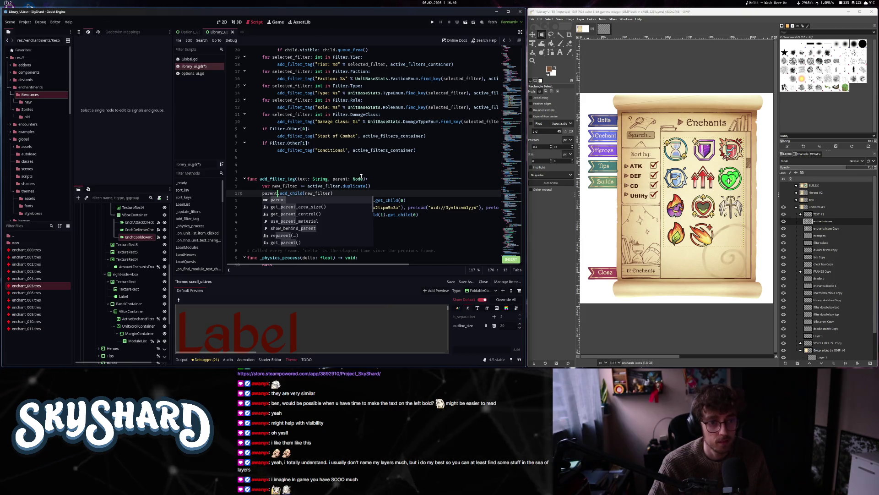
pyautogui.press('Escape')
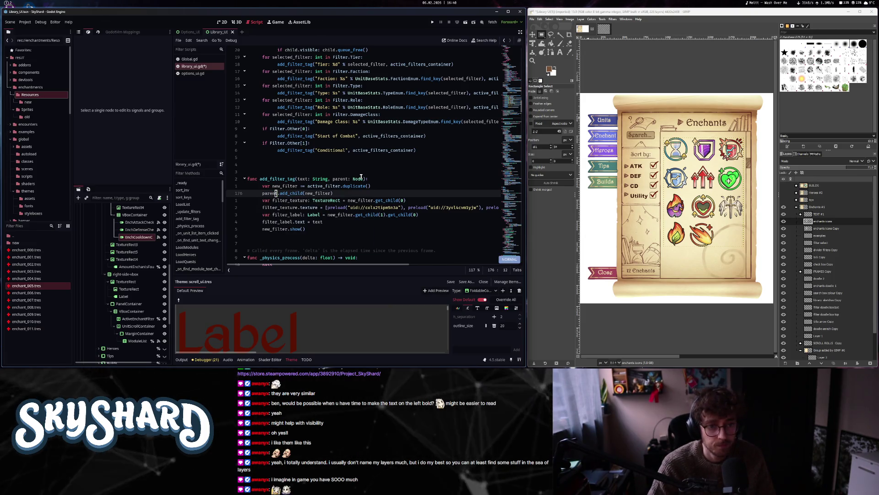
pyautogui.hotkey('ctrl', 's')
# - Copy the filter-clearing opening lines of _update_filters through the Tier tag line
pyautogui.press('k')
pyautogui.press('k')
pyautogui.press('k')
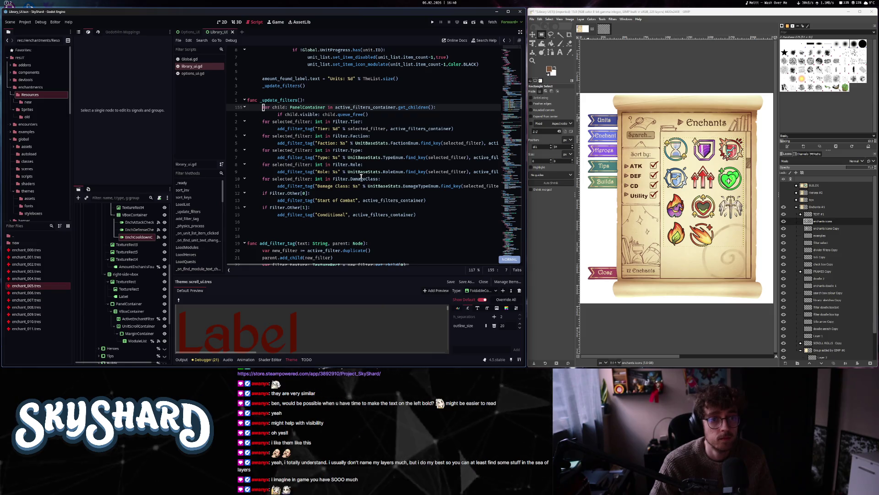
pyautogui.press('v')
pyautogui.press('j')
pyautogui.press('j')
pyautogui.press('j')
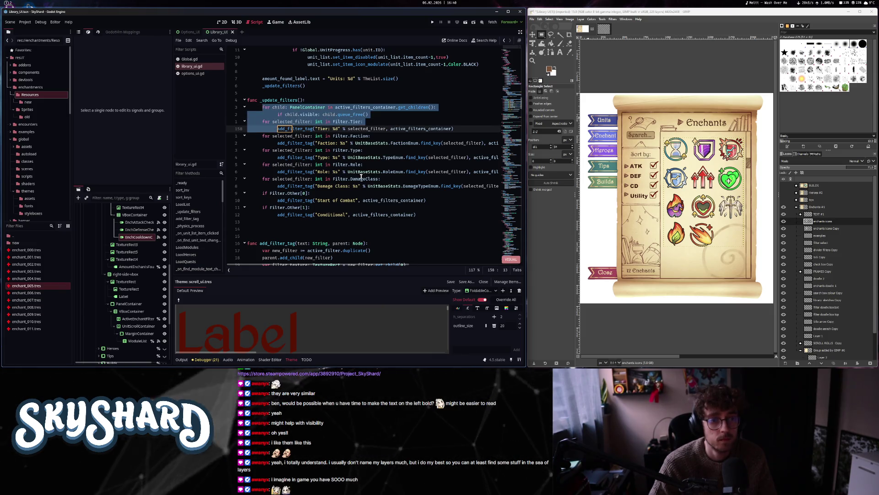
pyautogui.press('$')
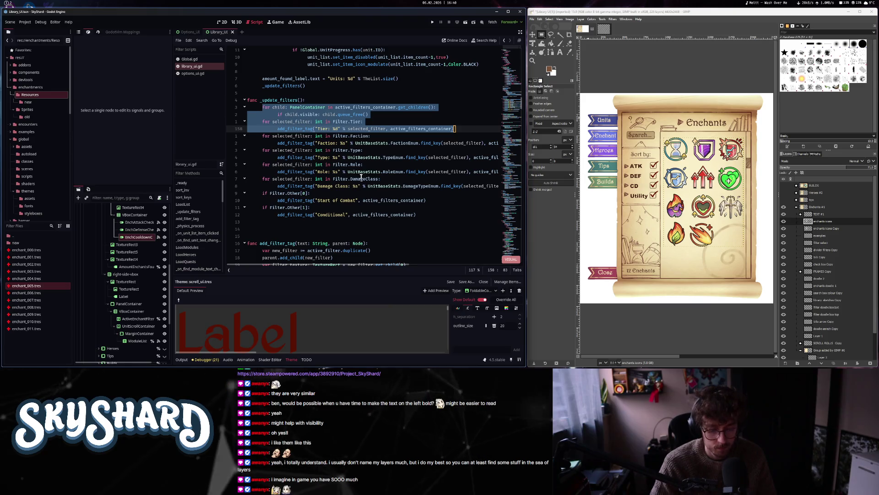
pyautogui.press('Escape')
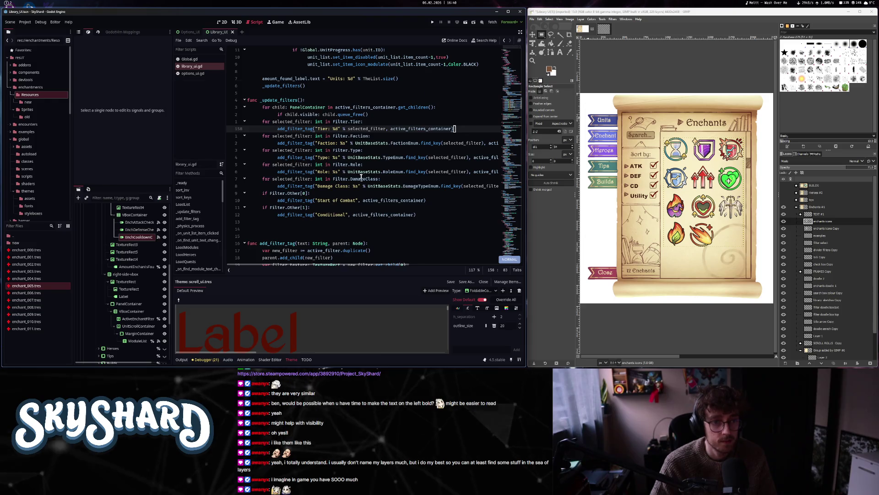
# - Jump to the LoadModules function with Go to Function
pyautogui.hotkey('ctrl', 'alt', 'f')
pyautogui.write('loadm')
pyautogui.press('Return')
# - Call _update_enchant_filters() after the enchant count line at the end of LoadModules
pyautogui.press('j')
pyautogui.press('j')
pyautogui.press('j')
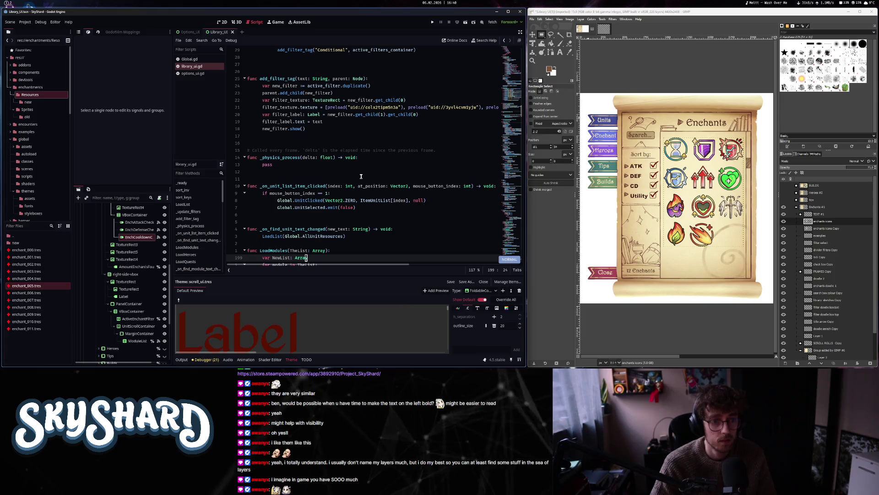
pyautogui.press('k')
pyautogui.press('k')
pyautogui.press('k')
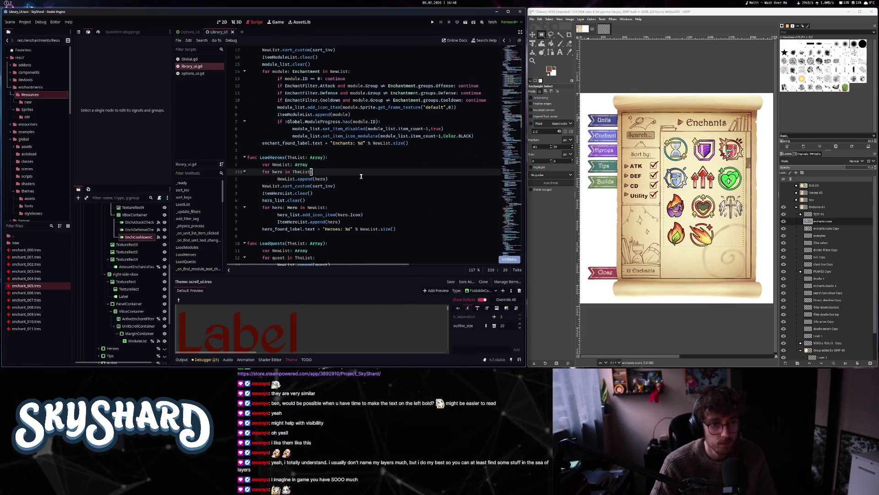
pyautogui.press('o')
pyautogui.press('BackSpace')
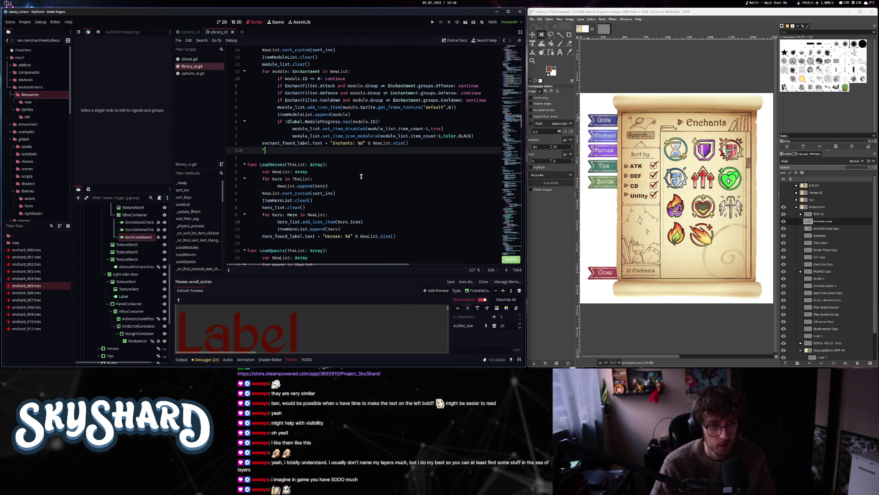
pyautogui.write('_update_enchan')
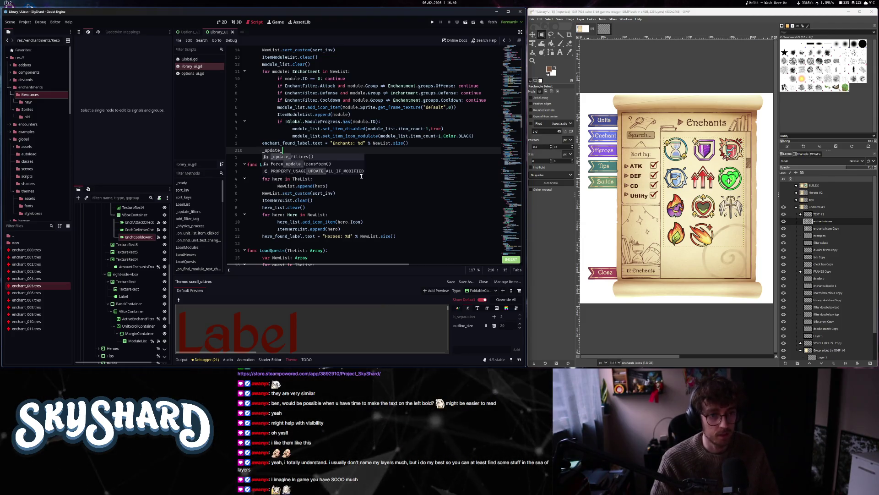
pyautogui.write('t_filters(')
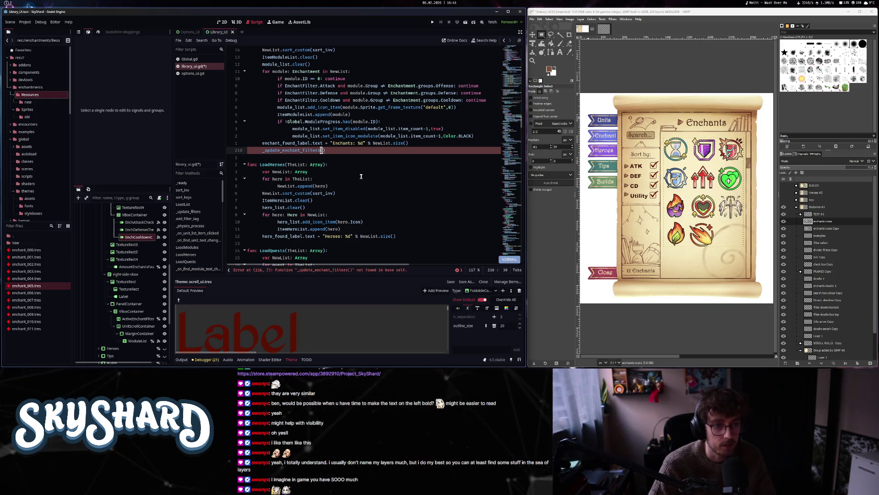
# - Jump to _update_filters and open blank lines below it
pyautogui.hotkey('ctrl', 'alt', 'f')
pyautogui.write('upda')
pyautogui.press('Return')
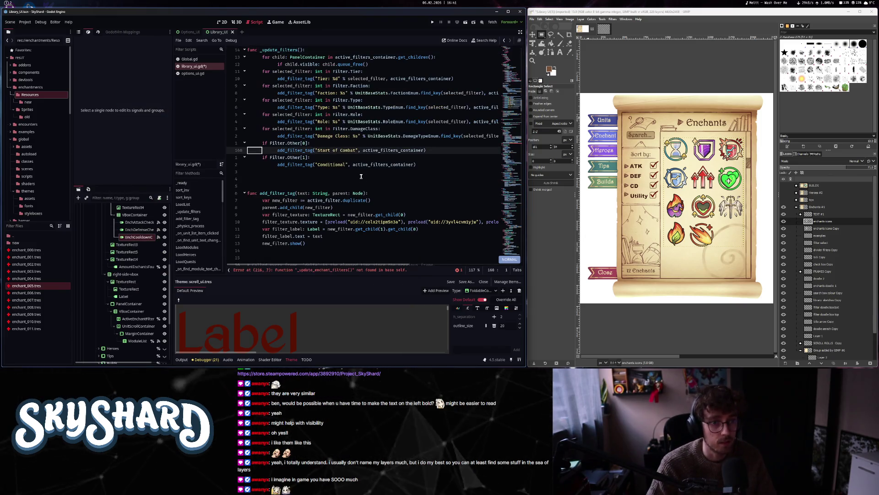
pyautogui.press('o')
pyautogui.press('Return')
pyautogui.press('Return')
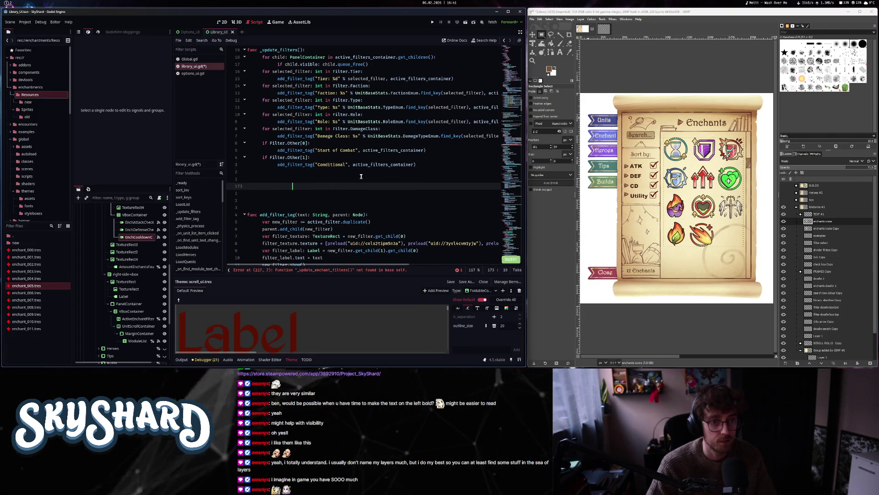
# - Declare the new function 'func _update_enchant_filters():'
pyautogui.write('func _')
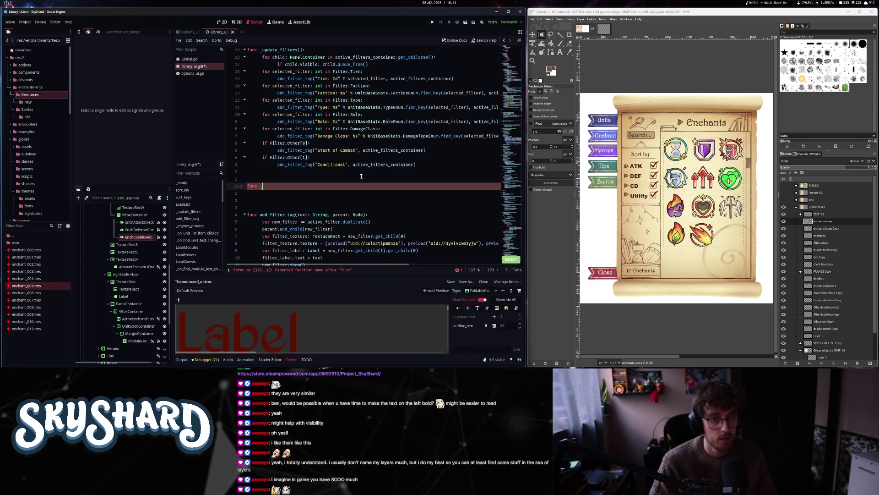
pyautogui.write('update_enchant')
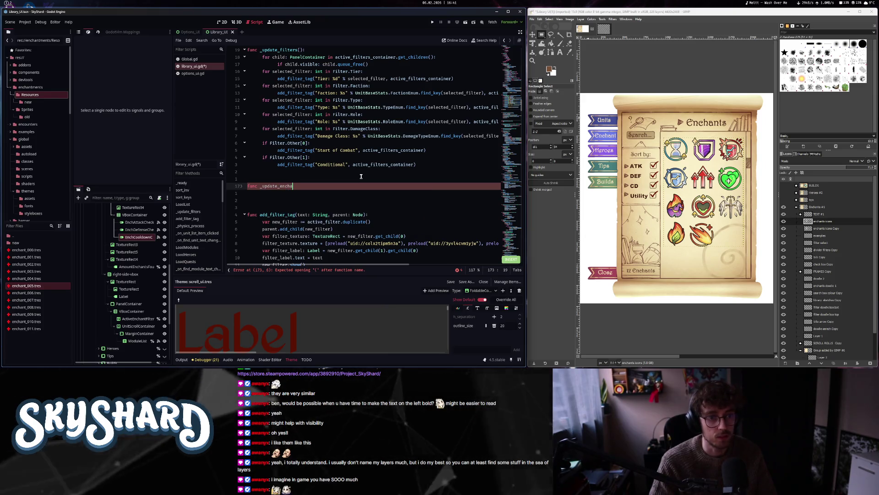
pyautogui.press('BackSpace')
pyautogui.write('_filters():')
pyautogui.press('Return')
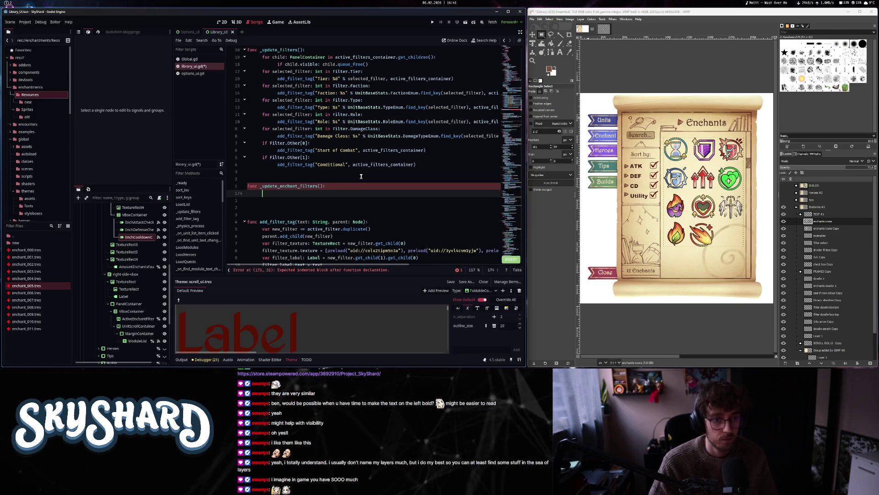
# - Paste the copied filter-clearing lines and switch their container to active_enchant_filters_container
pyautogui.hotkey('ctrl', 'v')
pyautogui.press('Up')
pyautogui.press('Up')
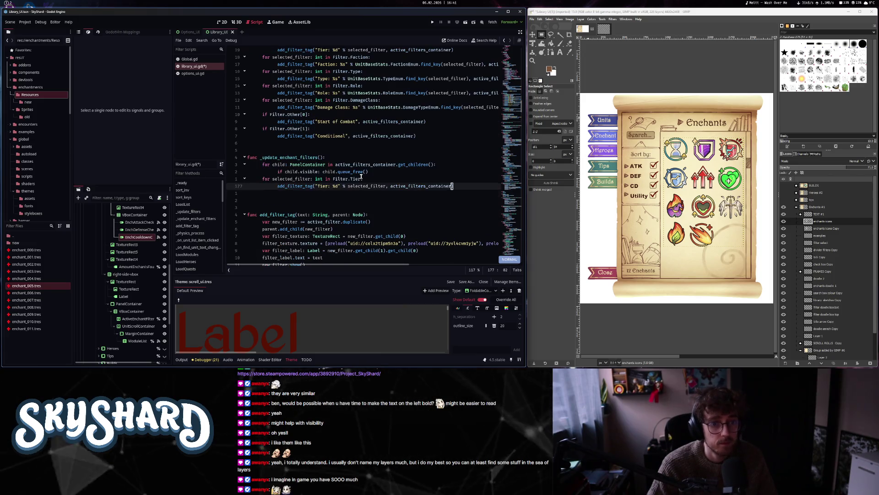
pyautogui.press('k')
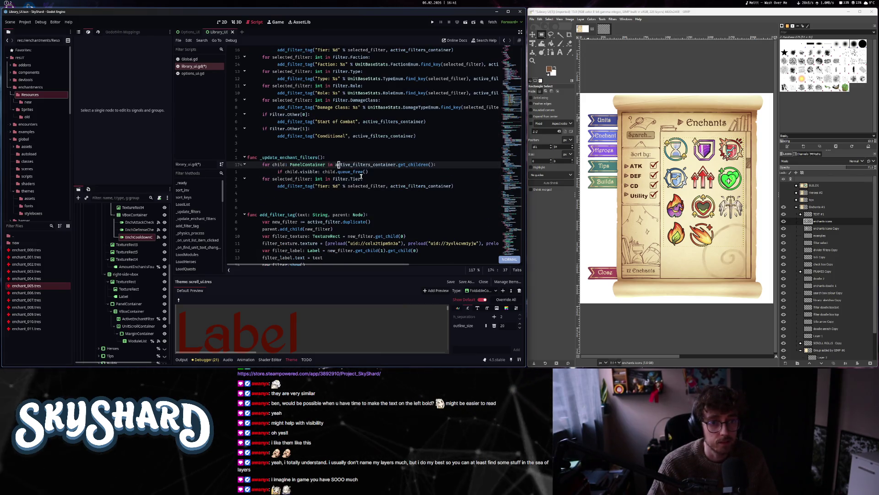
pyautogui.write('act')
pyautogui.press('Return')
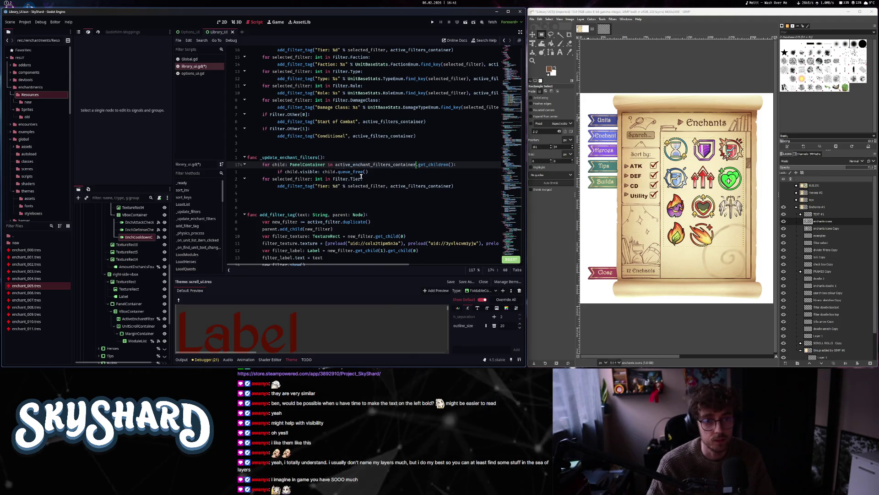
pyautogui.press('j')
pyautogui.press('j')
pyautogui.press('b')
pyautogui.press('b')
pyautogui.press('b')
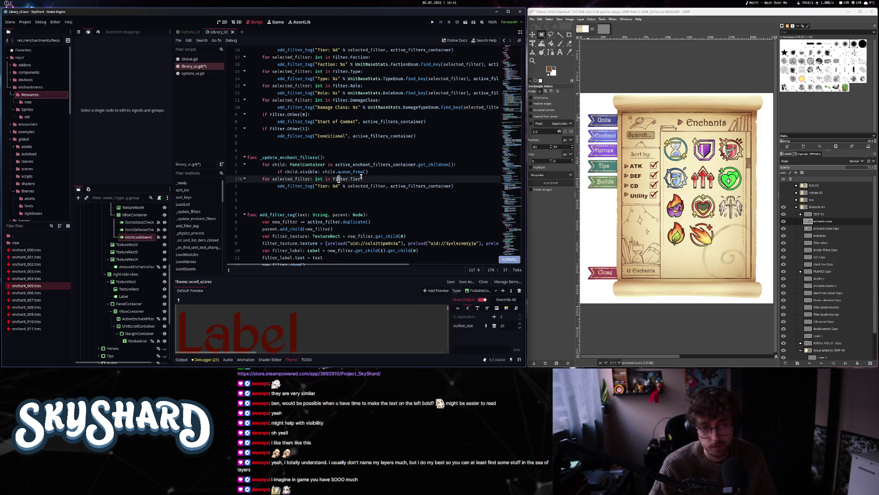
# - Replace the filter loop with an EnchantFilter.Attack check that adds an 'Attack' tag to active_enchant_filters_container
pyautogui.press('c')
pyautogui.press('c')
pyautogui.write('if Enc')
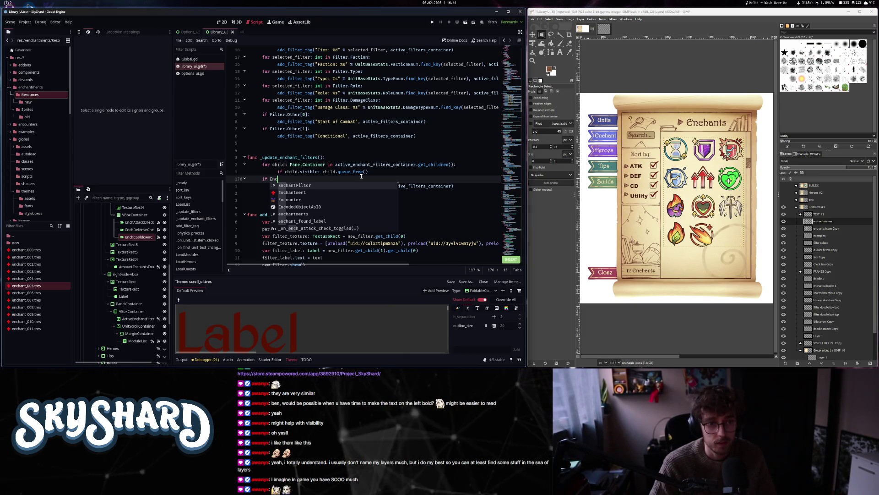
pyautogui.press('Return')
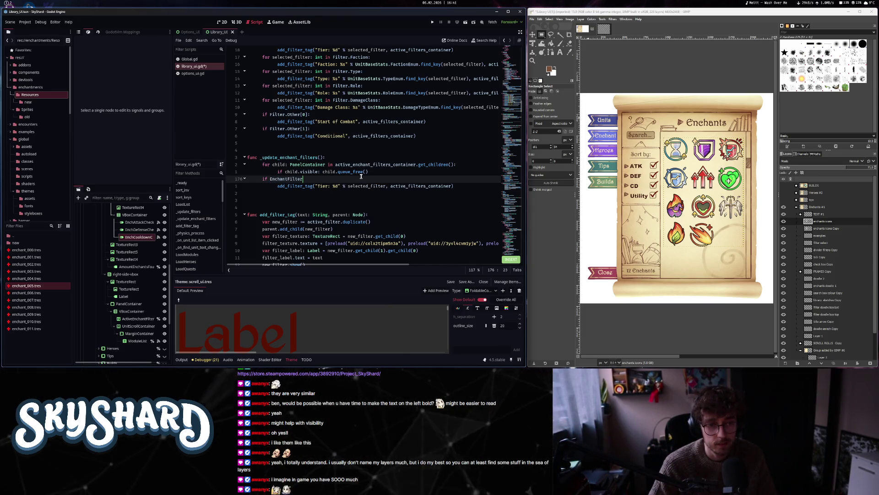
pyautogui.write('.Attack:')
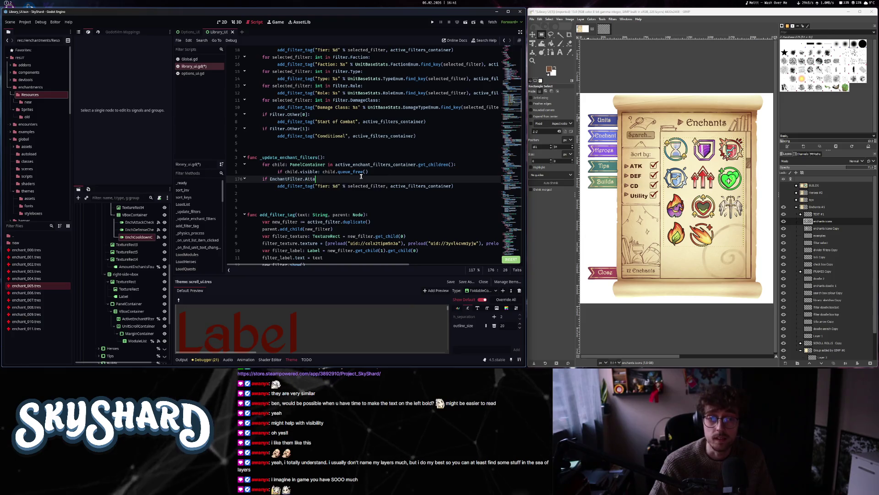
pyautogui.press('Escape')
pyautogui.press('j')
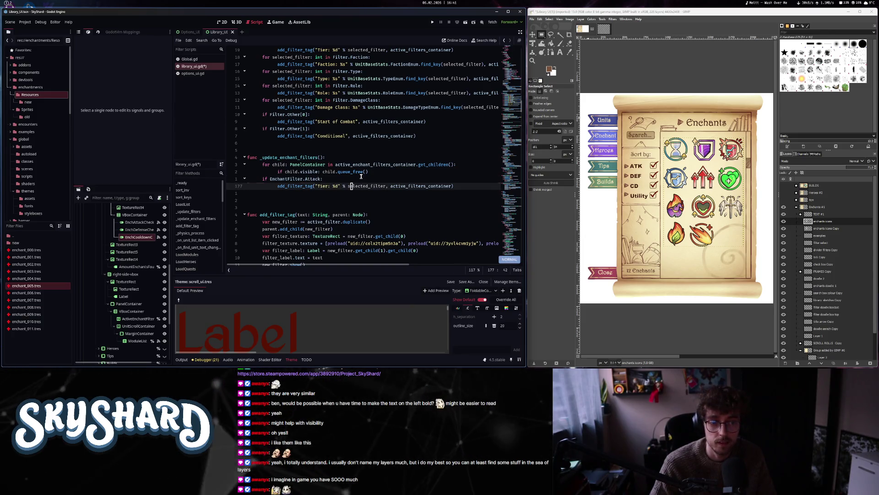
pyautogui.press('h')
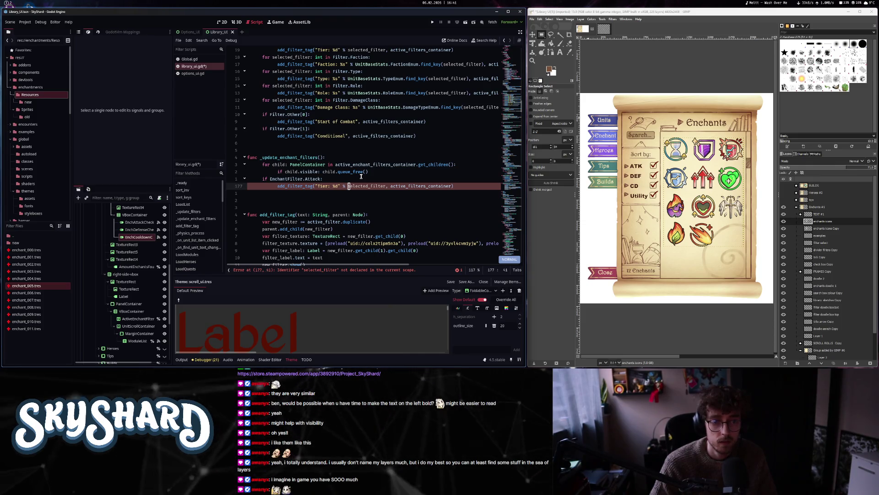
pyautogui.press('c')
pyautogui.press('Escape')
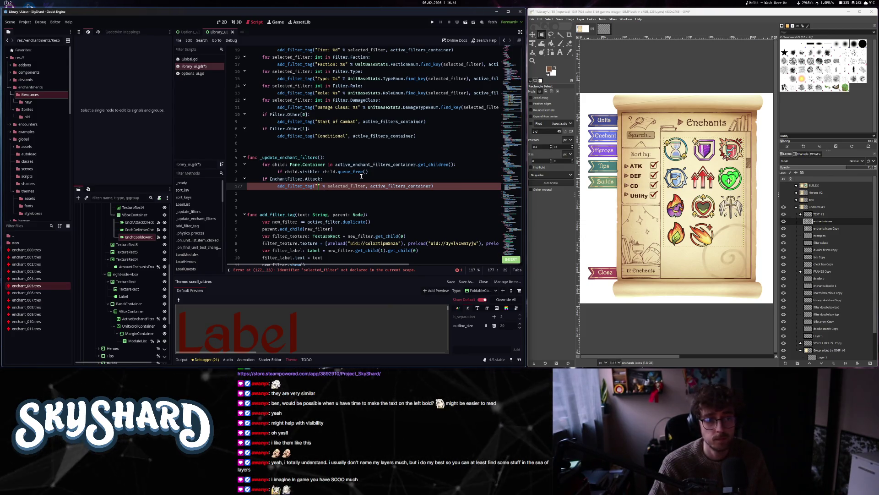
pyautogui.write('Attack')
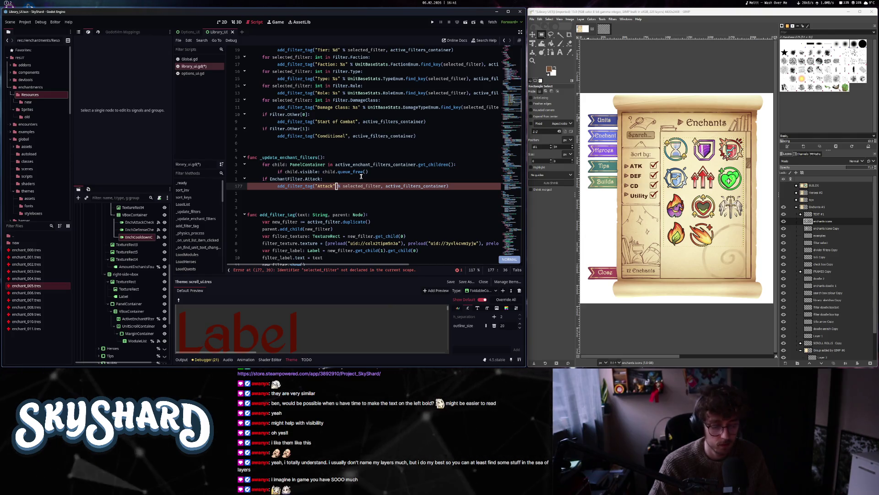
pyautogui.write('dta')
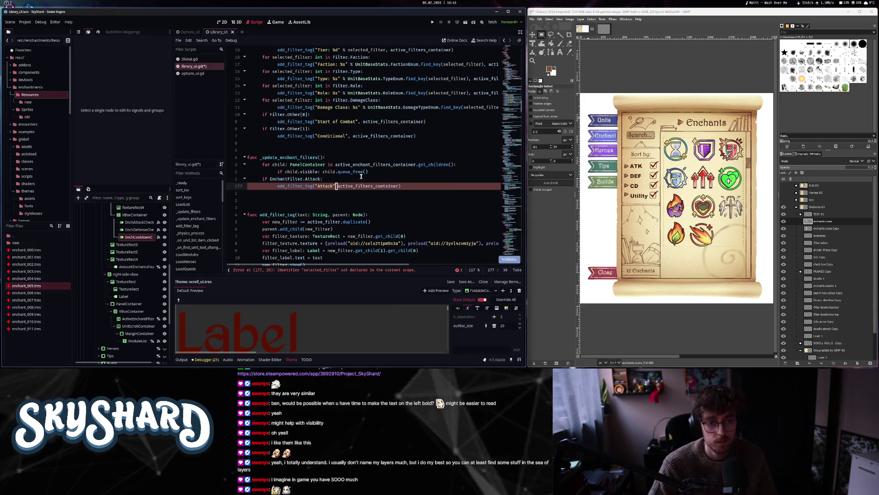
pyautogui.write(',')
pyautogui.press('Escape')
pyautogui.write('act')
pyautogui.press('Return')
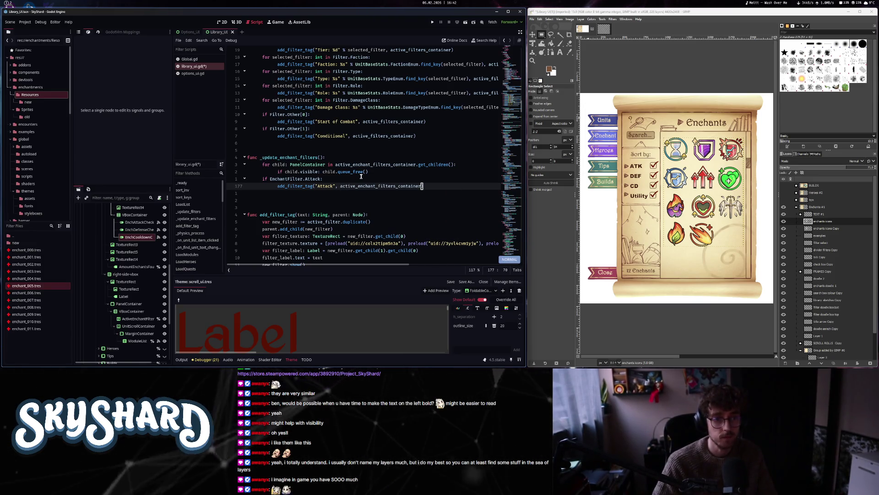
# - Yank the Attack block, paste two copies below it, and fix their indentation
pyautogui.press('k')
pyautogui.press('^')
pyautogui.press('v')
pyautogui.press('j')
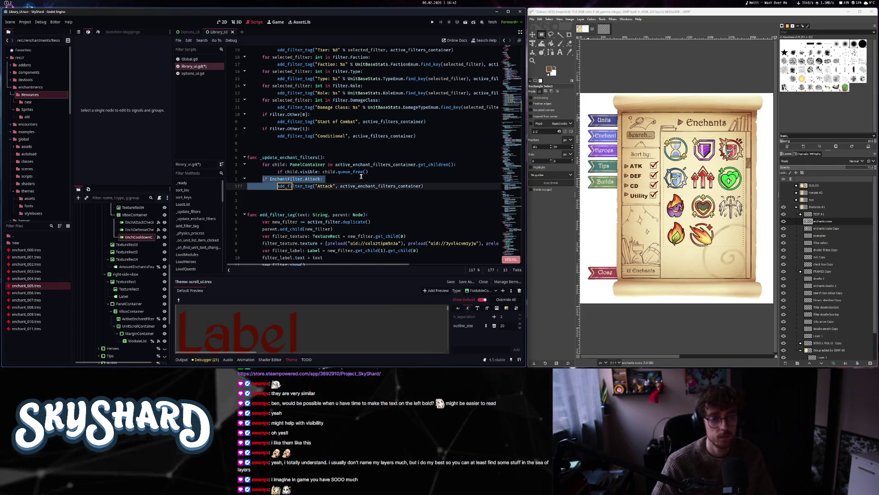
pyautogui.press('$')
pyautogui.press('Escape')
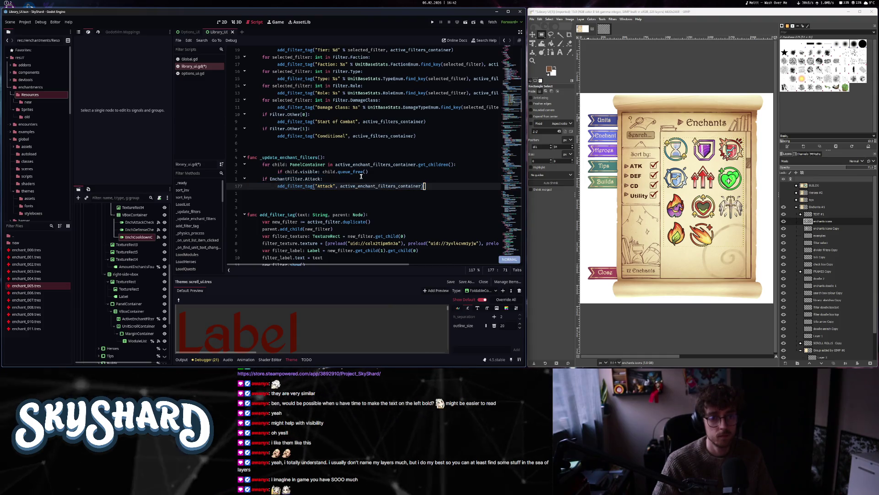
pyautogui.press('p')
pyautogui.press('j')
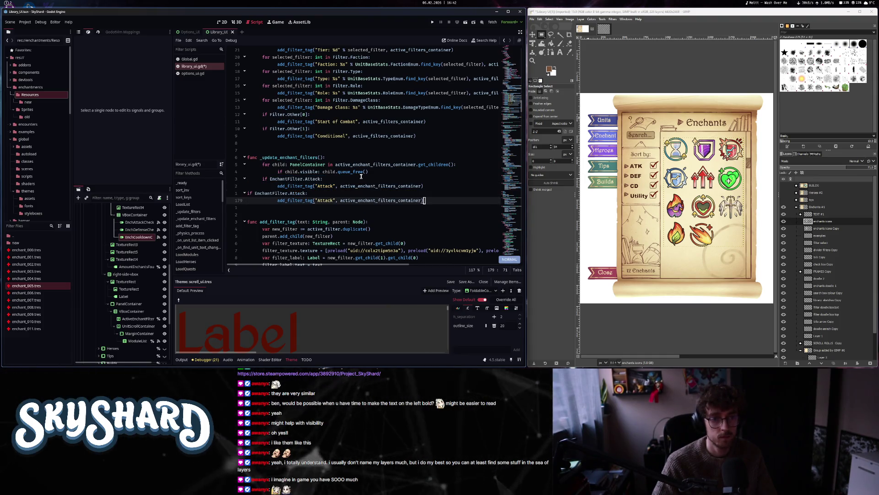
pyautogui.press('k')
pyautogui.press('j')
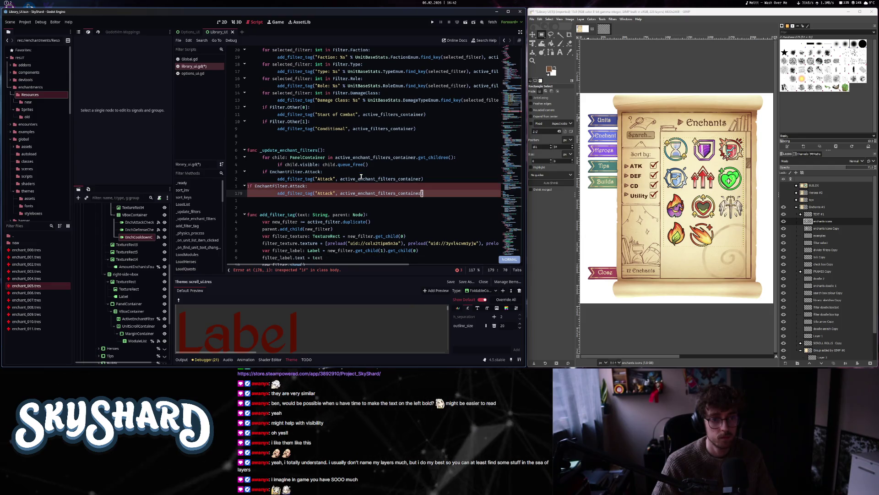
pyautogui.press('p')
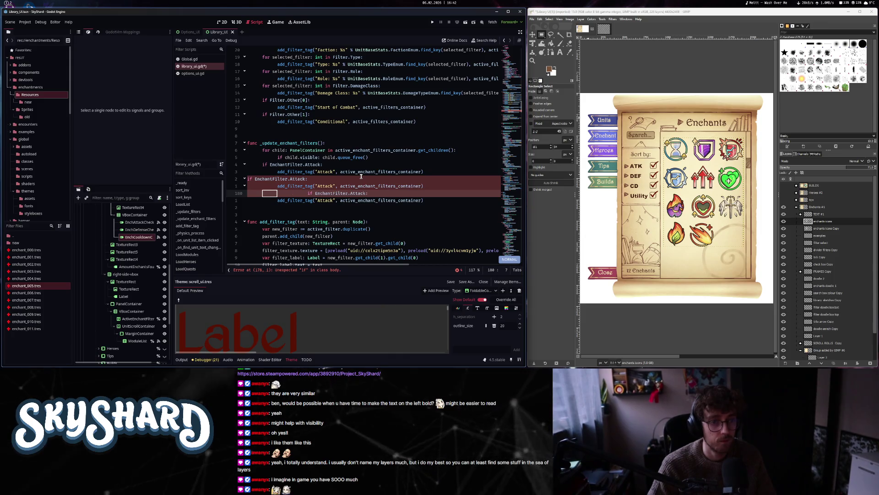
pyautogui.press('less')
pyautogui.press('less')
pyautogui.press('k')
pyautogui.press('k')
pyautogui.press('$')
pyautogui.press('>')
pyautogui.press('>')
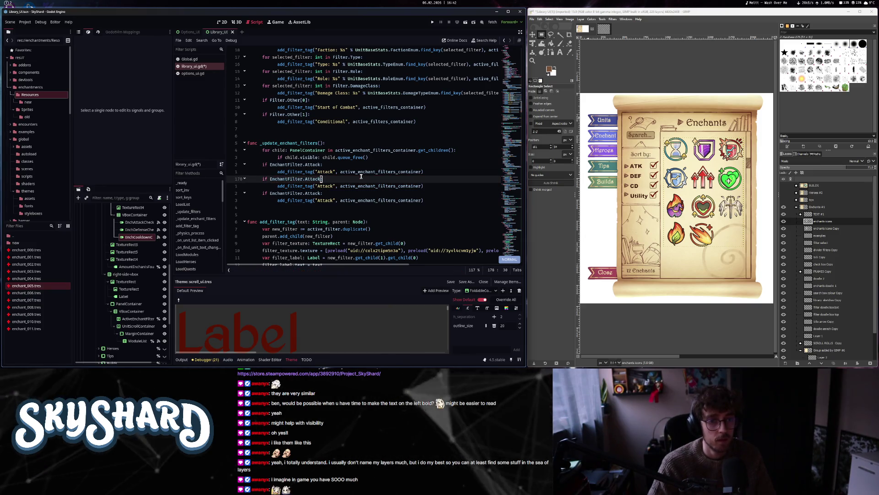
# - Turn the second copy into an EnchantFilter.Defense check with a 'Defense' tag
pyautogui.press('c')
pyautogui.press('i')
pyautogui.press('w')
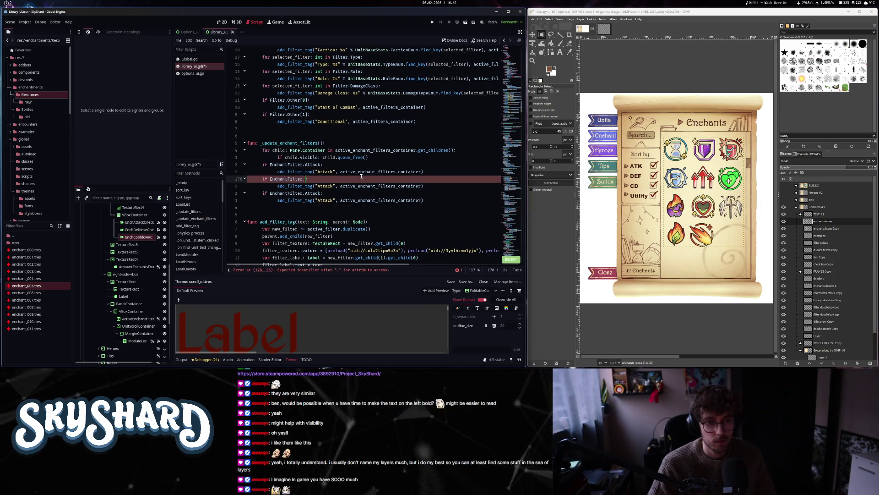
pyautogui.write('Defense')
pyautogui.press('Escape')
pyautogui.press('j')
pyautogui.press('j')
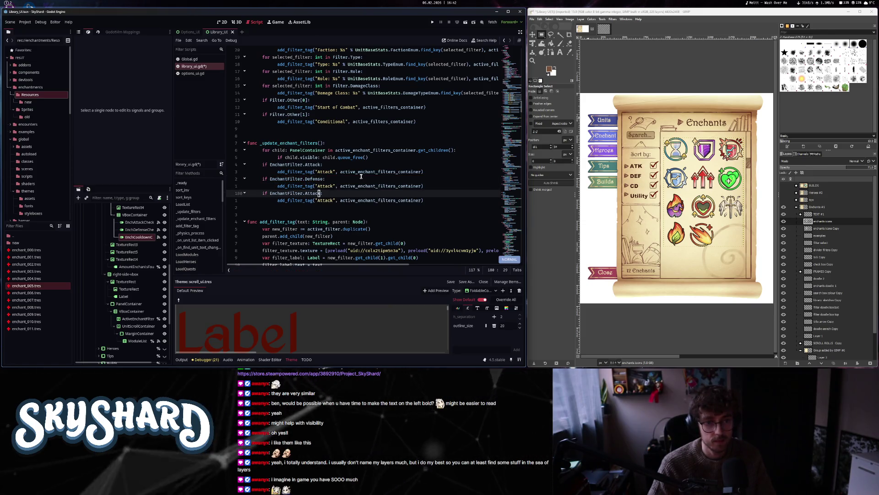
pyautogui.write('k')
pyautogui.write('ciwDefense')
pyautogui.press('Escape')
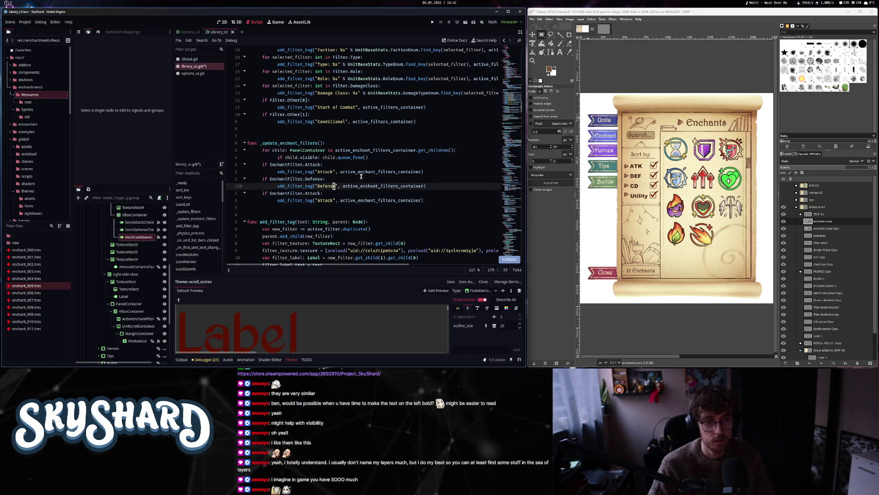
# - Turn the third copy into an EnchantFilter.Cooldown check with a 'Cooldown' tag, then review the Defense lines
pyautogui.press('j')
pyautogui.press('b')
pyautogui.hotkey('shift', 'c')
pyautogui.write('Cooldown')
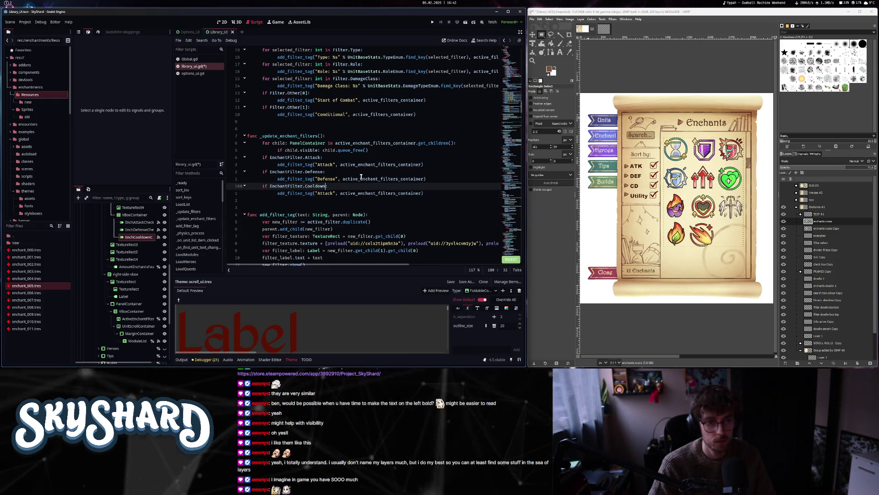
pyautogui.write(':')
pyautogui.press('Escape')
pyautogui.press('j')
pyautogui.press('c')
pyautogui.press('i')
pyautogui.press('"')
pyautogui.write('Cooldown')
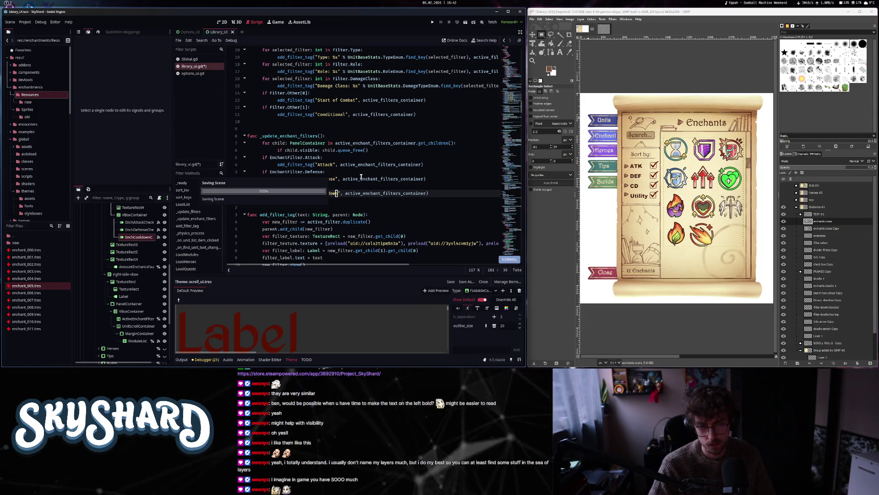
pyautogui.press('k')
pyautogui.press('k')
pyautogui.press('k')
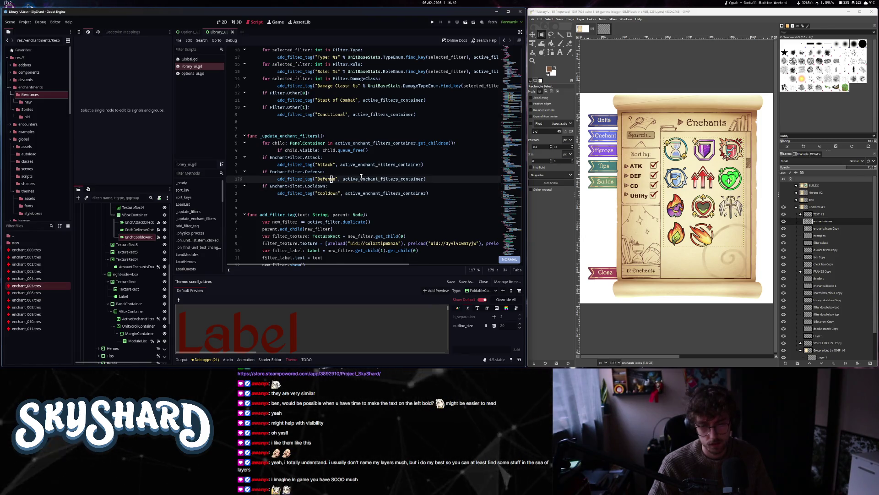
pyautogui.press('j')
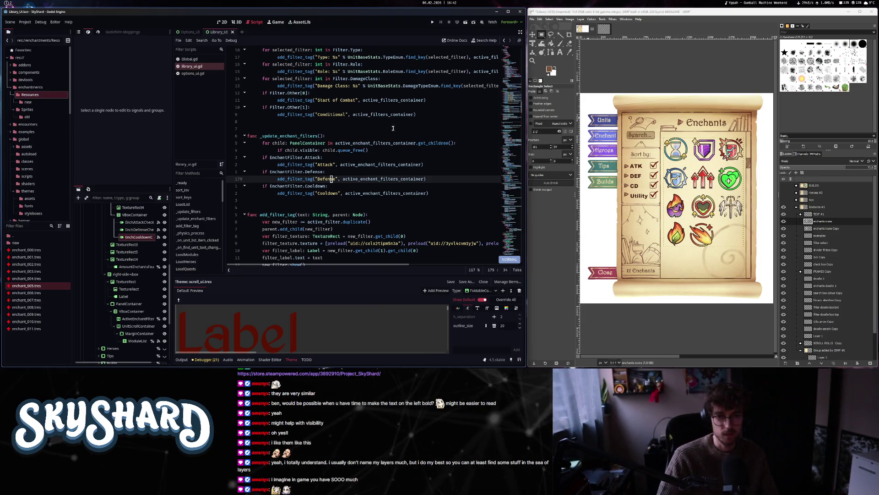
# - Run SkyShard, restore the game window and open LIBRARY, which breaks on line 225
pyautogui.click(433, 23)
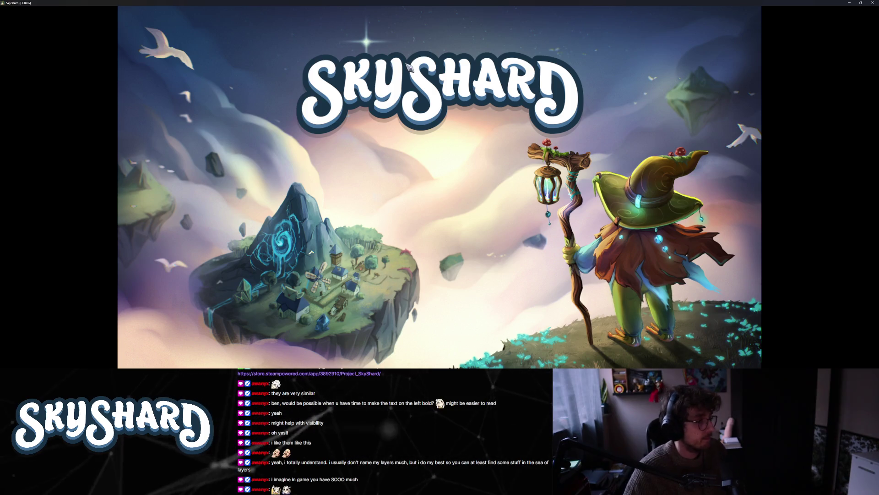
pyautogui.press('super+Down')
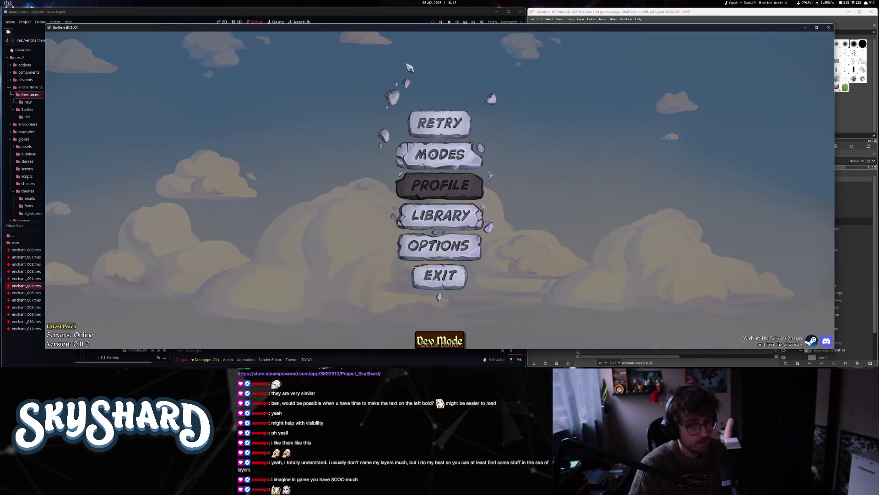
pyautogui.click(466, 219)
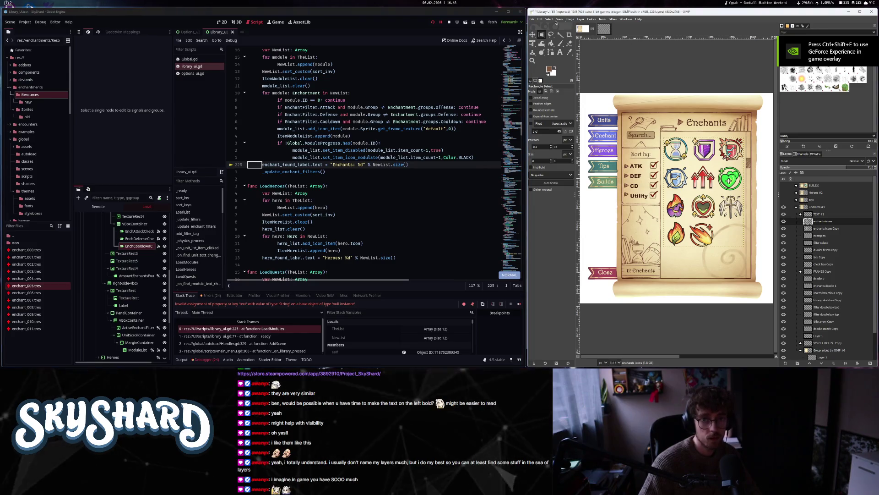
# - Stop debugging and search the declarations for the amount_enchants_found_label node path
pyautogui.click(449, 23)
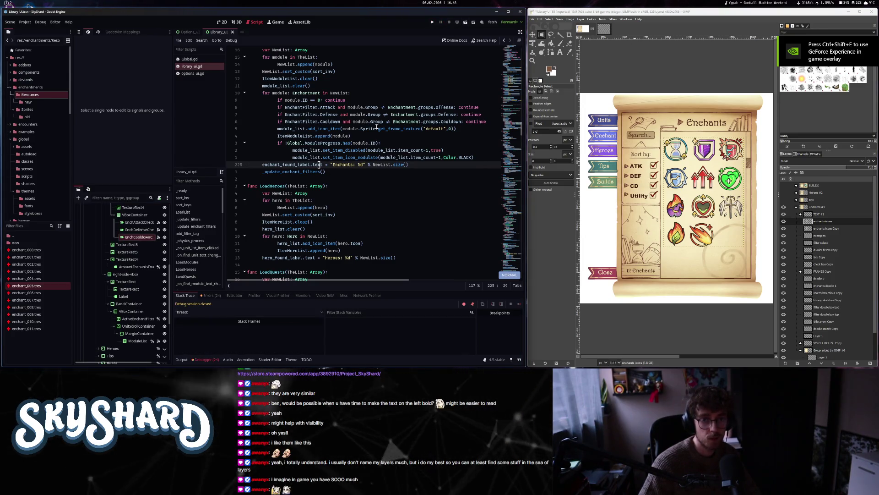
pyautogui.scroll(20, 508, 60)
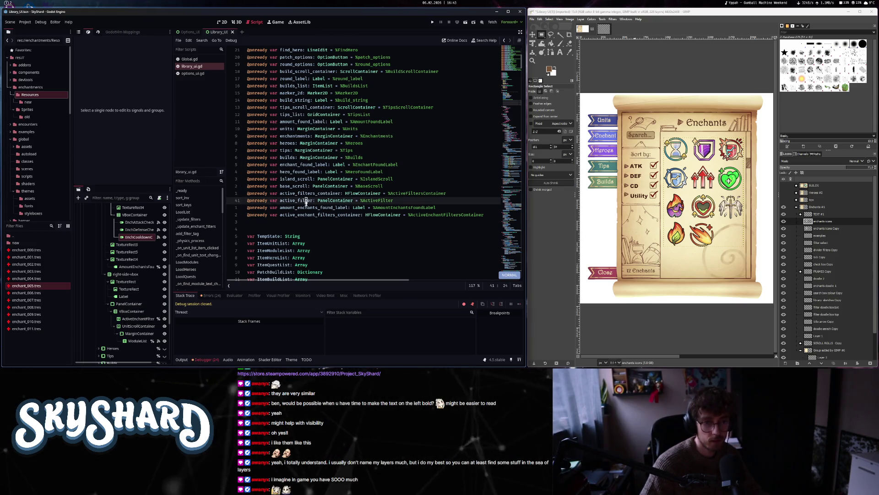
pyautogui.click(306, 201)
pyautogui.write('/enchant_foun')
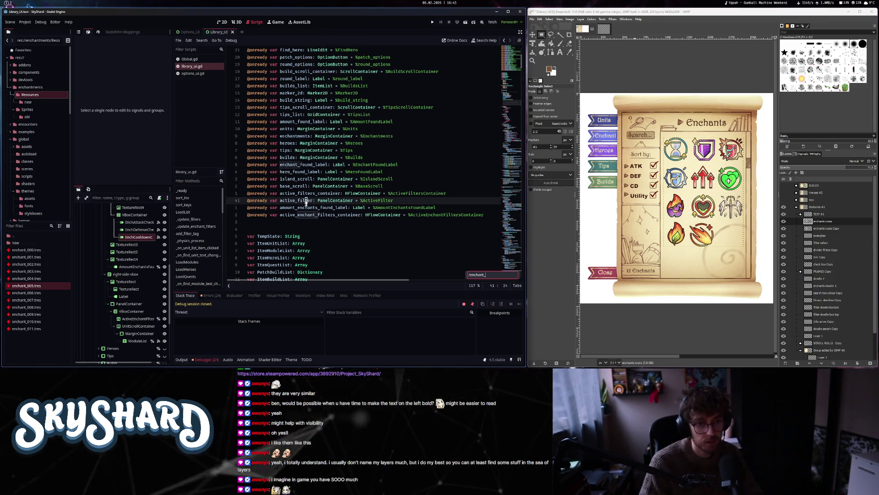
pyautogui.click(310, 208)
pyautogui.click(366, 208)
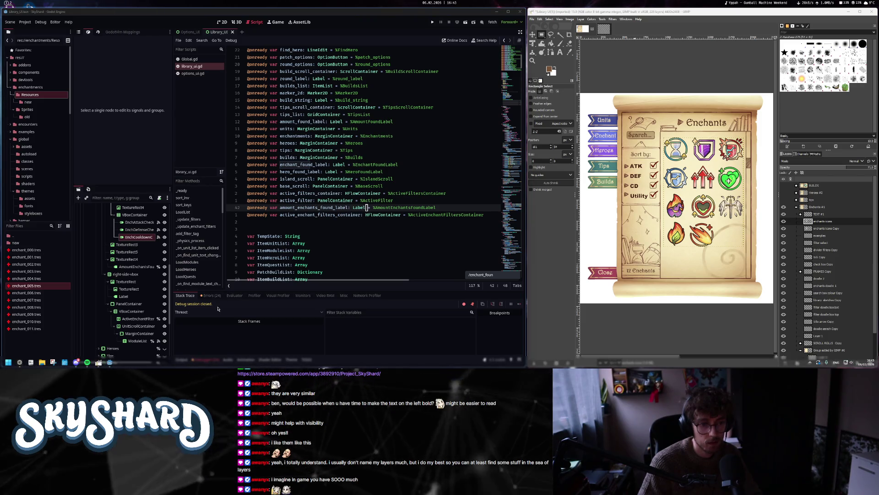
# - Open the Debugger's Errors list and jump to the LoadModules and line 8 ModuleScrollContainer errors
pyautogui.click(211, 334)
pyautogui.click(203, 360)
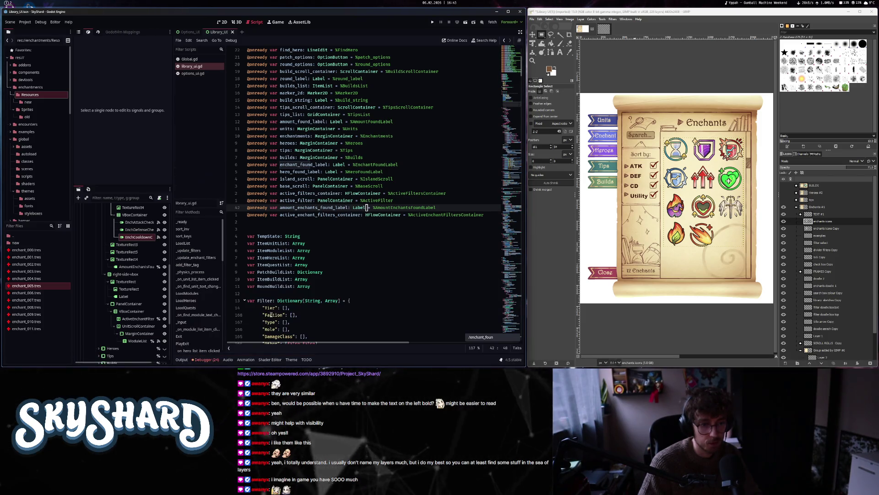
pyautogui.click(203, 360)
pyautogui.click(210, 295)
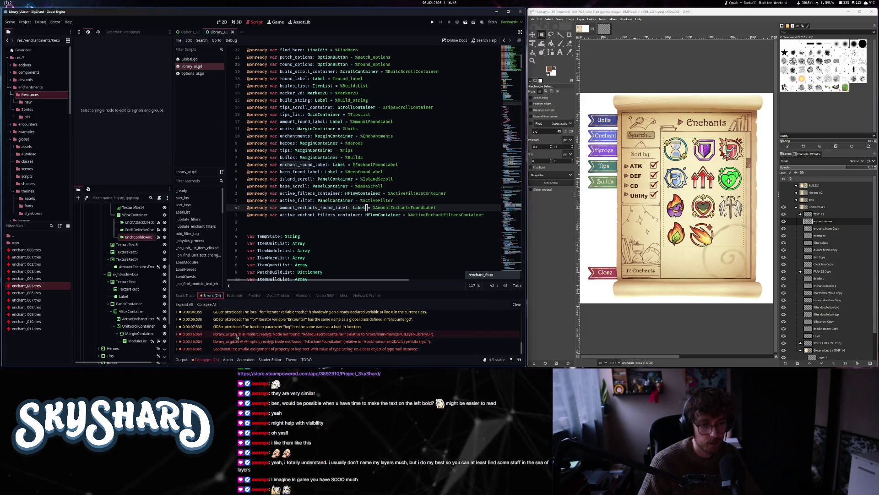
pyautogui.click(248, 349)
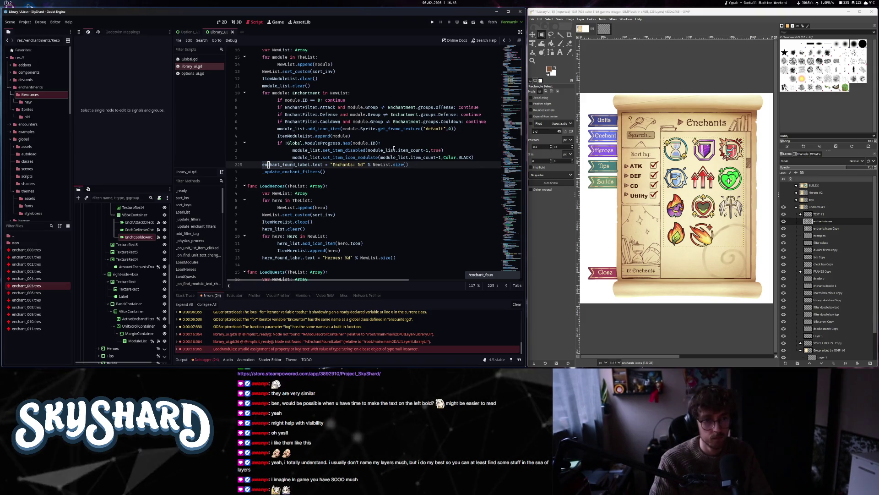
pyautogui.click(289, 336)
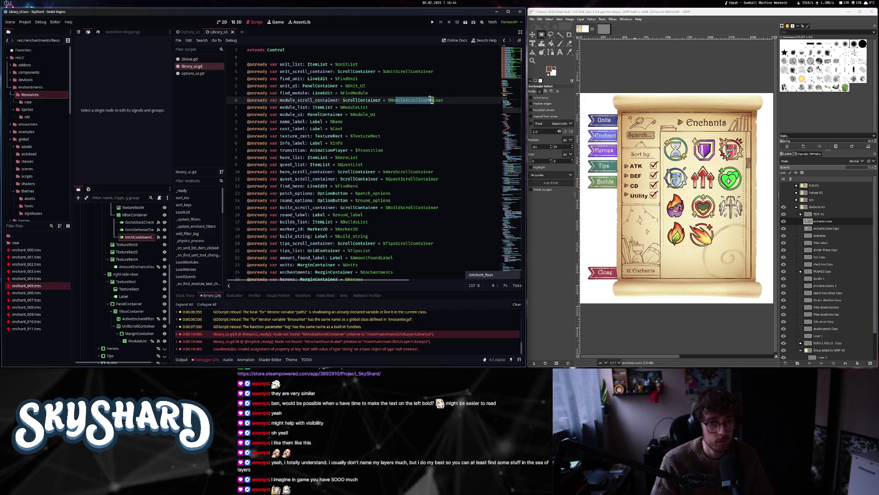
# - Inspect the ModuleList node, then jump from the EnchantFoundLabel error to its declaration around line 36
pyautogui.press('$')
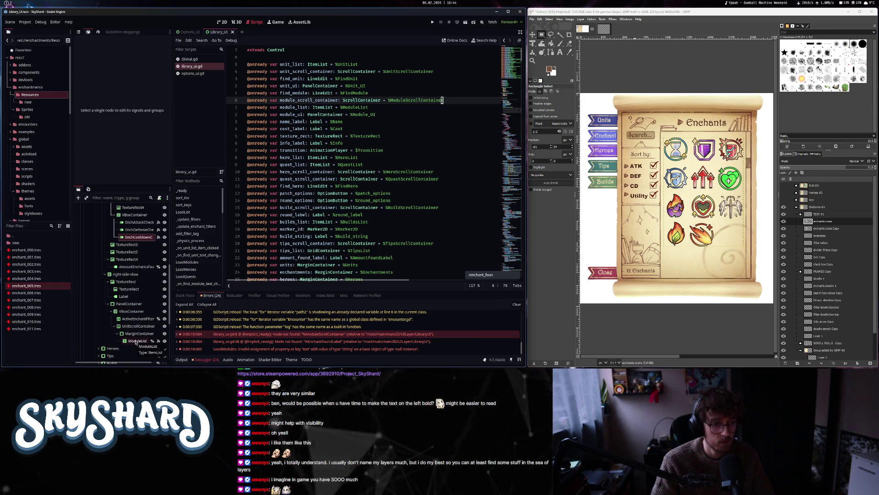
pyautogui.click(135, 341)
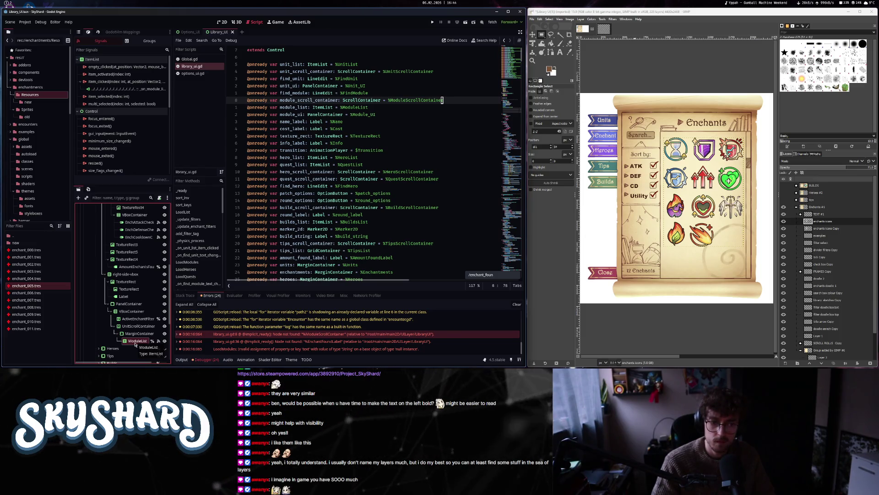
pyautogui.doubleClick(398, 342)
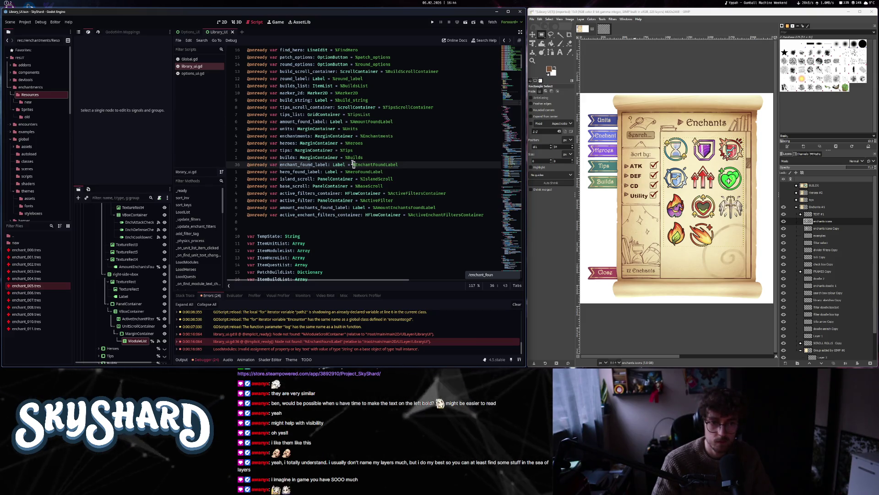
pyautogui.click(409, 165)
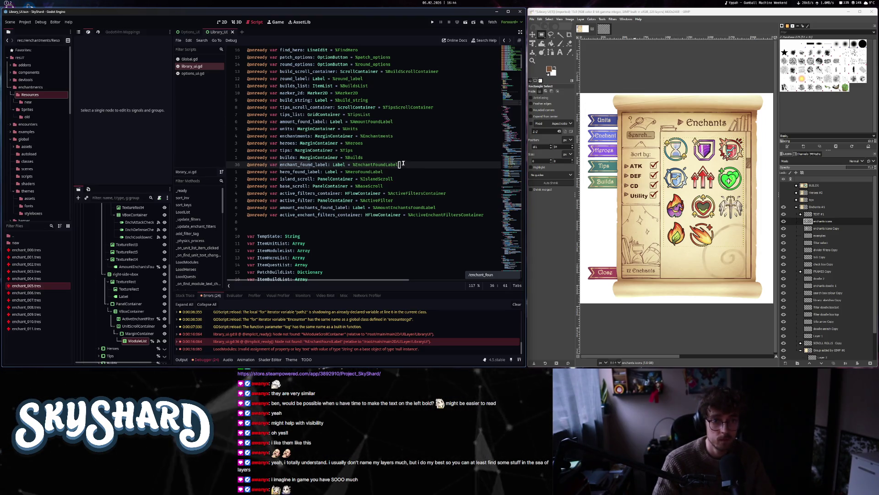
pyautogui.click(387, 157)
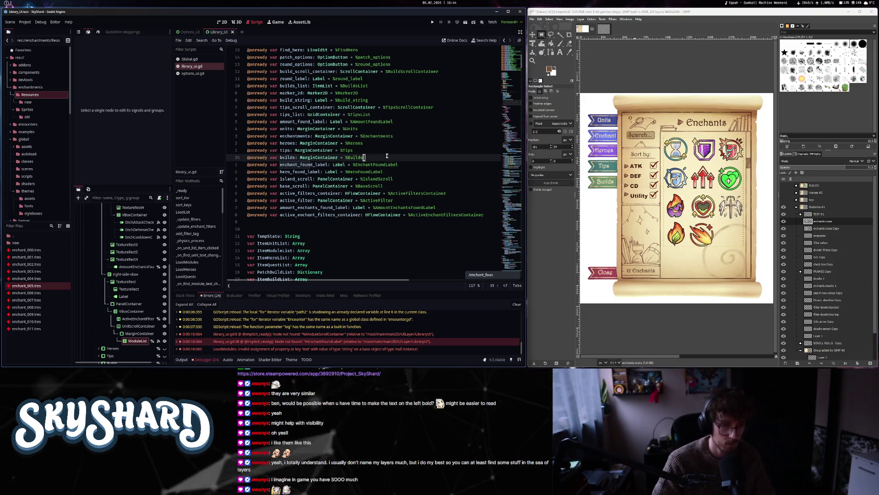
pyautogui.click(392, 153)
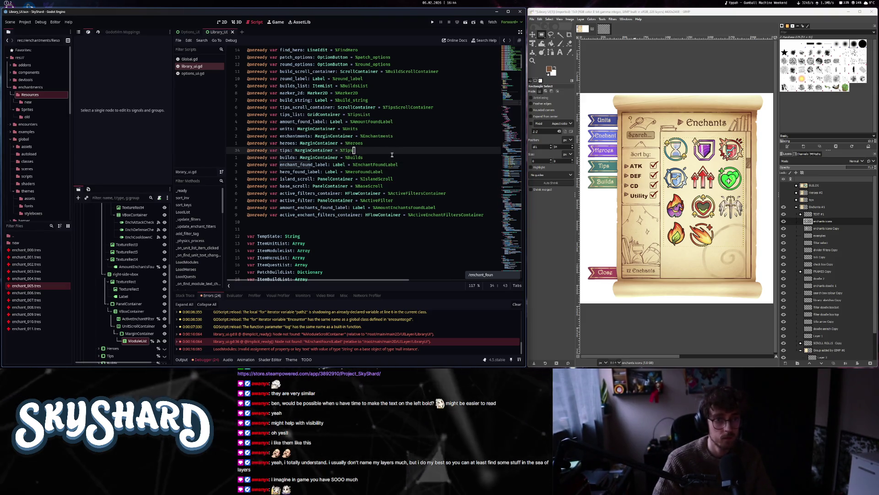
# - Delete the enchant_found_label declaration and search /enchant_found to its remaining use on line 224
pyautogui.press('Return')
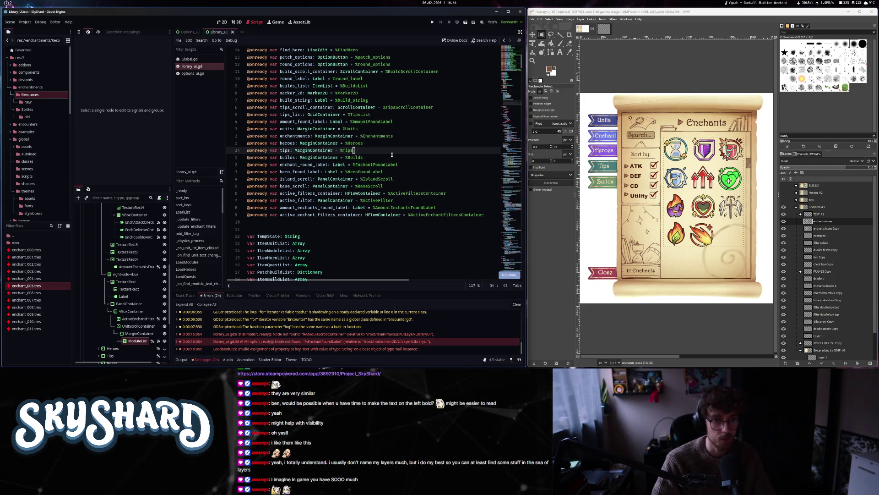
pyautogui.press('d')
pyautogui.press('d')
pyautogui.press('j')
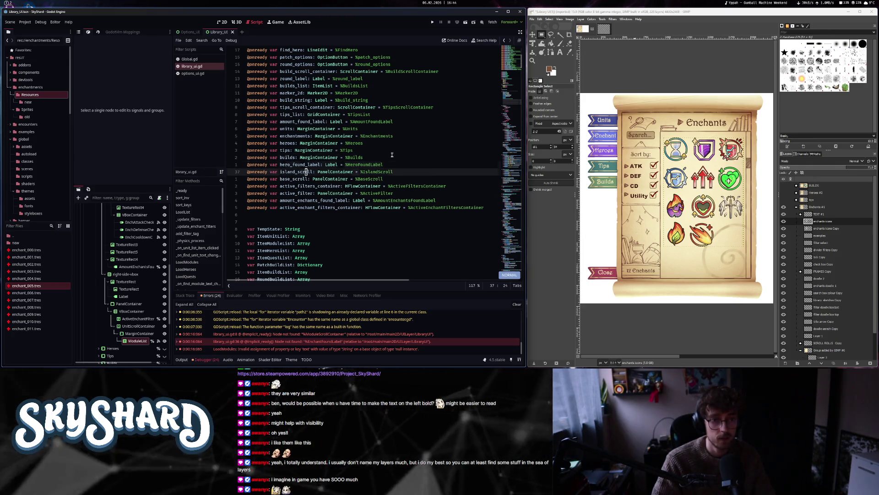
pyautogui.write('/enchant_found')
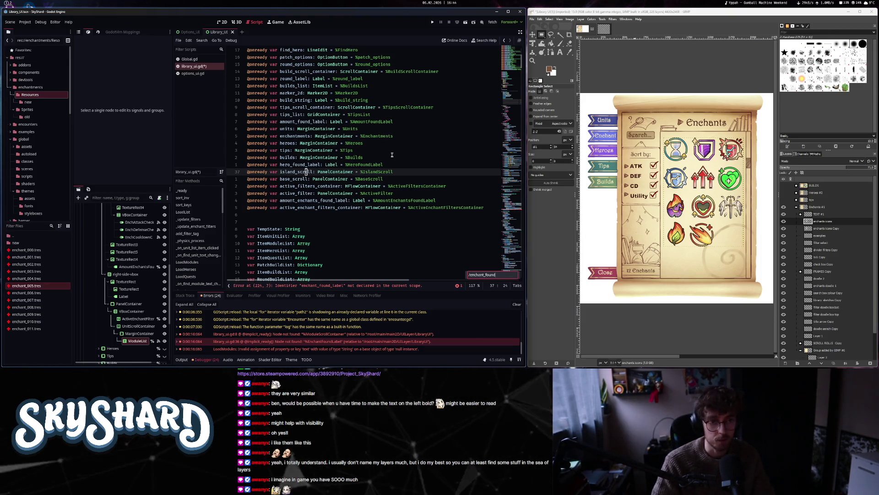
pyautogui.press('Return')
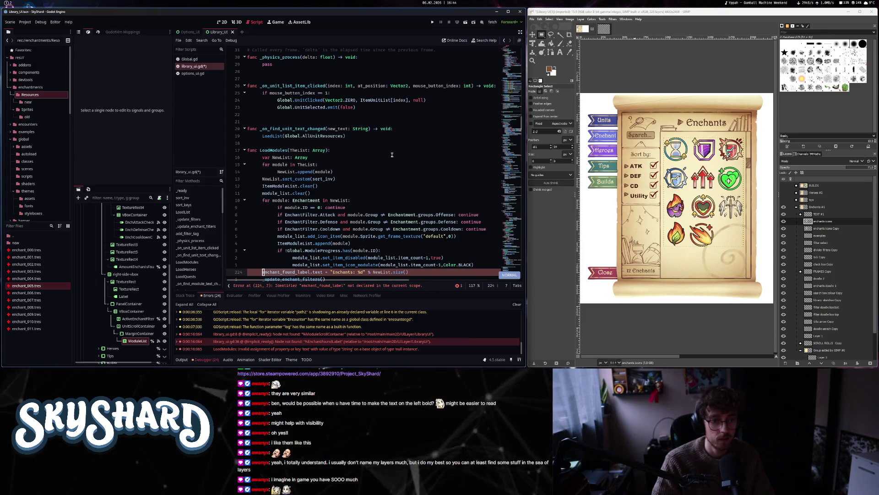
# - Change enchant_found_label to amount_enchants_found_label on line 224 and check its declaration via search
pyautogui.write('amount_')
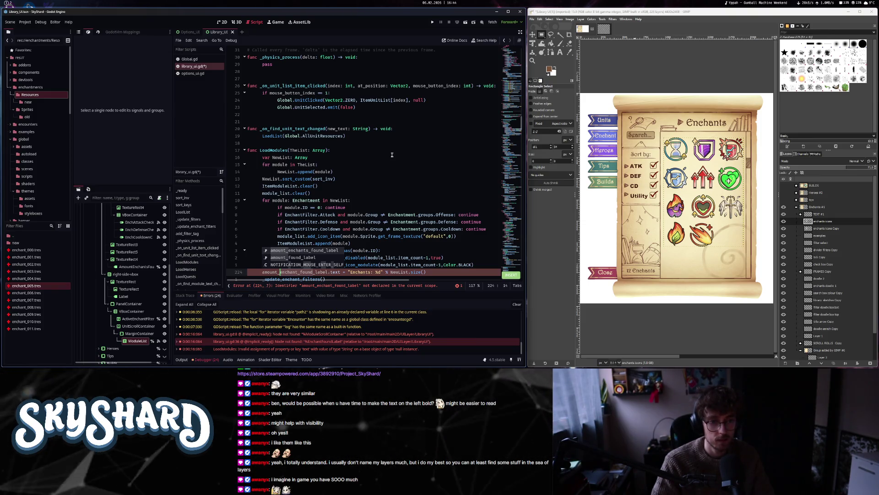
pyautogui.press('Tab')
pyautogui.press('Escape')
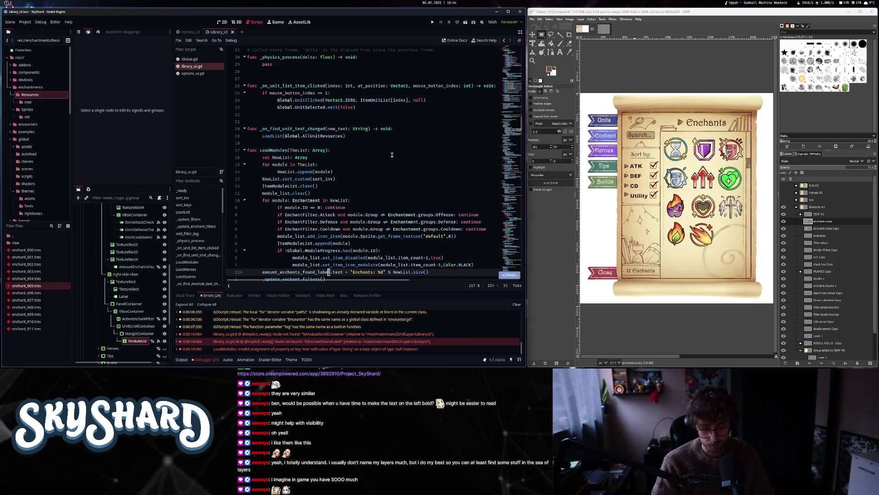
pyautogui.write('k')
pyautogui.write('enchants_found')
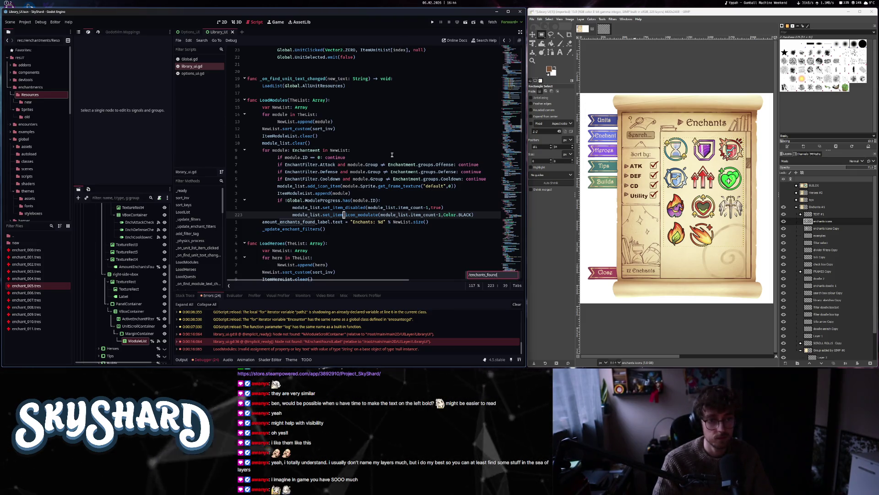
pyautogui.press('Return')
pyautogui.press('n')
pyautogui.hotkey('shift', 'n')
pyautogui.press('n')
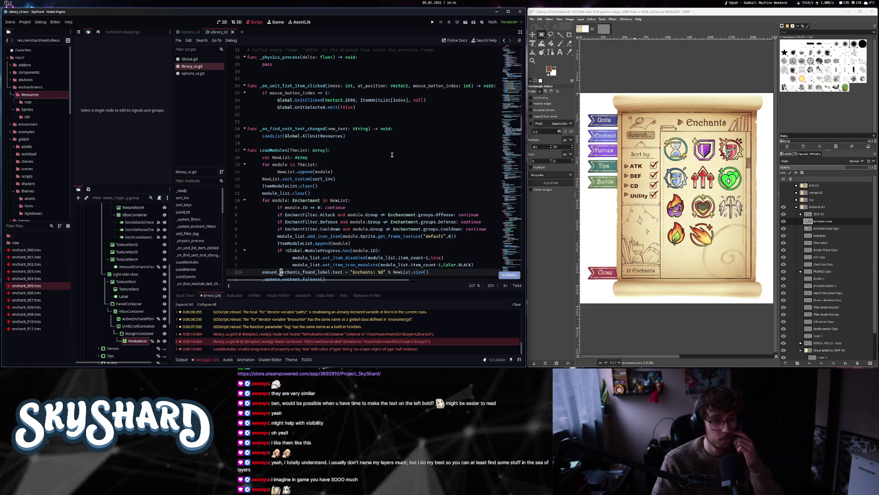
pyautogui.press('k')
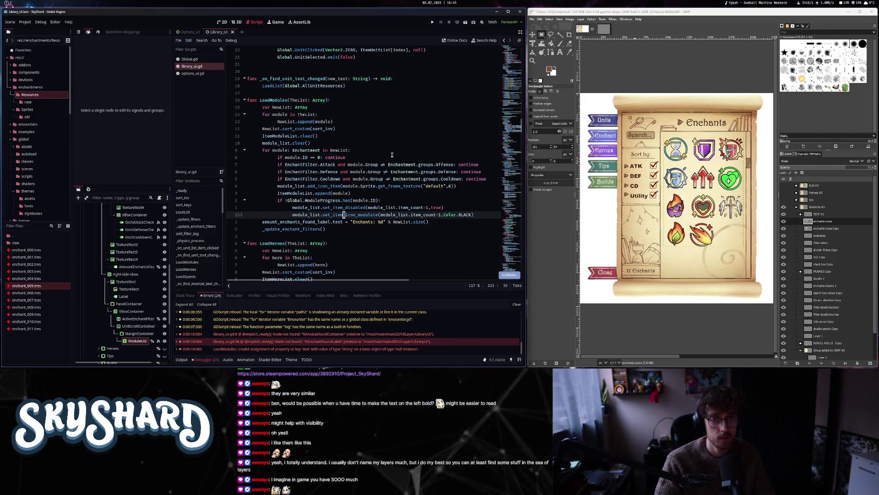
pyautogui.click(514, 57)
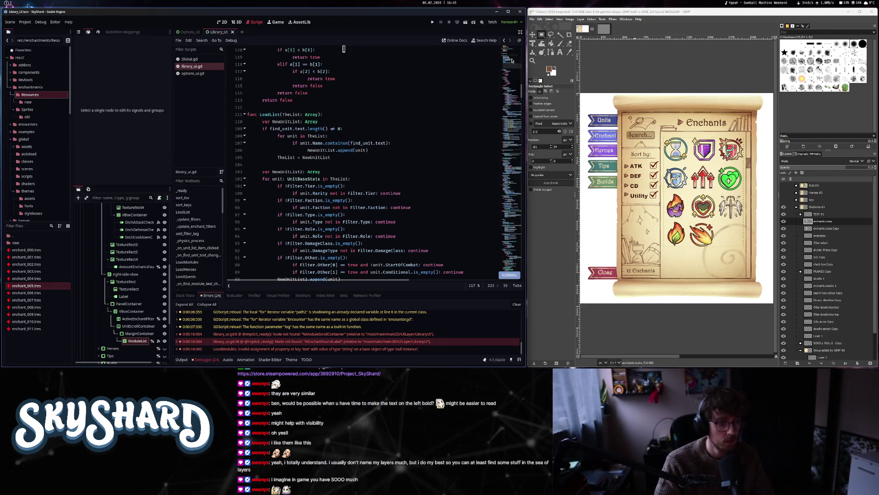
# - Delete the module_scroll_container declaration on line 8 and search for remaining scroll references
pyautogui.click(145, 328)
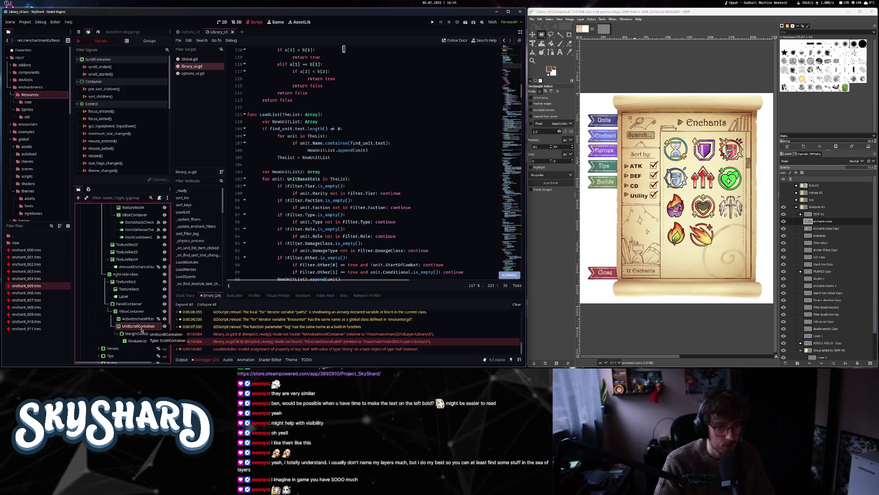
pyautogui.doubleClick(344, 334)
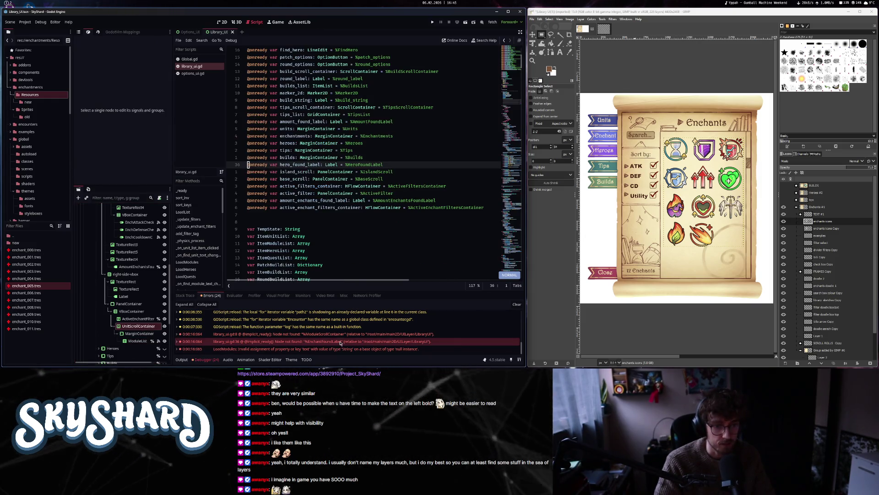
pyautogui.press('d')
pyautogui.press('d')
pyautogui.press('/')
pyautogui.write('/module_')
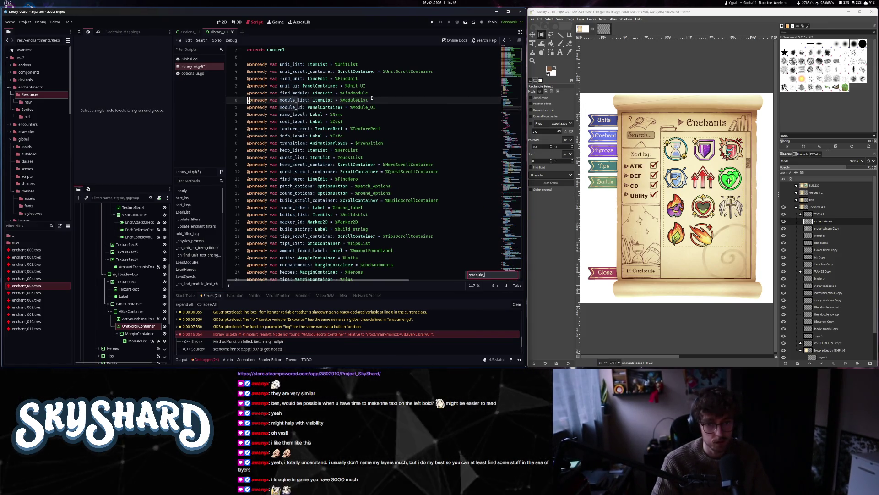
pyautogui.write('scroll')
pyautogui.press('Return')
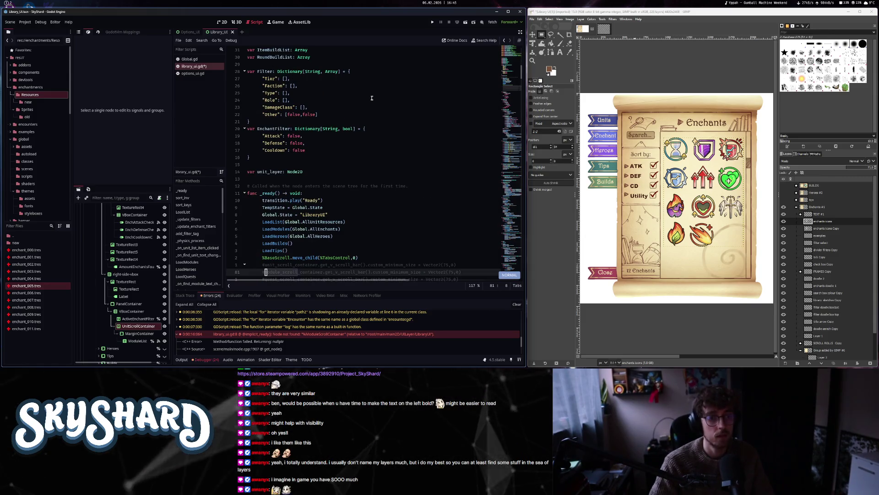
pyautogui.scroll(-3, 372, 98)
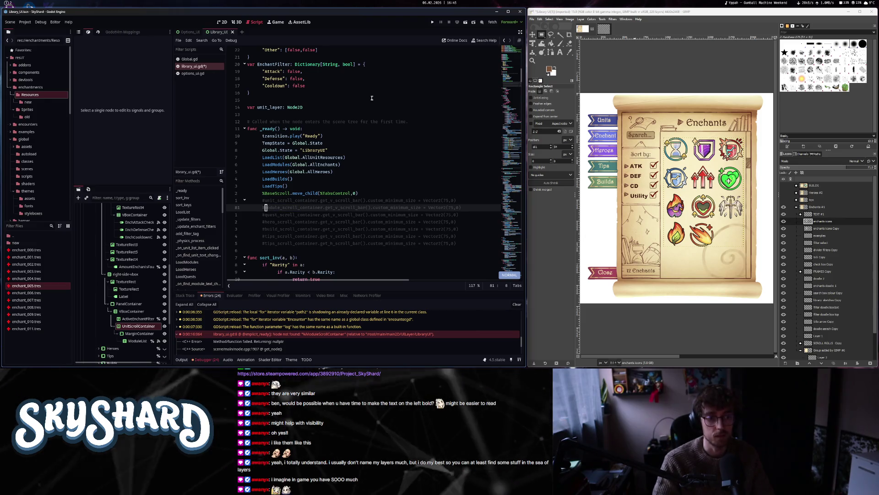
# - Save, run SkyShard, open the Library enchants and tick the Defense filter
pyautogui.click(432, 23)
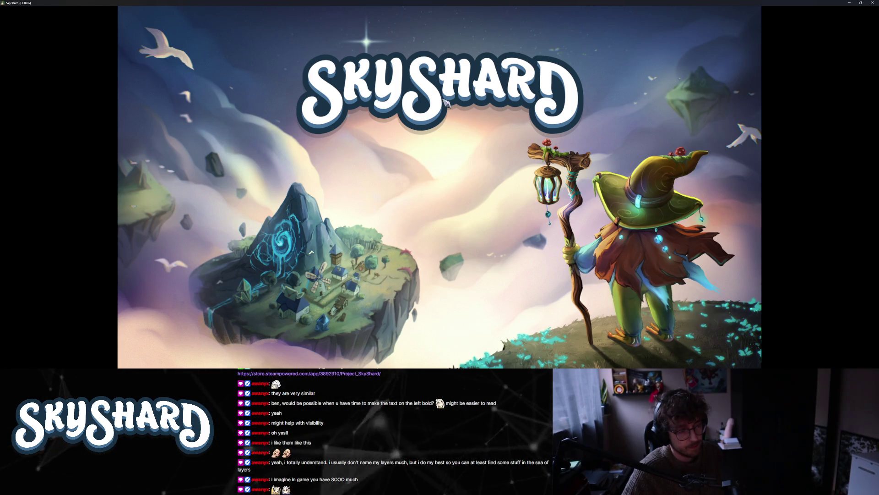
pyautogui.press('super+Down')
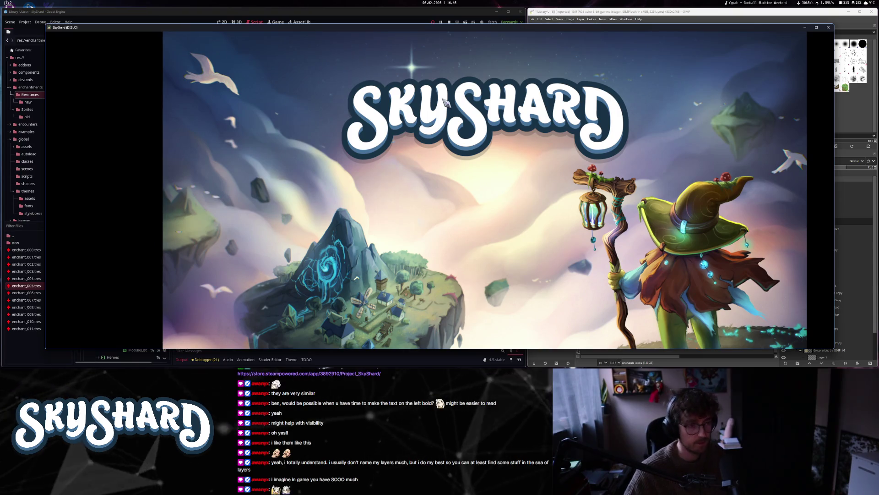
pyautogui.click(446, 102)
pyautogui.click(463, 218)
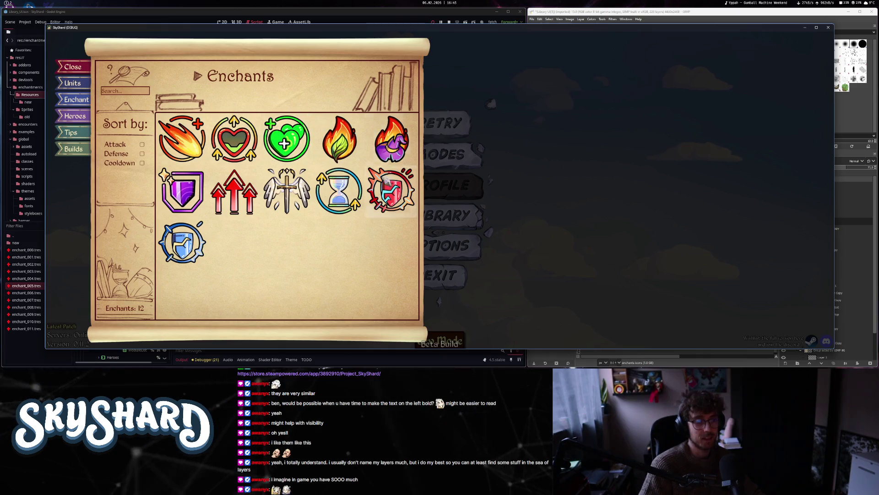
pyautogui.moveTo(194, 144)
pyautogui.click(142, 154)
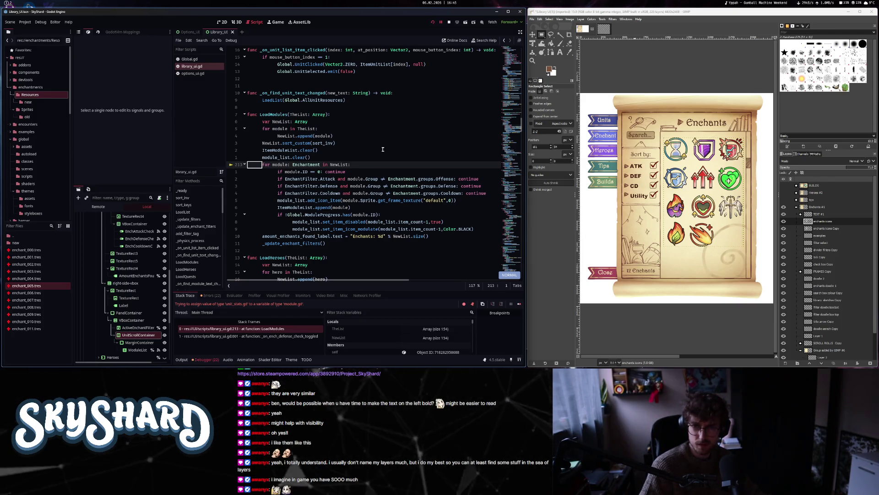
# - Stop the game and change both handlers' LoadModules(Global.AllUnitResources) calls to Global.AllEnchants
pyautogui.click(450, 23)
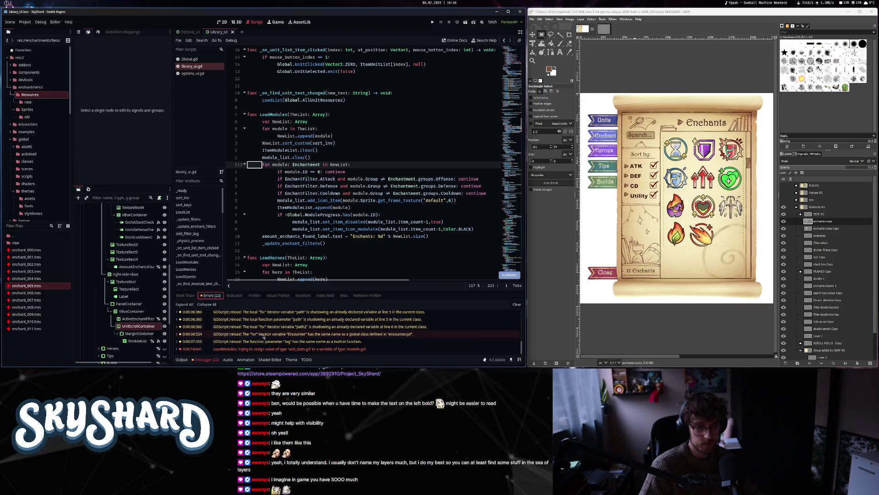
pyautogui.moveTo(298, 350)
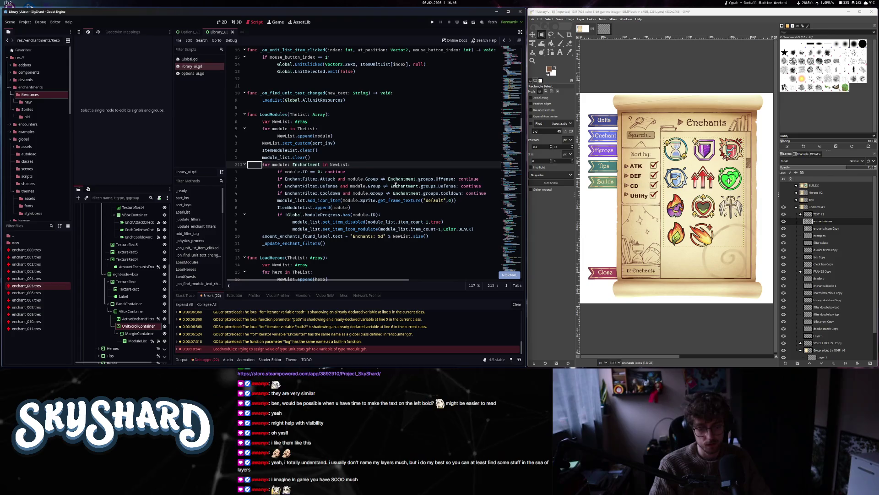
pyautogui.hotkey('shift', 'g')
pyautogui.press('z')
pyautogui.press('z')
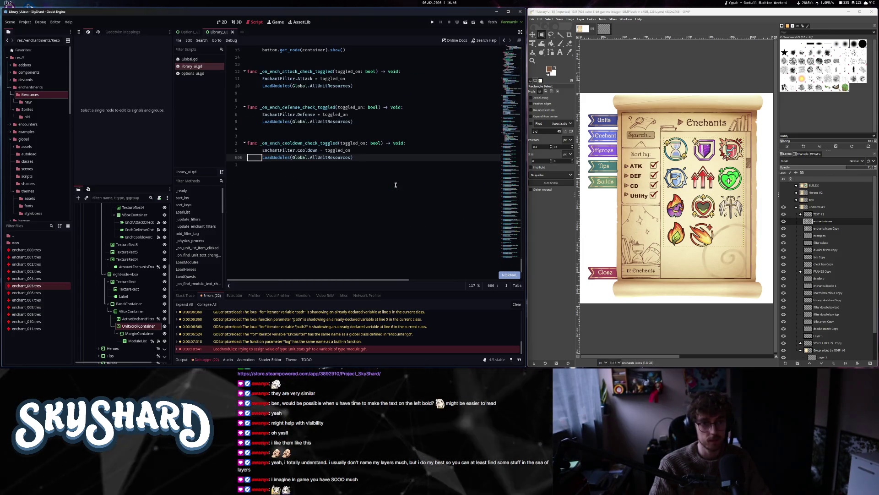
pyautogui.press('k')
pyautogui.press('k')
pyautogui.press('k')
pyautogui.press('k')
pyautogui.press('k')
pyautogui.press('k')
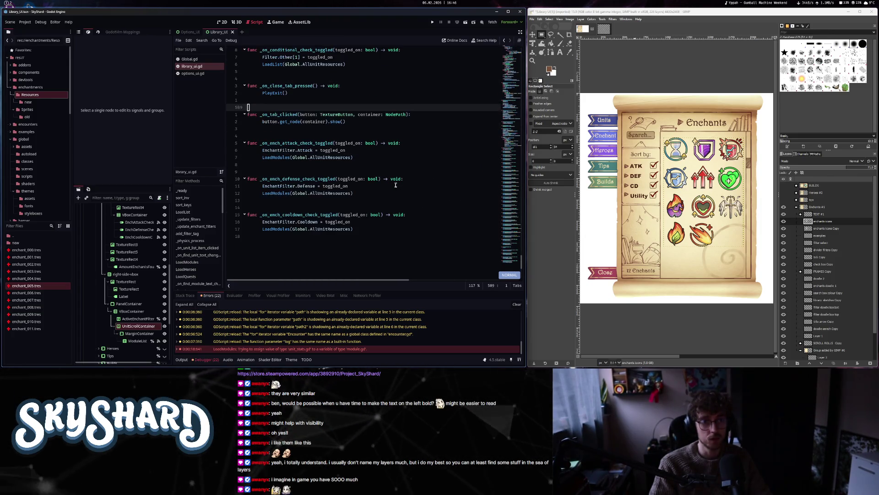
pyautogui.press('w')
pyautogui.press('w')
pyautogui.press('w')
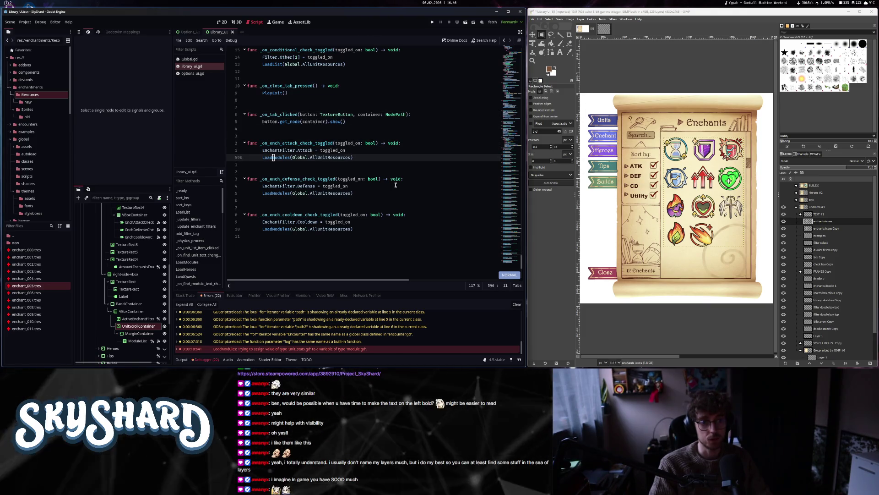
pyautogui.write('llE')
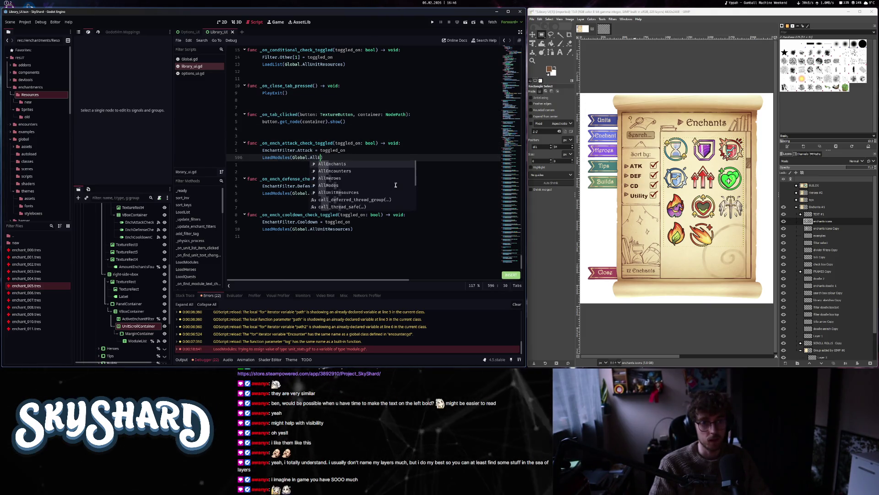
pyautogui.press('Escape')
pyautogui.press('j')
pyautogui.press('j')
pyautogui.press('j')
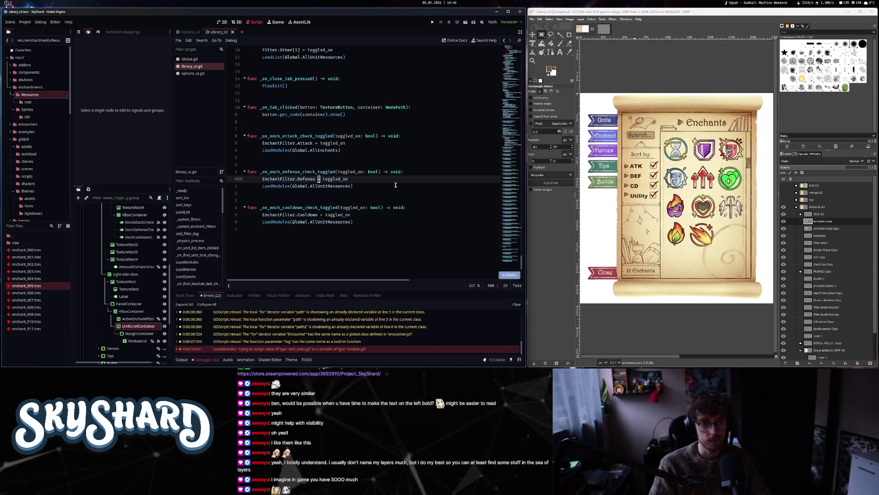
pyautogui.write('j')
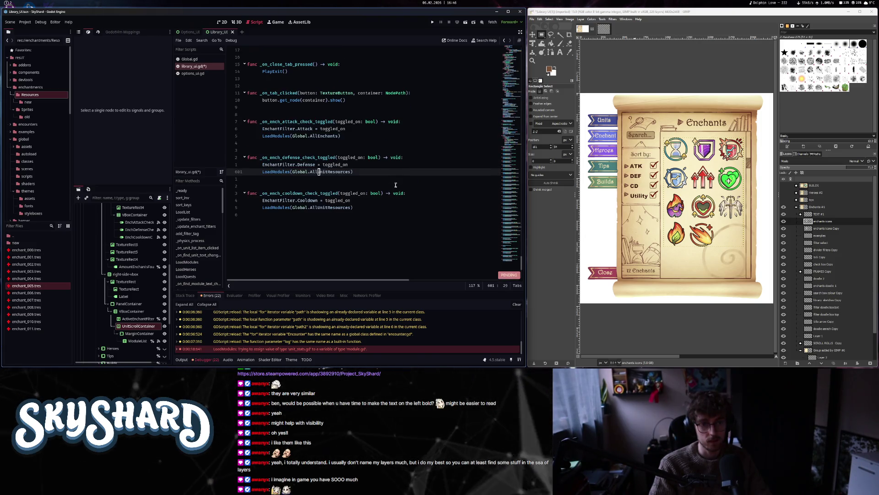
pyautogui.write('wEnchants')
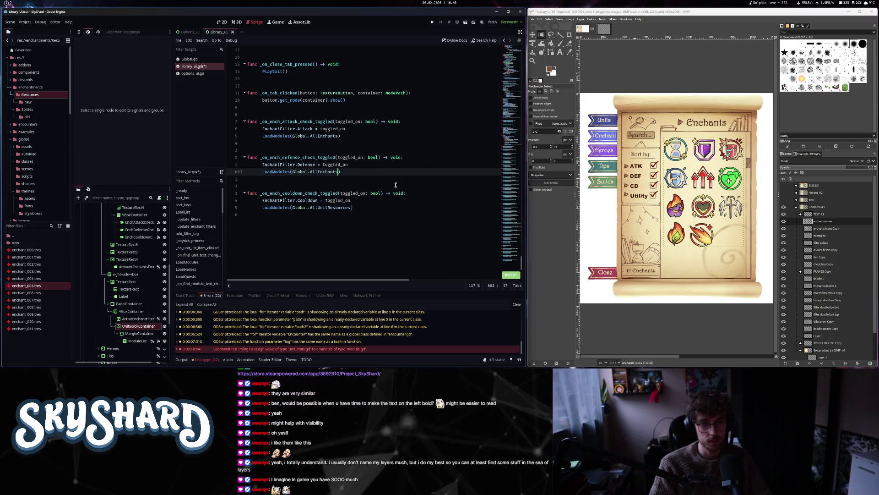
pyautogui.press('j')
pyautogui.press('j')
pyautogui.press('j')
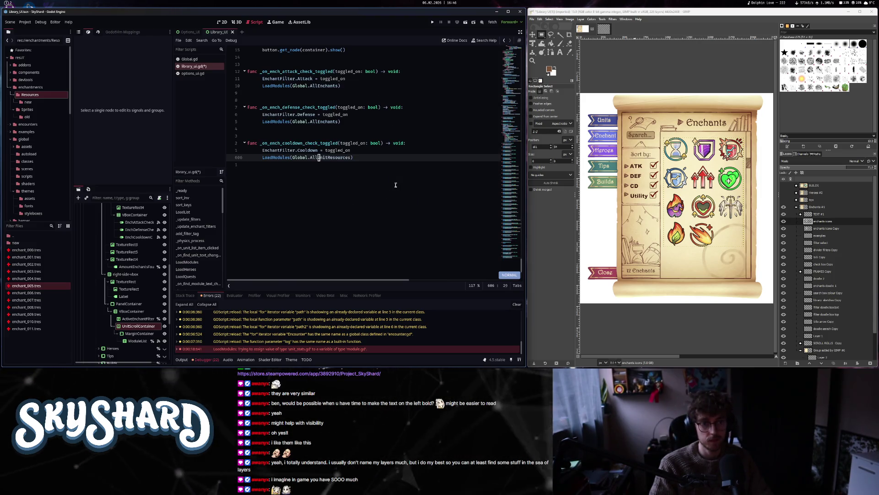
pyautogui.write('AllEnchants')
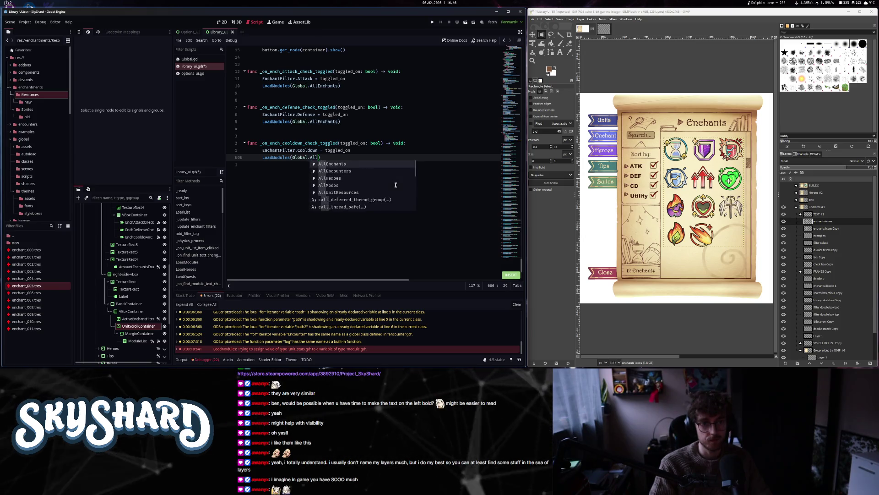
pyautogui.press('Escape')
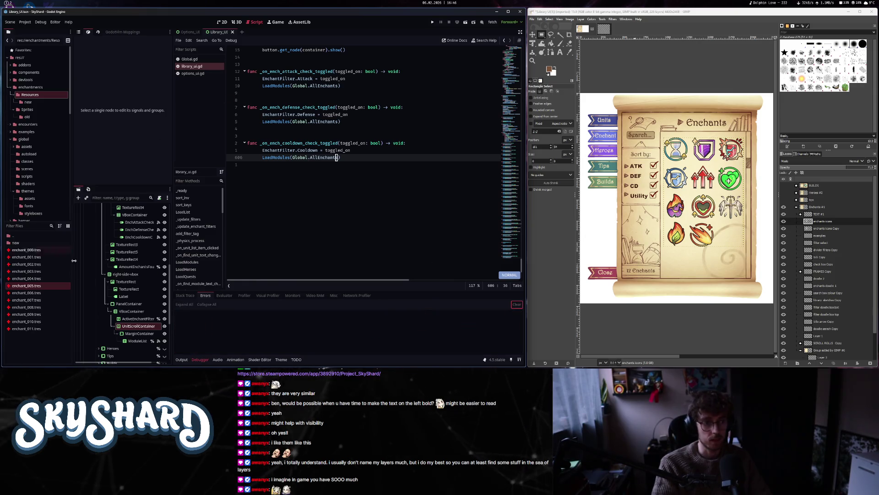
pyautogui.click(134, 341)
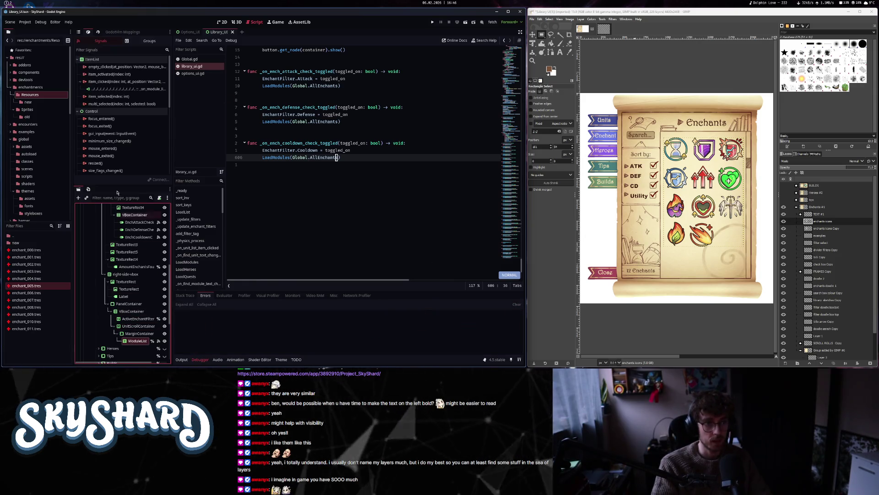
# - Check the ModuleList node's Max Columns value in the Inspector
pyautogui.click(79, 32)
pyautogui.scroll(-5, 137, 138)
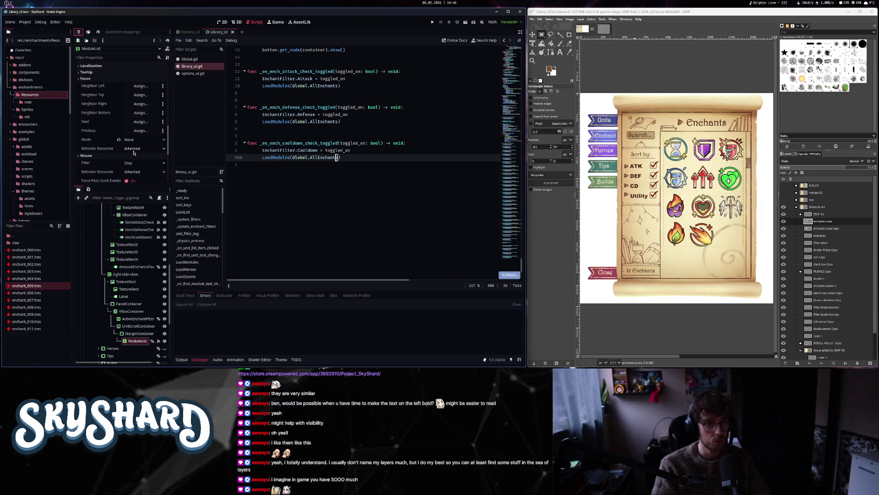
pyautogui.scroll(5, 138, 170)
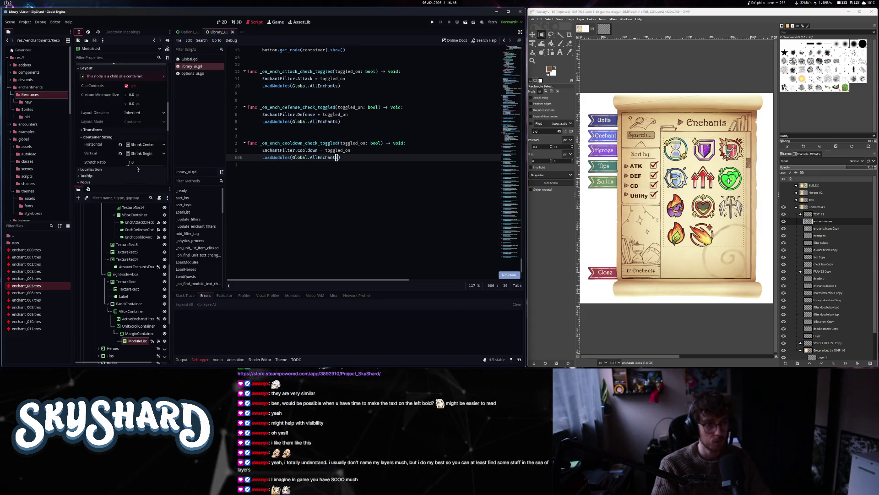
pyautogui.scroll(5, 137, 170)
pyautogui.click(163, 156)
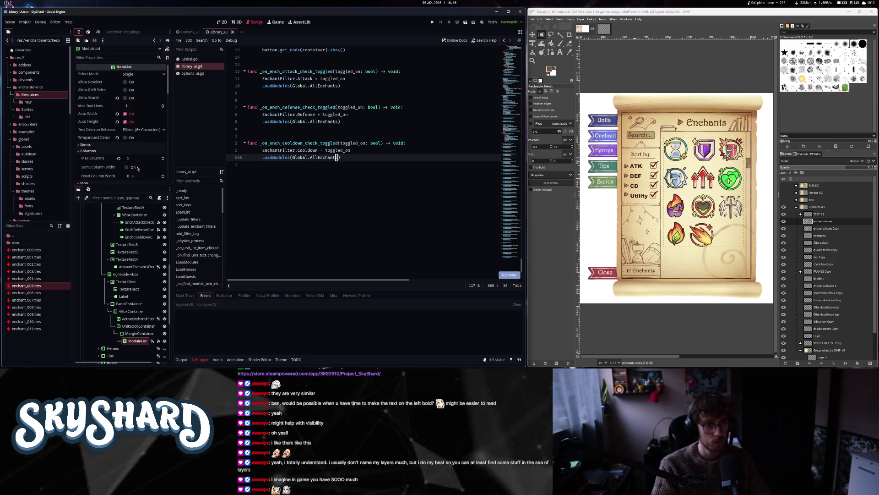
# - Save the script with Ctrl+S and relaunch SkyShard
pyautogui.click(248, 128)
pyautogui.hotkey('ctrl', 's')
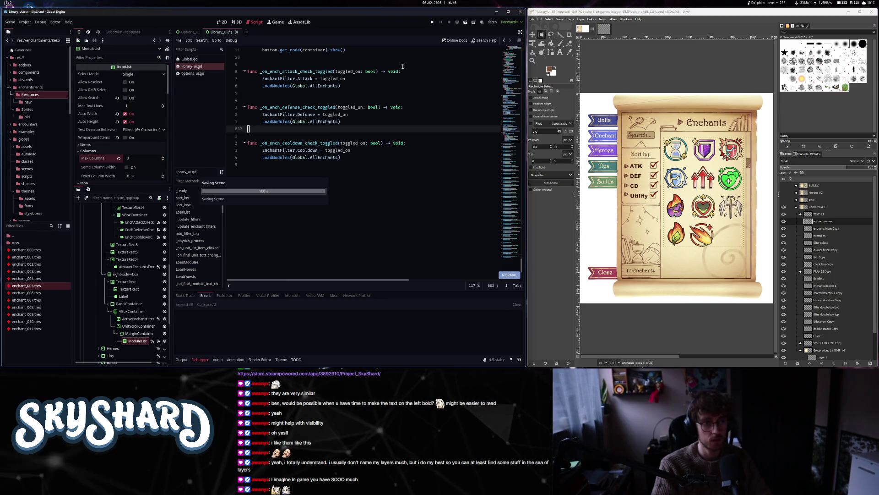
pyautogui.click(433, 24)
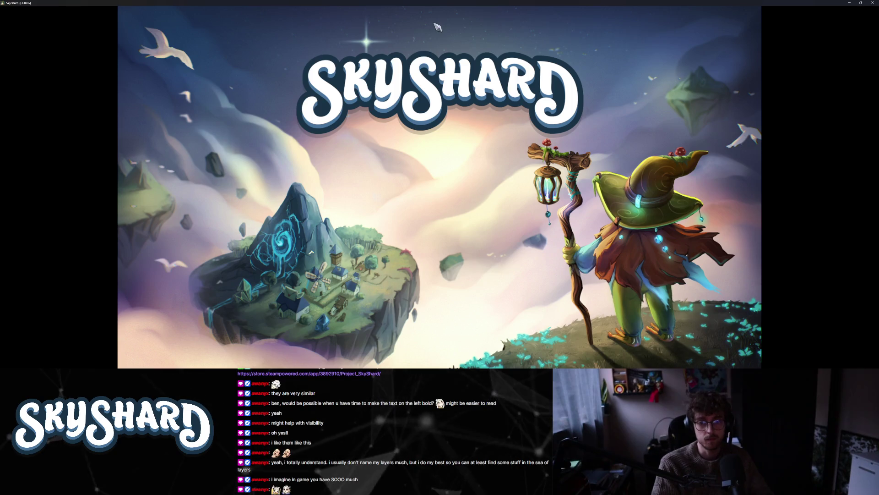
# - Restore the game window, open the Library's enchant list and try the search field
pyautogui.press('super+Down')
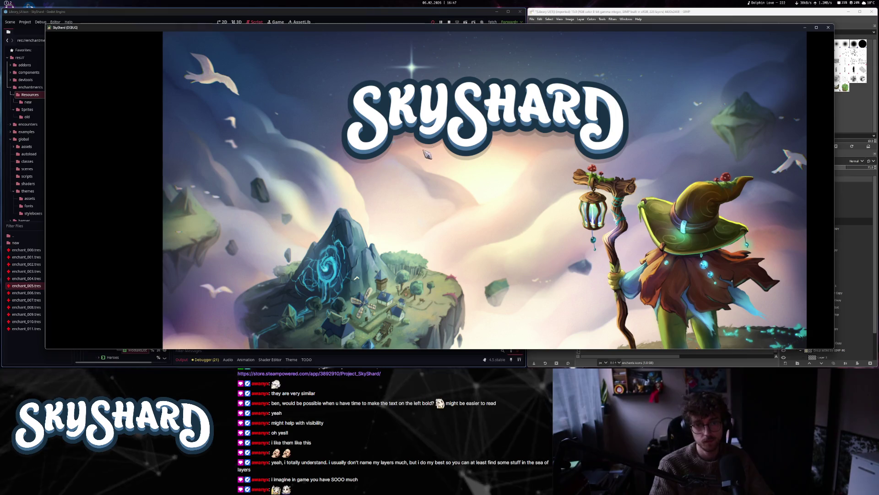
pyautogui.click(439, 138)
pyautogui.click(439, 220)
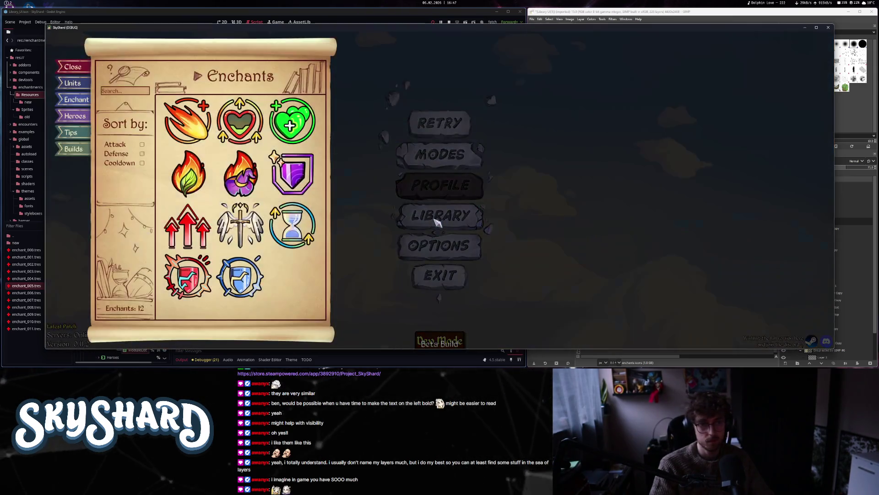
pyautogui.click(132, 91)
pyautogui.write('Fi')
pyautogui.press('BackSpace')
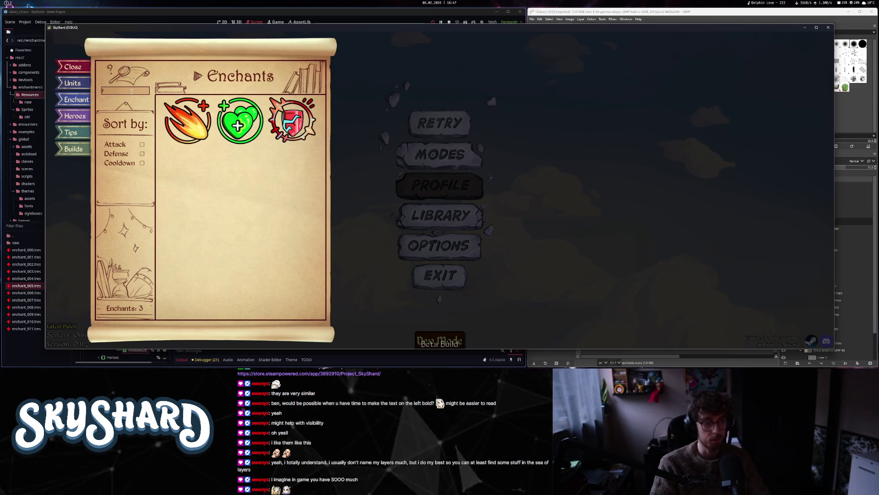
# - Toggle the Attack, Defense and Cooldown filters one at a time to check each enchant list
pyautogui.click(121, 155)
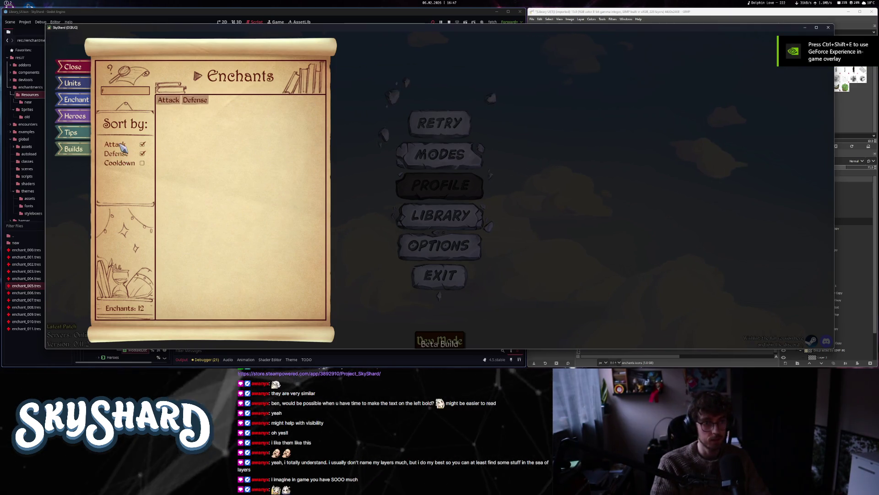
pyautogui.click(118, 145)
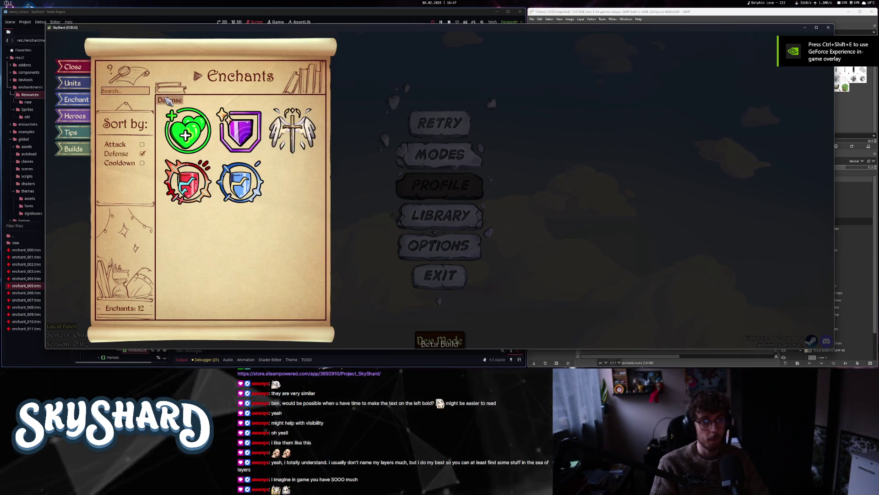
pyautogui.click(116, 154)
pyautogui.click(116, 163)
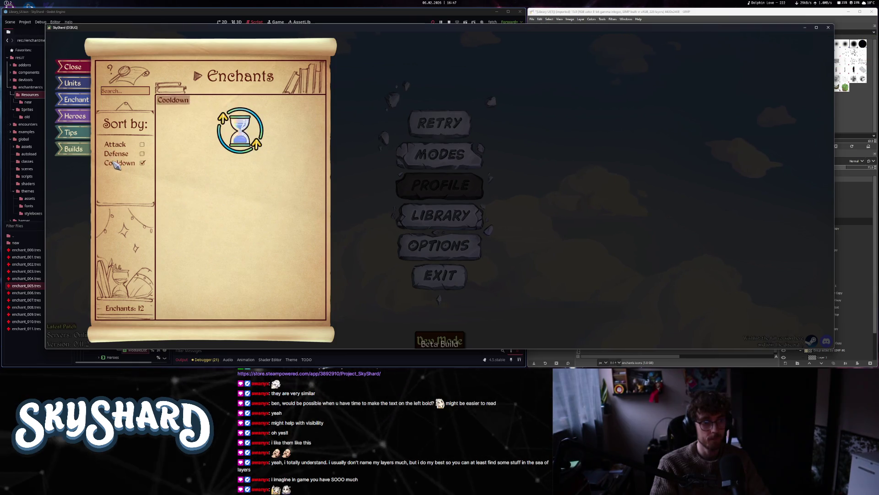
pyautogui.click(119, 168)
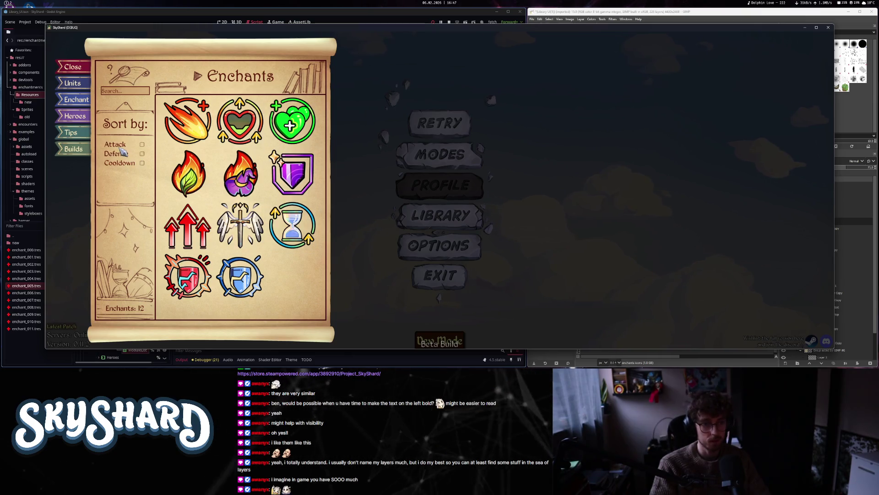
pyautogui.click(120, 148)
pyautogui.click(122, 153)
pyautogui.click(121, 154)
pyautogui.click(118, 145)
pyautogui.click(118, 145)
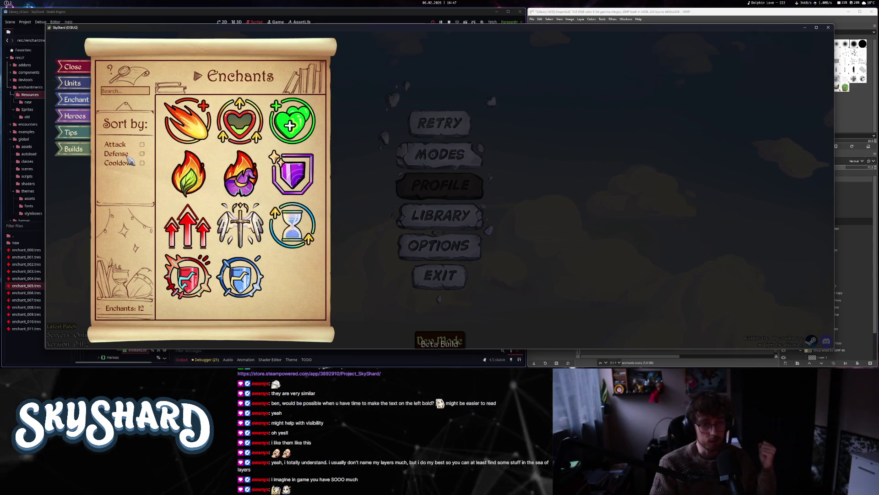
pyautogui.click(119, 146)
# - Retest switching between filters and combining Attack with Defense, ending on the full list
pyautogui.click(118, 144)
pyautogui.click(122, 153)
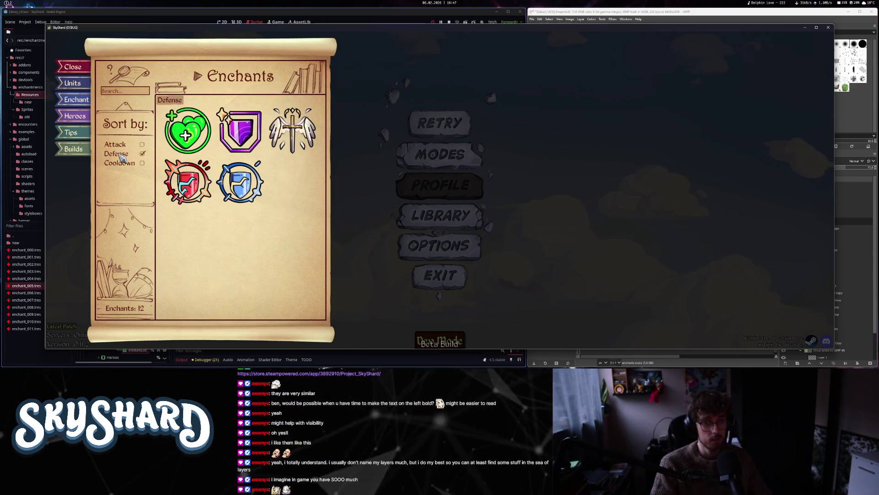
pyautogui.click(121, 153)
pyautogui.click(122, 153)
pyautogui.click(120, 146)
pyautogui.click(118, 145)
pyautogui.click(122, 153)
pyautogui.click(118, 145)
pyautogui.click(121, 153)
pyautogui.click(118, 145)
pyautogui.click(122, 153)
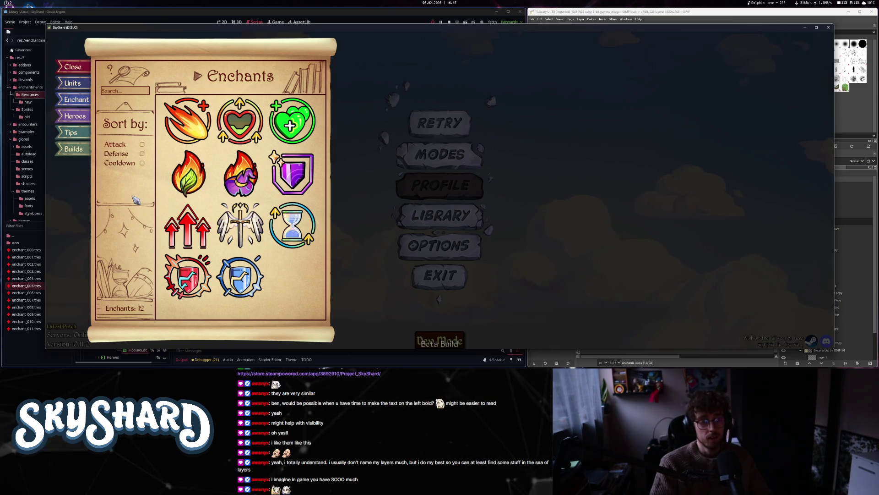
# - Recheck the Defense and Attack toggles, then close the enchant library and quit the game
pyautogui.click(141, 153)
pyautogui.click(142, 154)
pyautogui.click(141, 144)
pyautogui.click(141, 144)
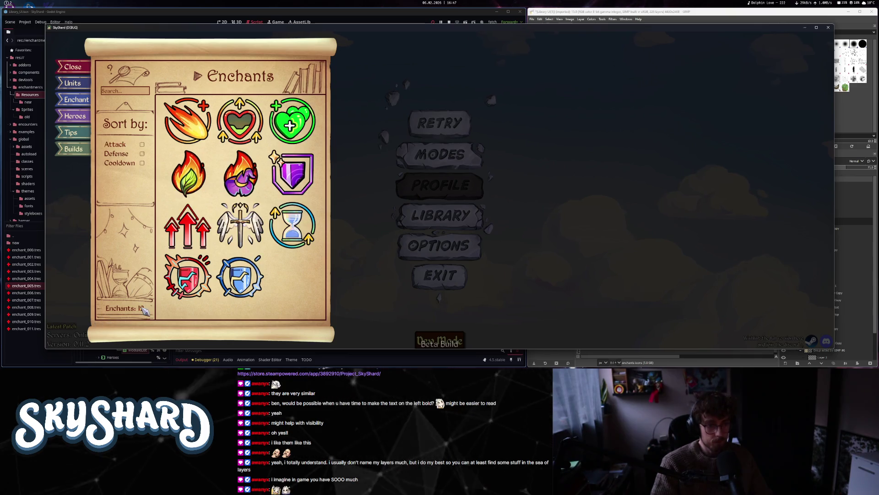
pyautogui.click(363, 151)
pyautogui.click(441, 274)
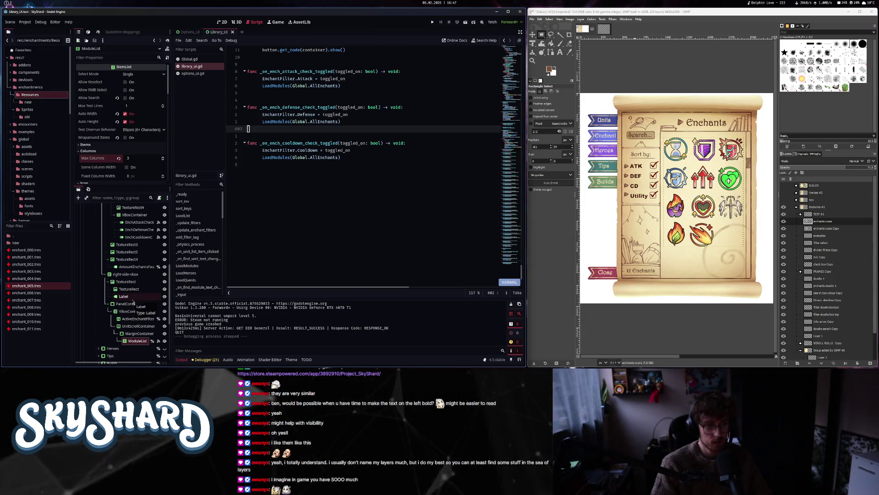
# - Select the 'Enchants: 0' count label on the 2D canvas
pyautogui.scroll(2, 133, 301)
pyautogui.doubleClick(127, 239)
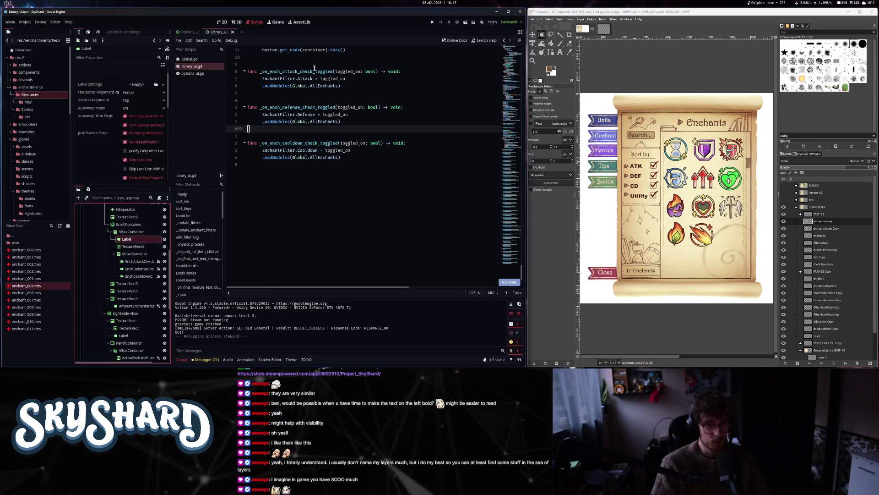
pyautogui.click(296, 195)
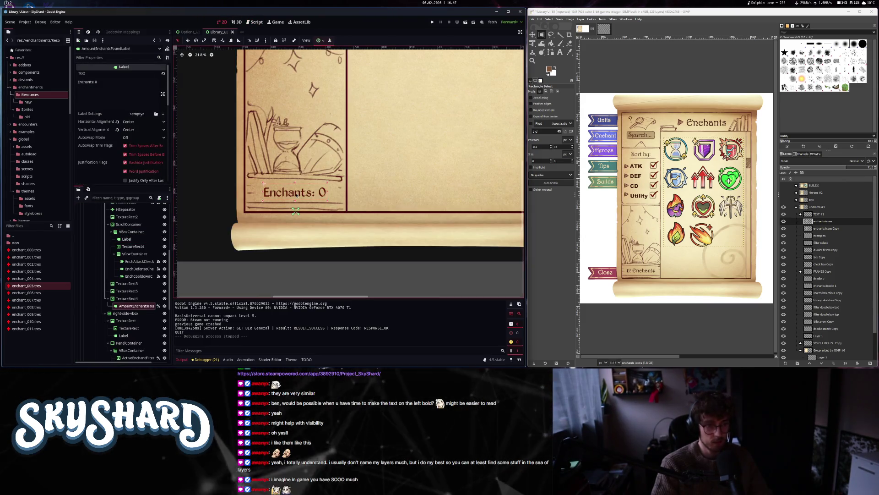
# - Search the script for amount_en to reach the line setting the count label's text
pyautogui.click(256, 23)
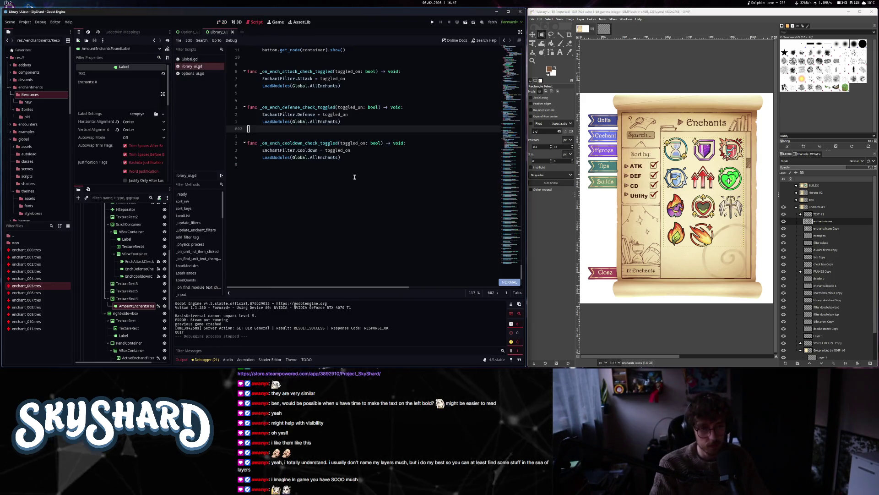
pyautogui.hotkey('ctrl', 'u')
pyautogui.hotkey('ctrl', 'u')
pyautogui.hotkey('ctrl', 'u')
pyautogui.hotkey('ctrl', 'u')
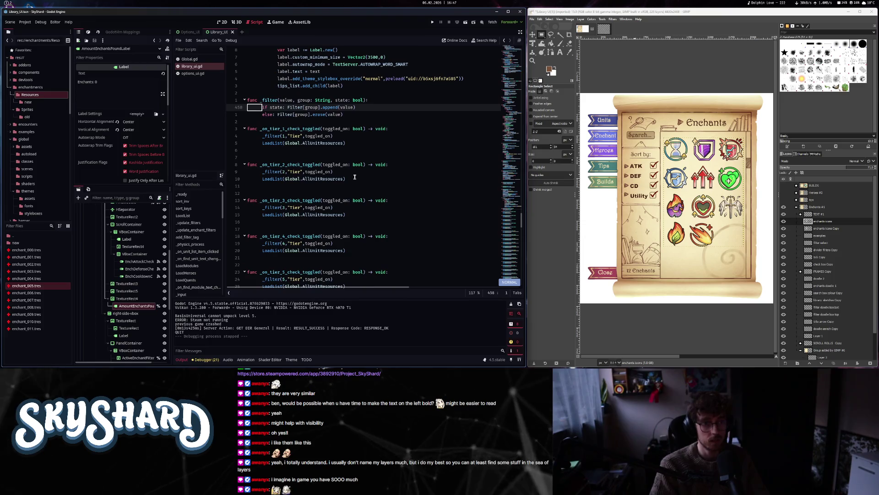
pyautogui.press('/')
pyautogui.write('/amount_en')
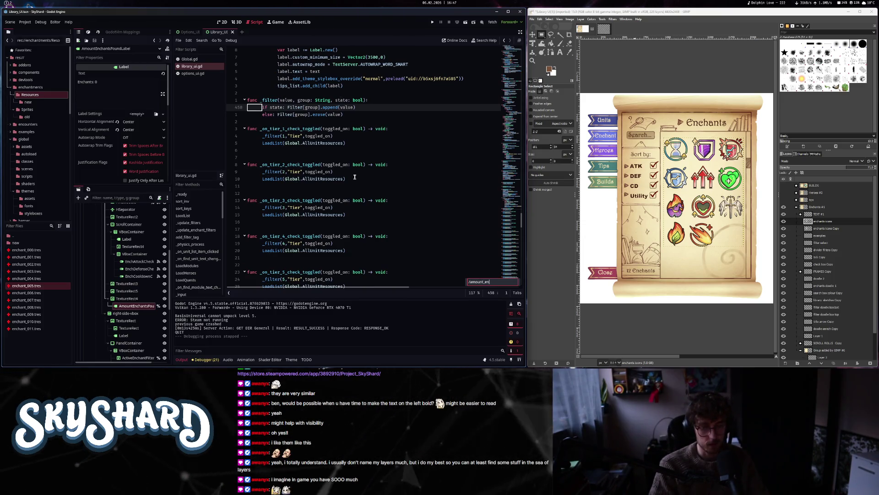
pyautogui.press('Return')
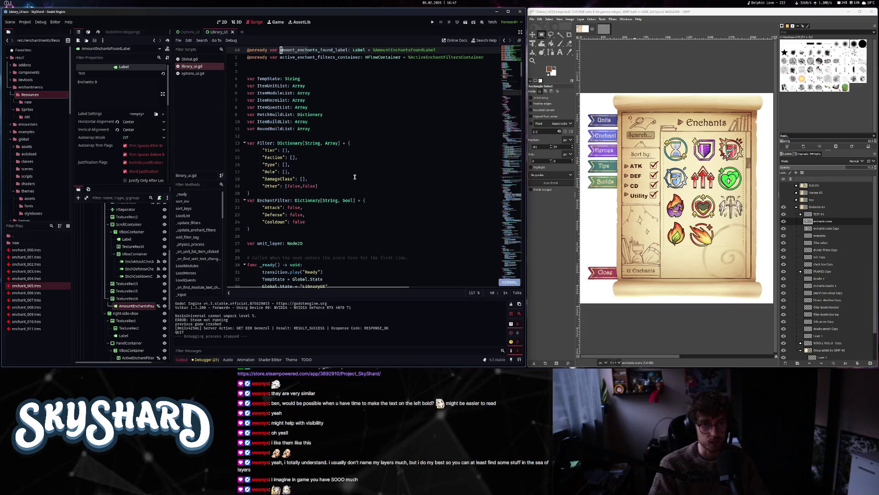
pyautogui.press('n')
pyautogui.press('n')
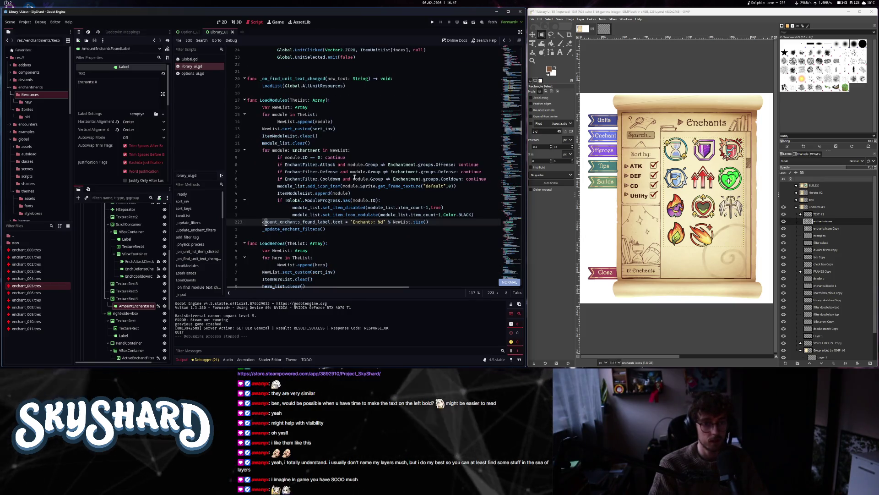
pyautogui.press('l')
pyautogui.press('l')
pyautogui.press('l')
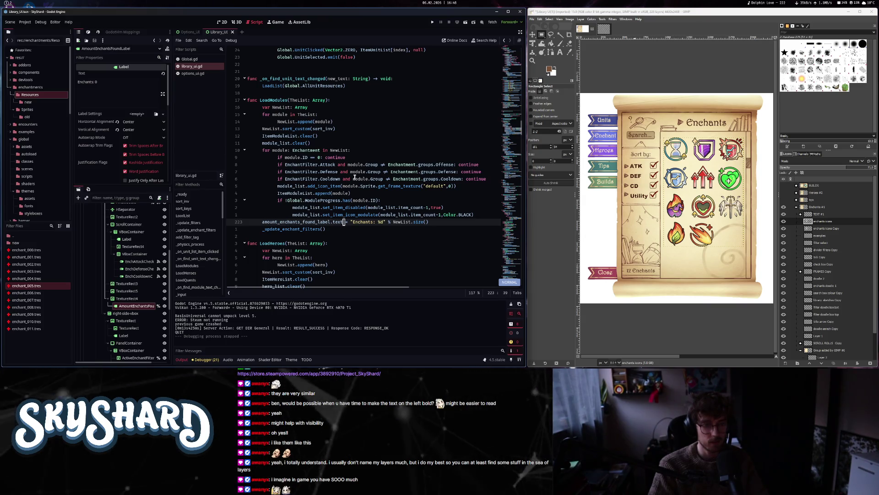
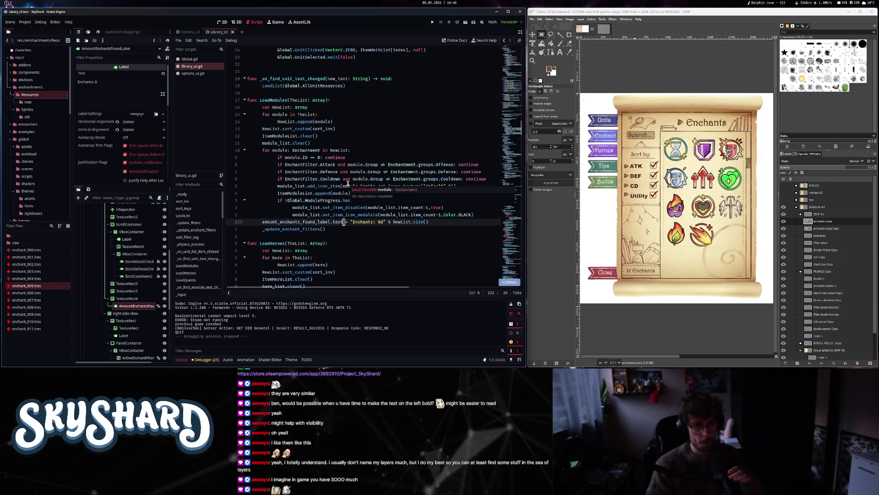
# - Review the Enchants count line and the _update_enchant_filters call in library_ui.gd, then run the project
pyautogui.press('f')
pyautogui.press('t')
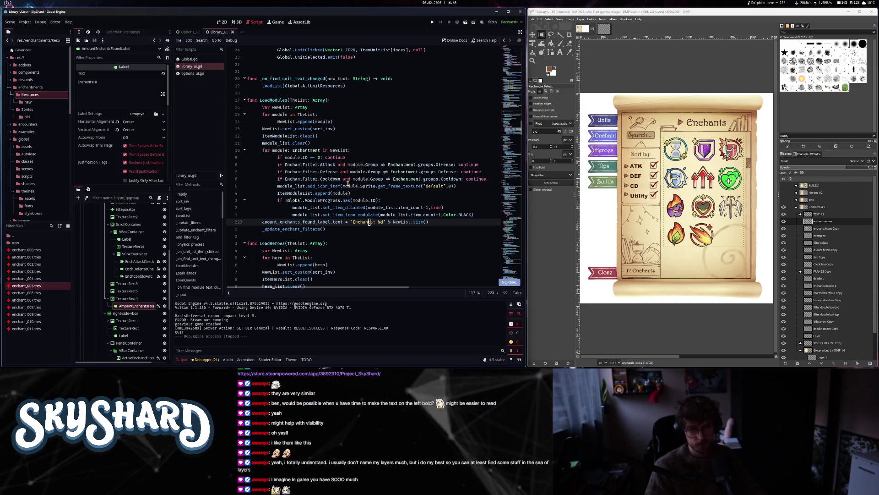
pyautogui.press('l')
pyautogui.press('l')
pyautogui.press('l')
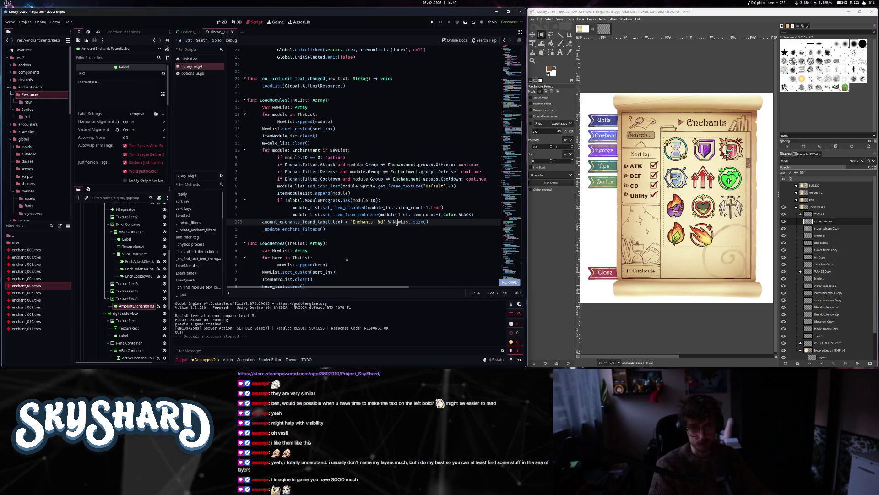
pyautogui.click(300, 229)
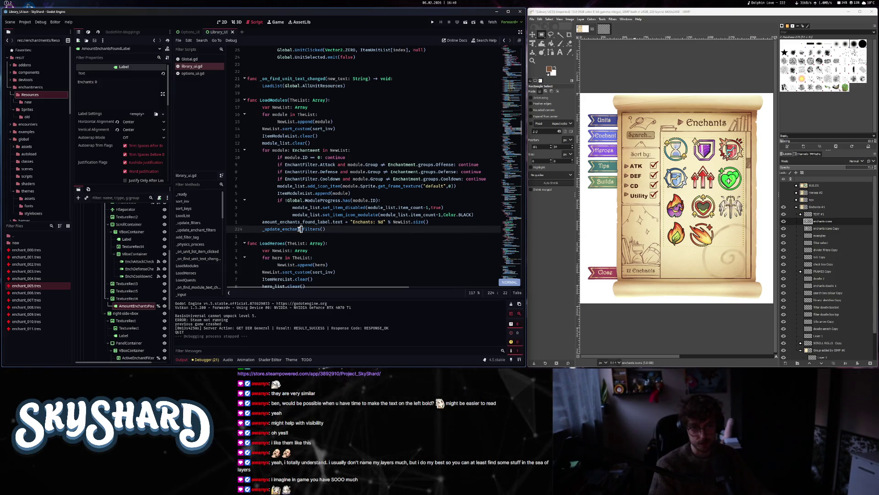
pyautogui.click(300, 222)
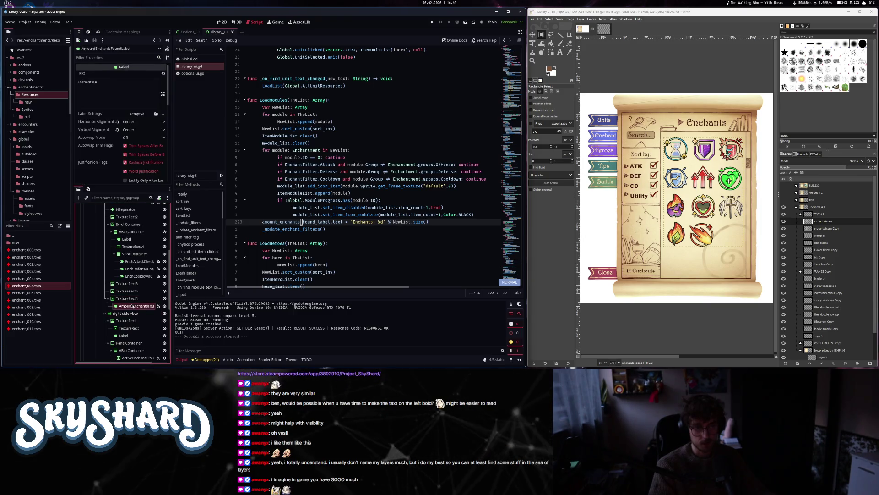
pyautogui.scroll(10, 431, 129)
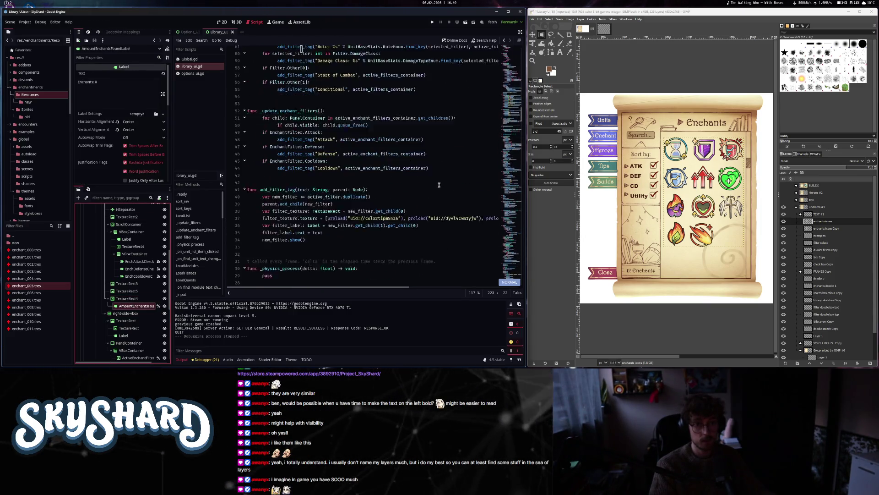
pyautogui.click(433, 21)
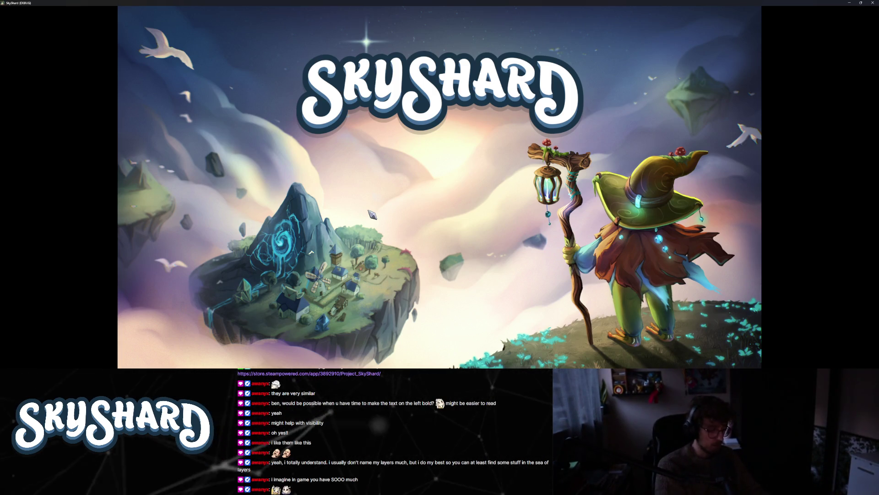
# - Window the game, open the Enchants library, and toggle the Attack filter on and off
pyautogui.press('F11')
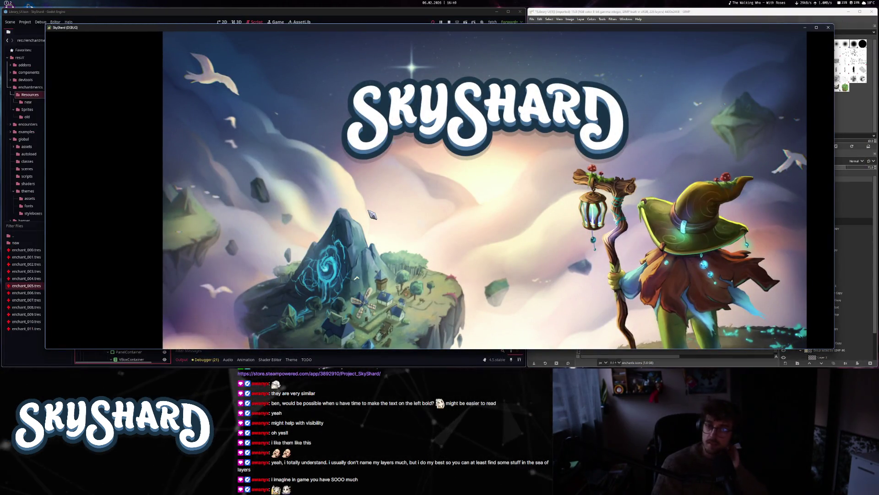
pyautogui.click(372, 215)
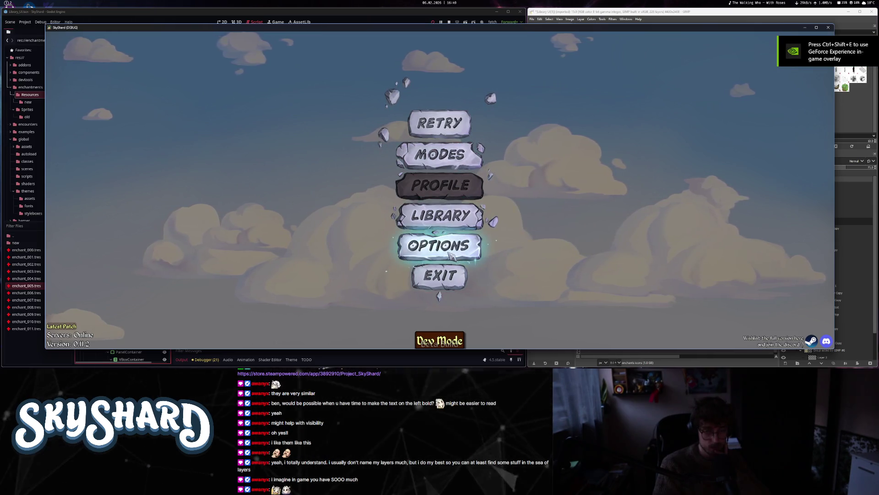
pyautogui.click(454, 219)
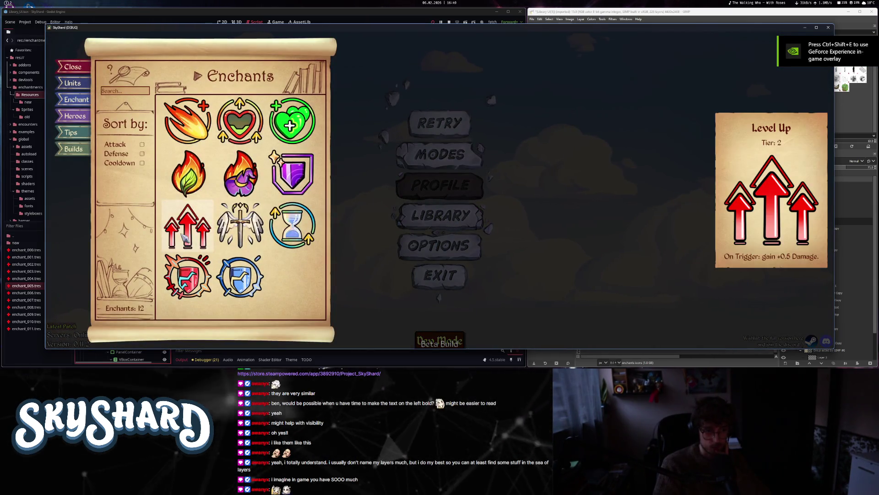
pyautogui.click(115, 144)
pyautogui.click(127, 157)
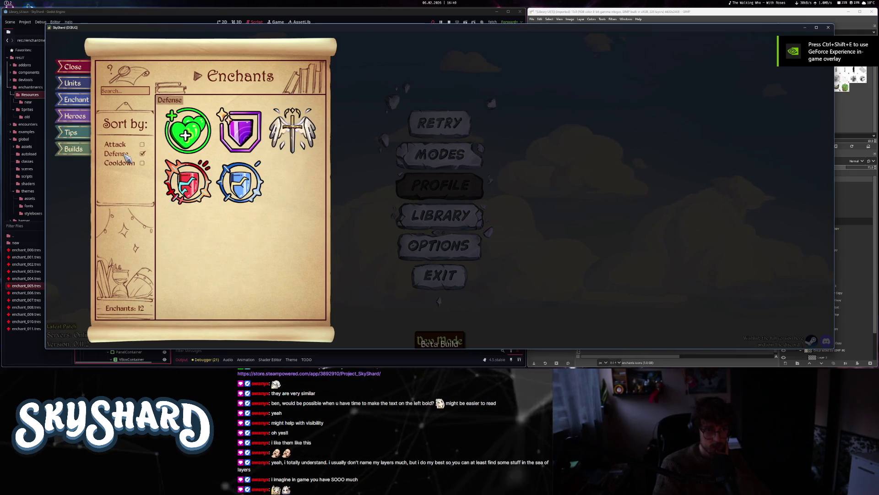
# - Search 'fi' in the enchants, toggle the Defense and Attack filters, then quit the debug run
pyautogui.click(116, 90)
pyautogui.write('fi')
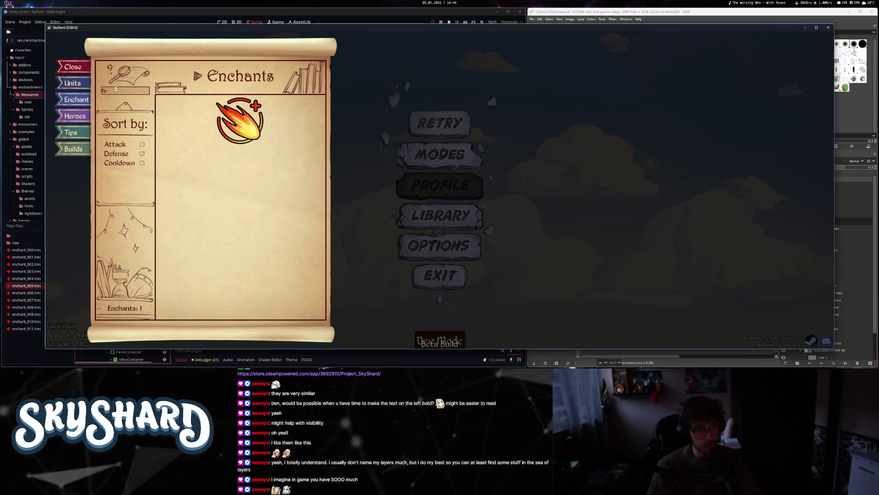
pyautogui.press('BackSpace')
pyautogui.press('BackSpace')
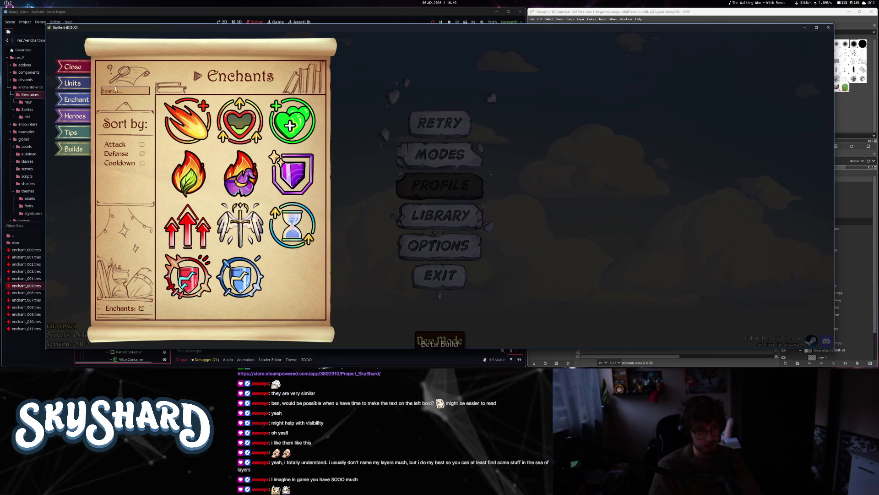
pyautogui.click(130, 156)
pyautogui.click(126, 145)
pyautogui.click(128, 154)
pyautogui.click(126, 145)
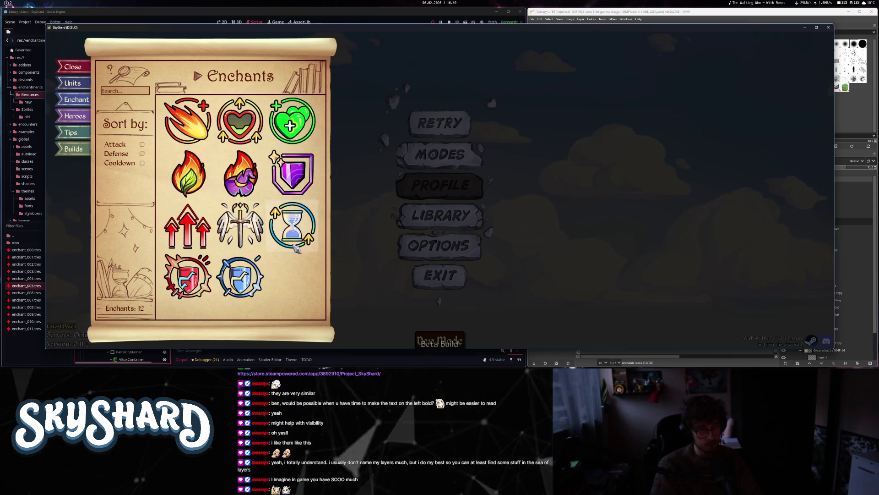
pyautogui.press('Escape')
pyautogui.press('F8')
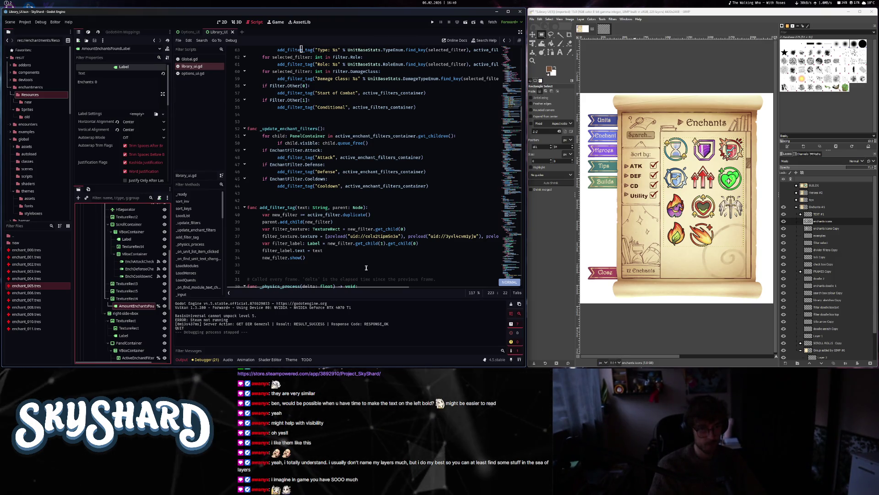
pyautogui.press('Down')
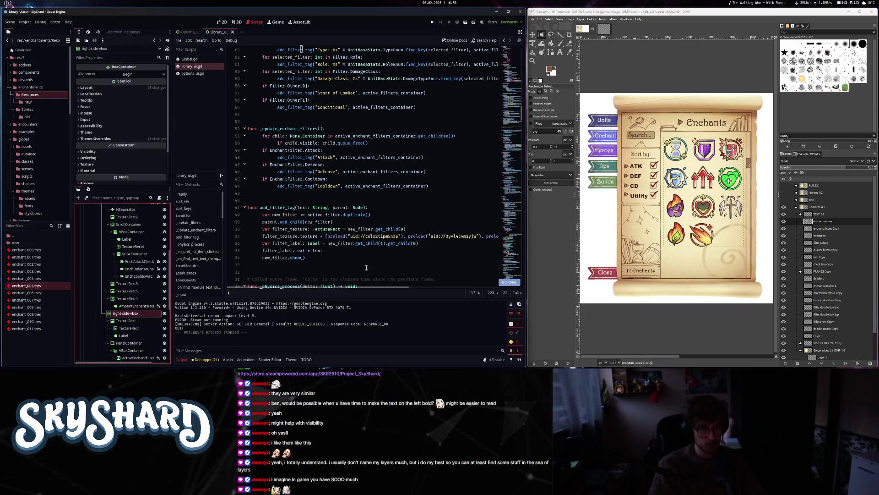
pyautogui.press('Up')
pyautogui.click(373, 222)
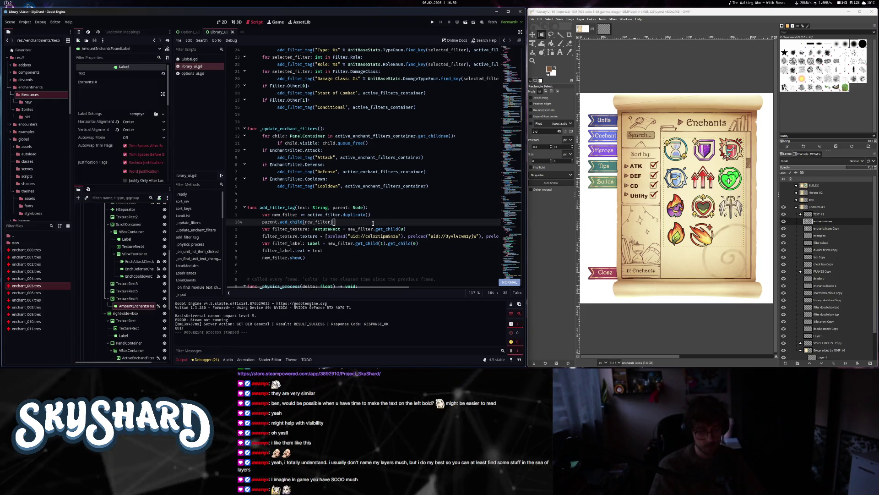
pyautogui.scroll(-1, 372, 223)
pyautogui.press('k')
pyautogui.press('k')
pyautogui.press('k')
pyautogui.press('0')
pyautogui.press('k')
pyautogui.press('k')
pyautogui.press('k')
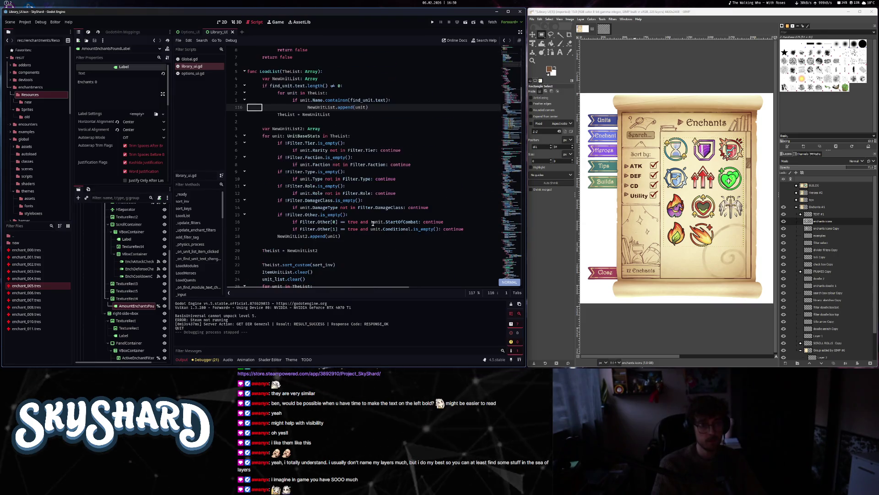
pyautogui.press('1')
pyautogui.press('6')
pyautogui.press('j')
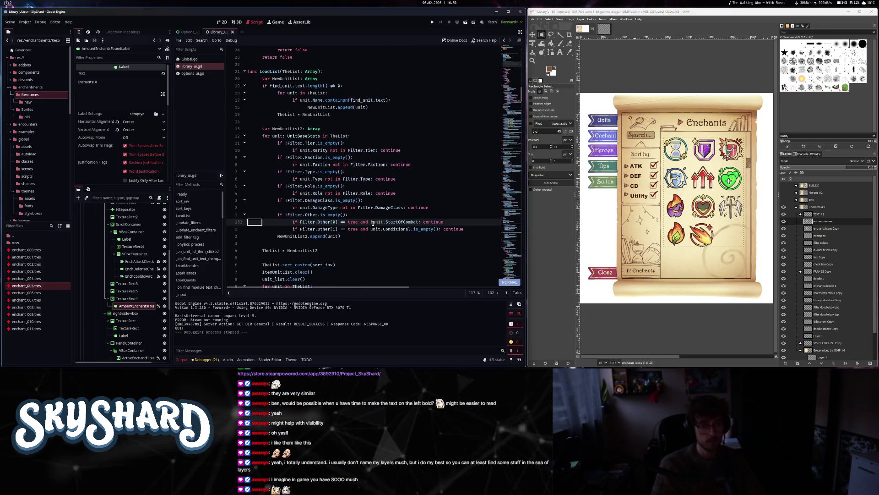
pyautogui.hotkey('ctrl', 'd')
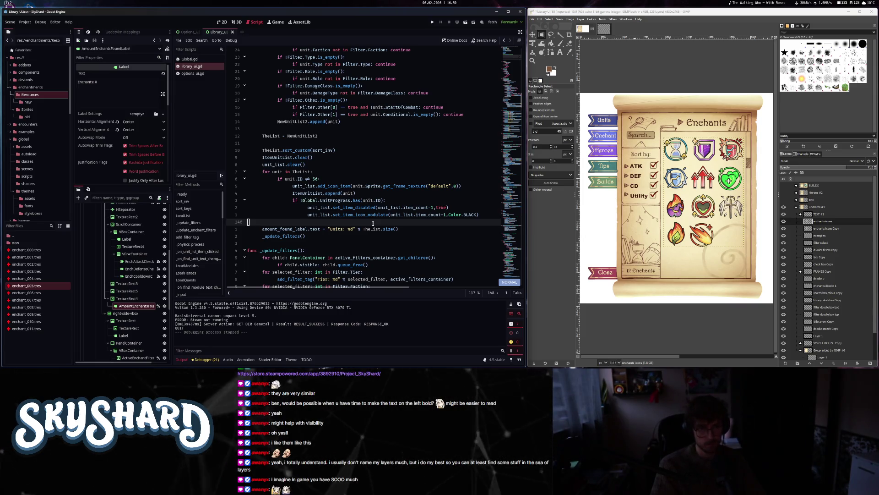
pyautogui.hotkey('ctrl', 'd')
pyautogui.hotkey('ctrl', 'd')
pyautogui.hotkey('ctrl', 'd')
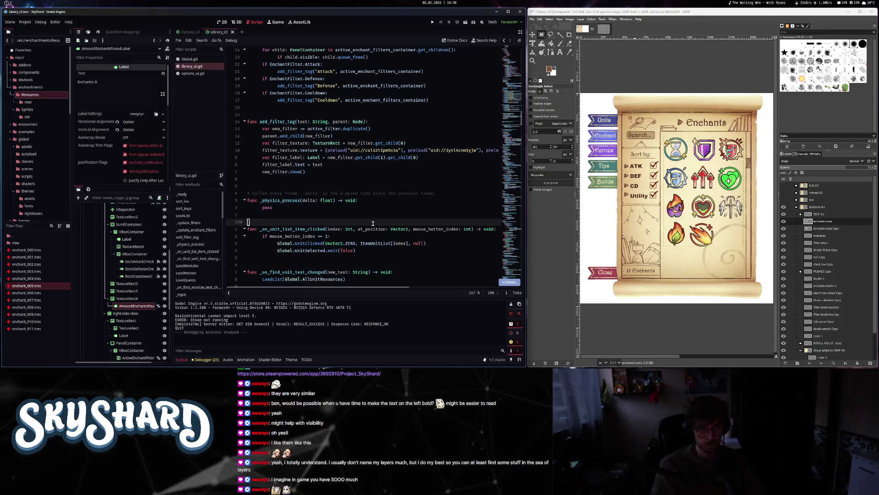
pyautogui.hotkey('ctrl', 'd')
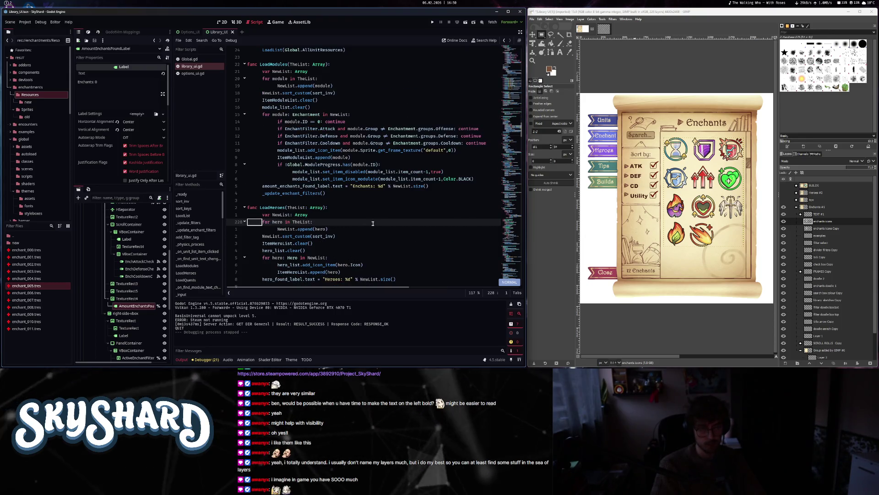
pyautogui.hotkey('ctrl', 'd')
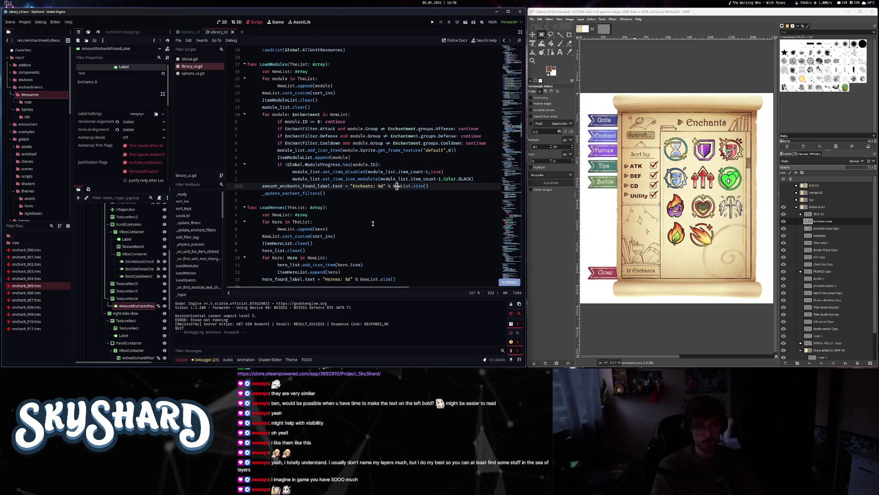
pyautogui.press('k')
pyautogui.press('k')
pyautogui.press('k')
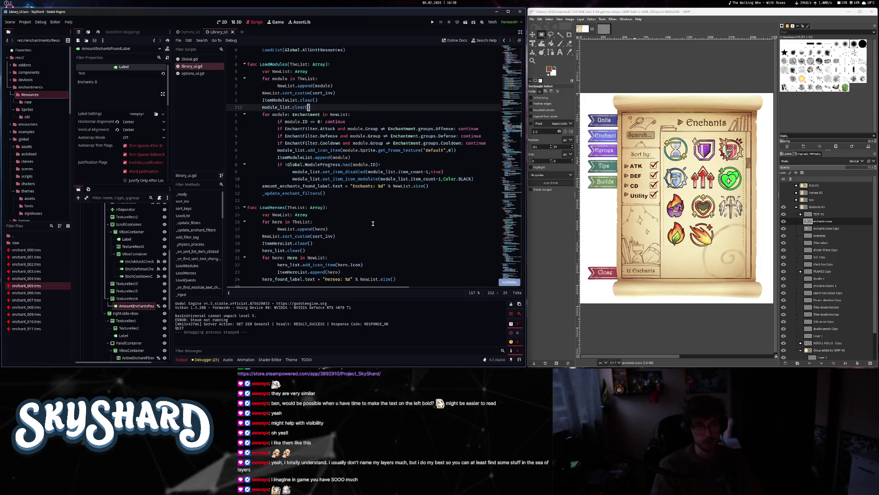
pyautogui.press('k')
pyautogui.press('k')
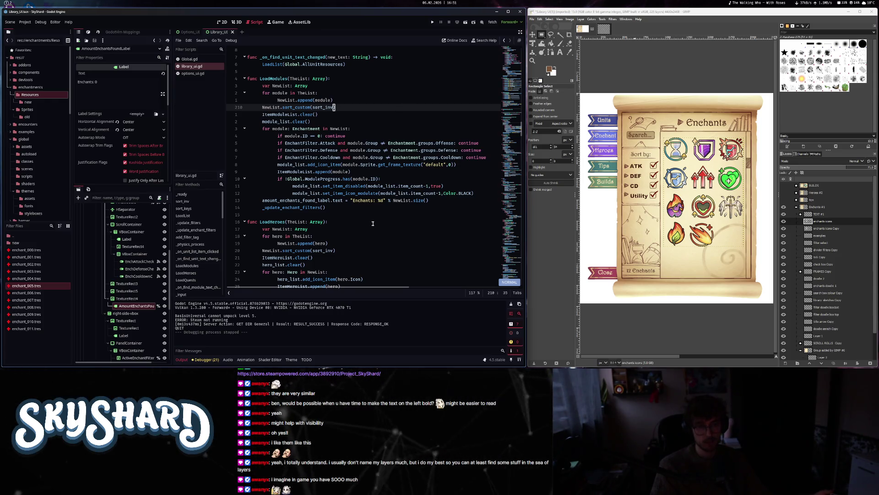
pyautogui.press('j')
pyautogui.press('j')
pyautogui.press('j')
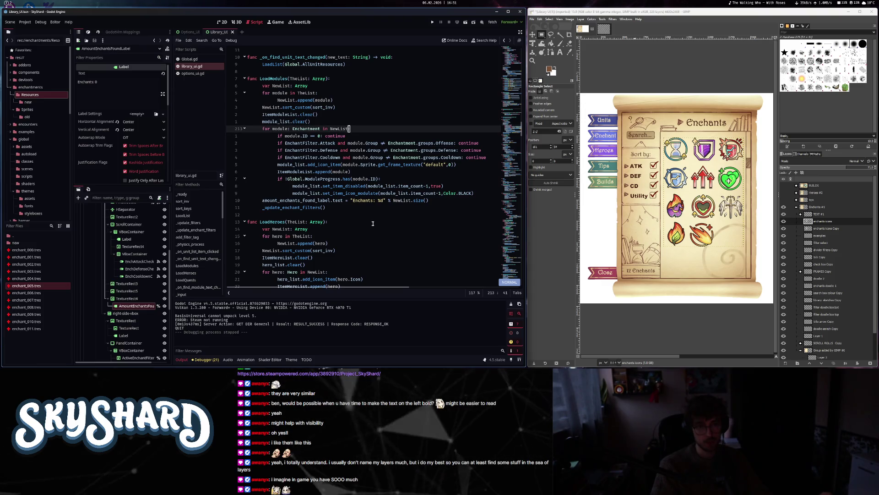
pyautogui.press('j')
pyautogui.press('j')
pyautogui.press('j')
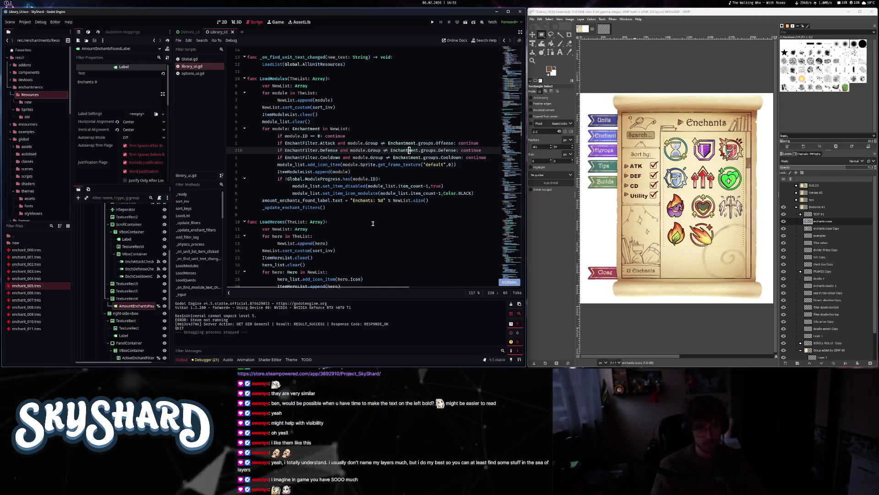
pyautogui.press('j')
pyautogui.press('j')
pyautogui.press('j')
pyautogui.press('j')
pyautogui.press('j')
pyautogui.press('j')
# - Change the count line to "Enchants: %d" % ItemModuleList.size() and save library_ui.gd
pyautogui.press('l')
pyautogui.press('l')
pyautogui.press('l')
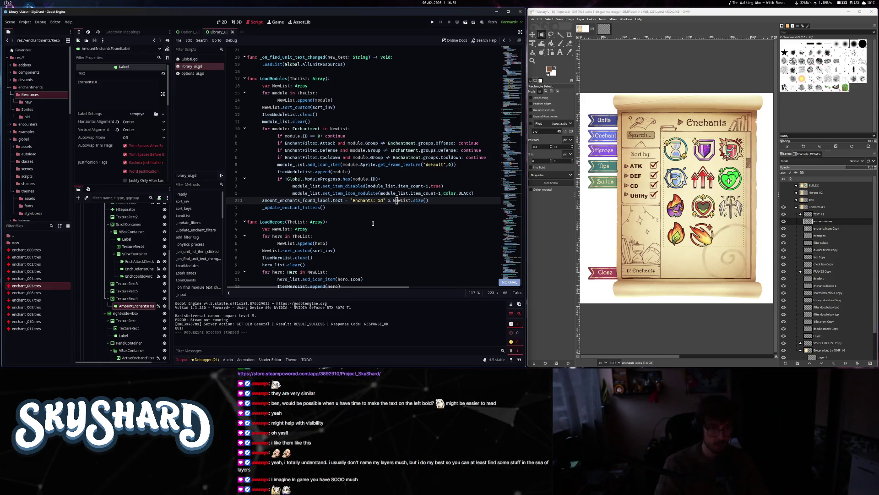
pyautogui.write('ciwItemMo')
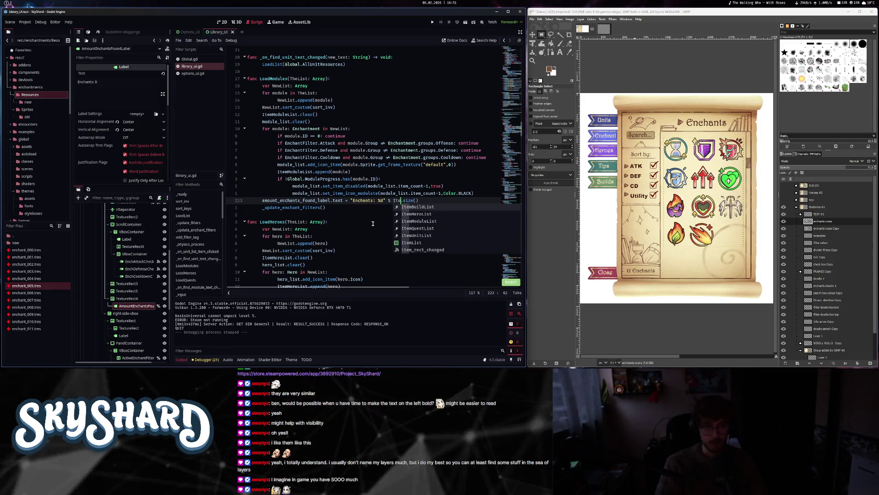
pyautogui.write('du')
pyautogui.write('st.size')
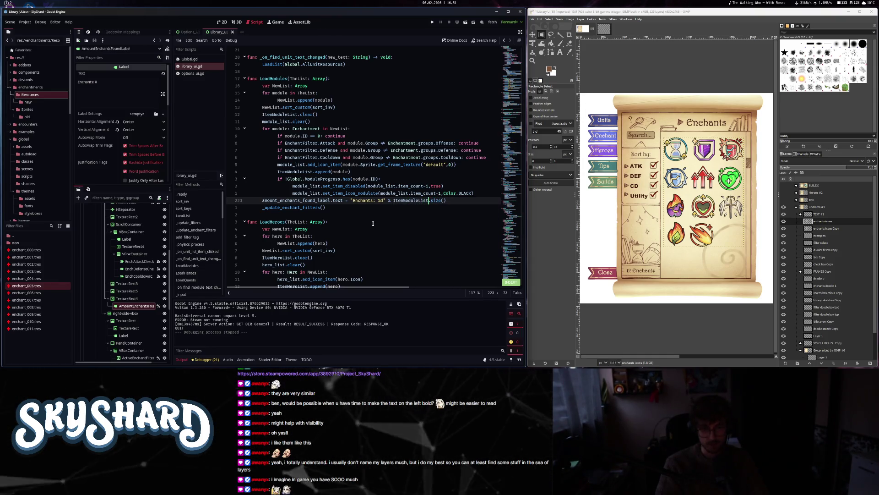
pyautogui.write('.count.')
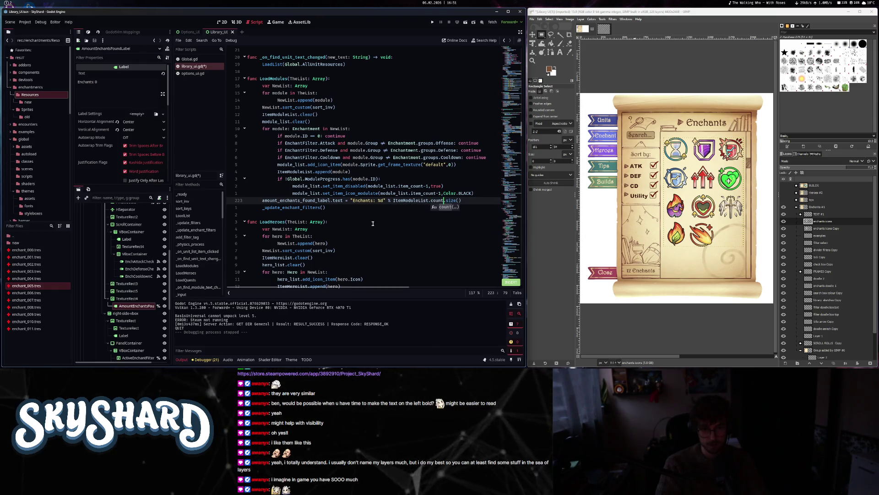
pyautogui.write('(')
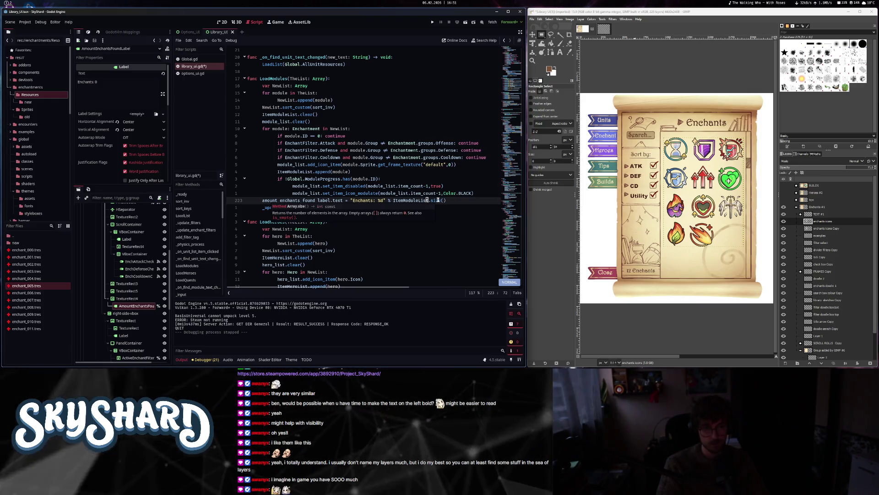
pyautogui.hotkey('ctrl', 's')
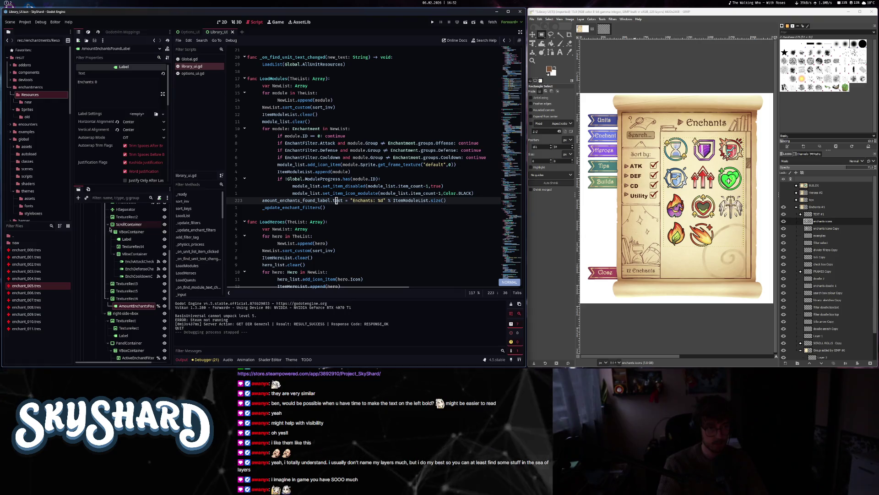
pyautogui.scroll(5, 110, 229)
pyautogui.click(96, 245)
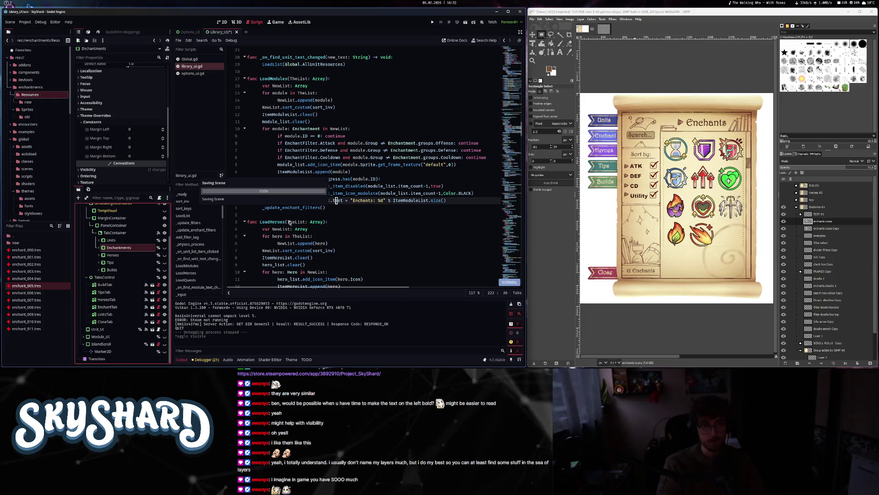
# - Toggle the tips, Heroes #2 and BUILDS mockup layers in GIMP, leaving Builds History visible
pyautogui.click(784, 199)
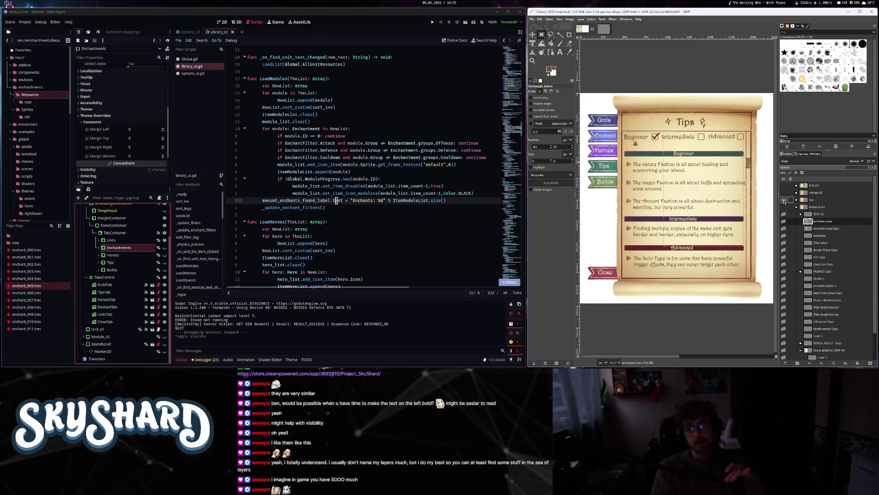
pyautogui.click(784, 199)
pyautogui.click(783, 192)
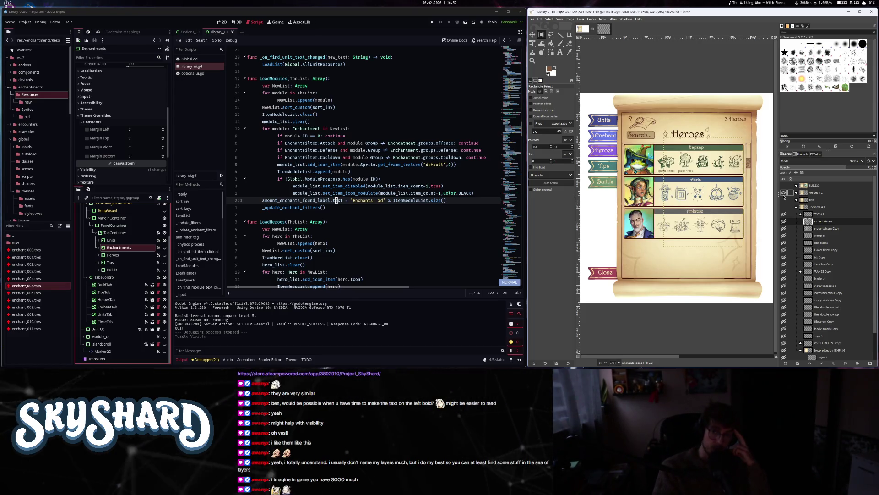
pyautogui.click(784, 193)
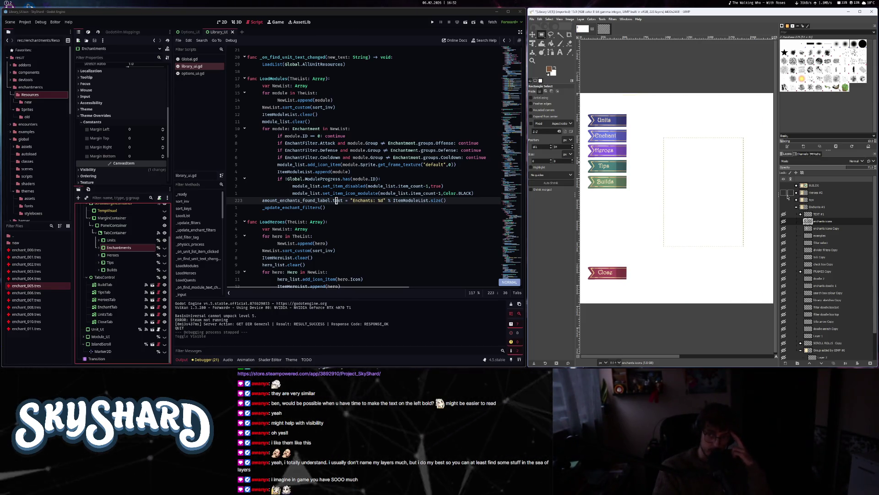
pyautogui.click(784, 185)
pyautogui.click(784, 186)
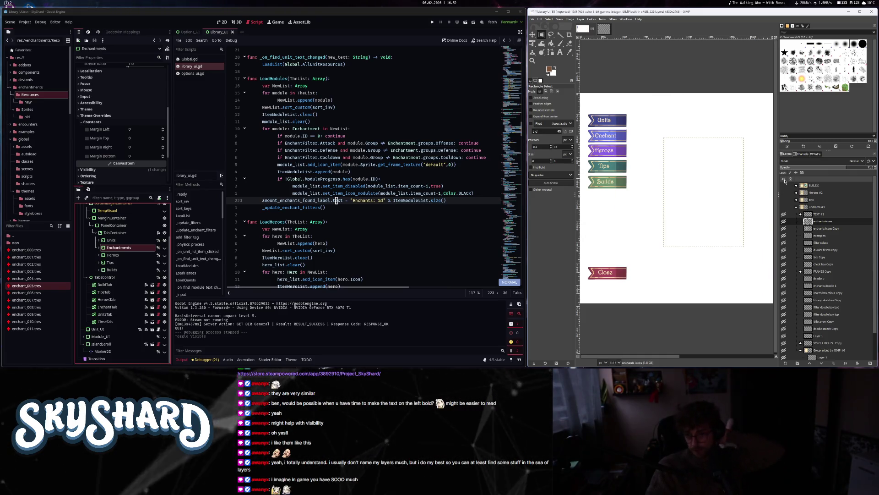
pyautogui.click(783, 186)
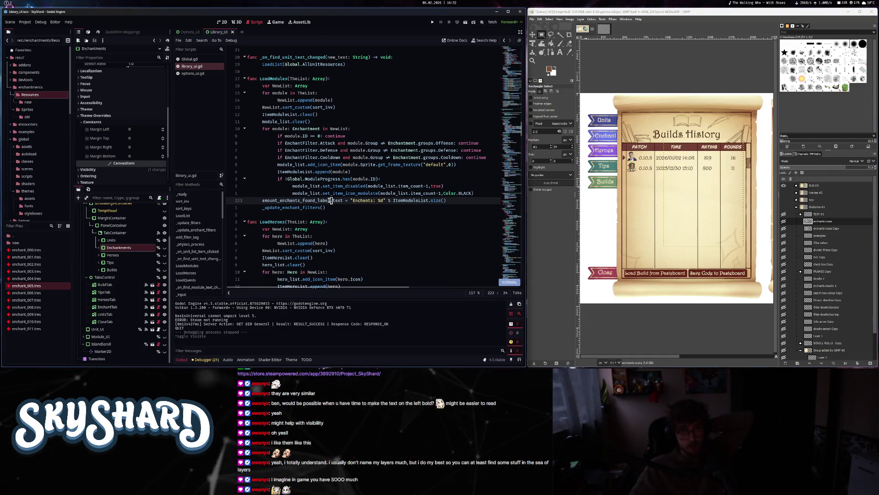
# - Run SkyShard from Godot, restore its window, and open the library panel
pyautogui.click(433, 24)
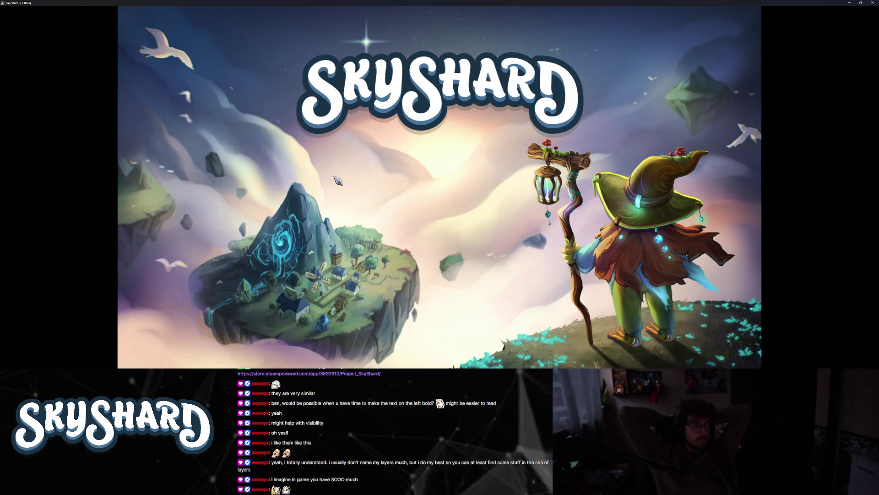
pyautogui.press('super+Down')
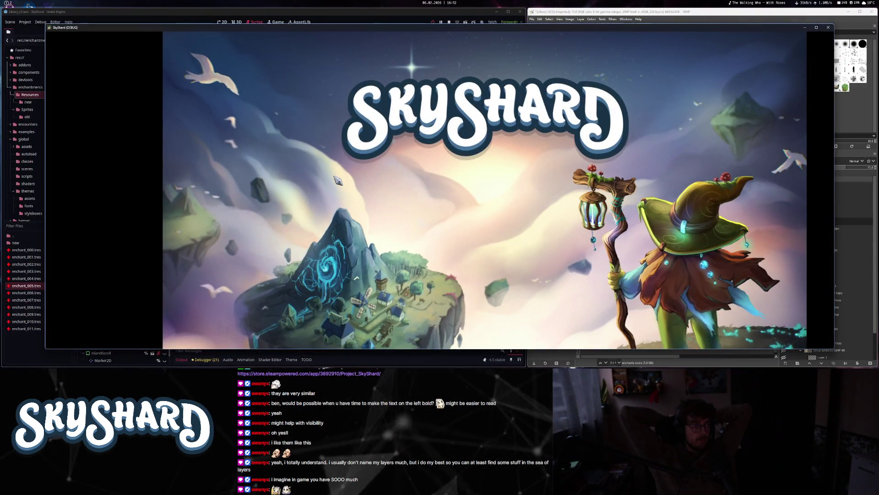
pyautogui.click(337, 180)
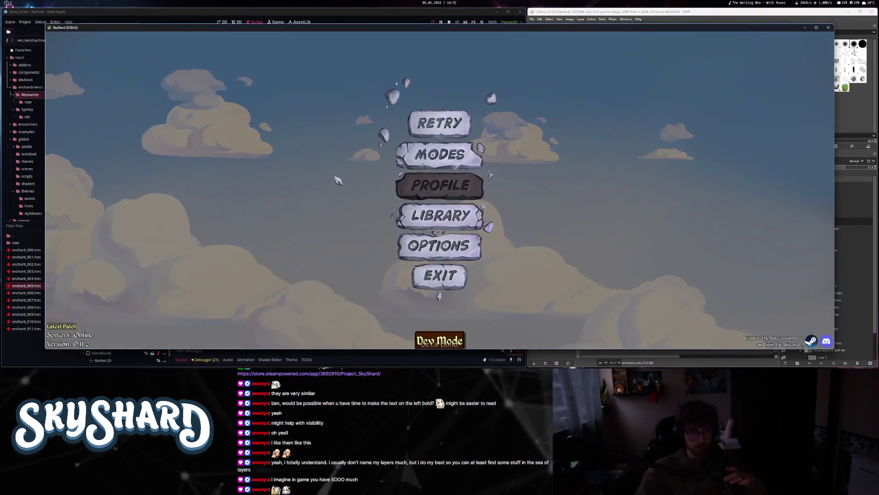
pyautogui.click(423, 211)
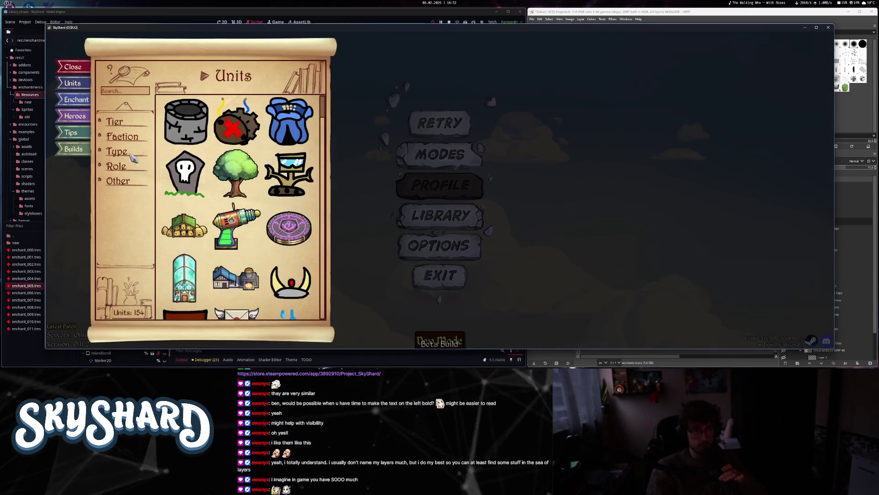
# - On the Enchants page, toggle the Attack, Defense and sort filters on and off
pyautogui.click(75, 104)
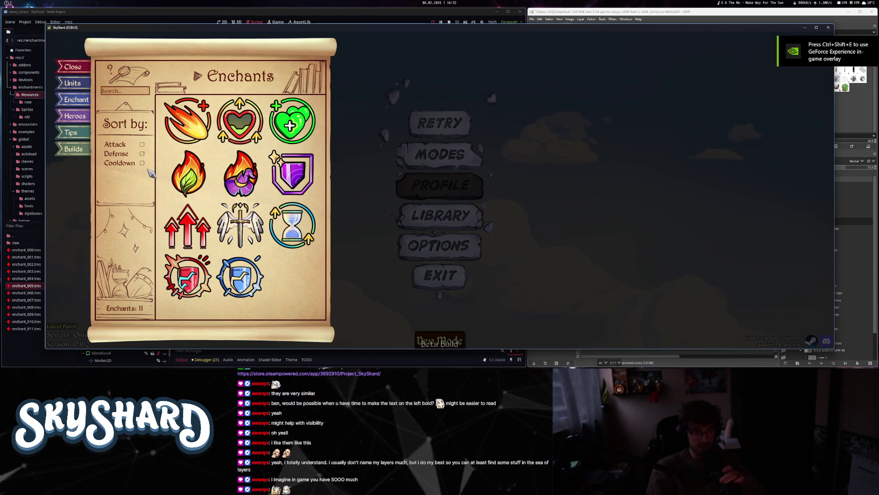
pyautogui.click(131, 145)
pyautogui.click(132, 147)
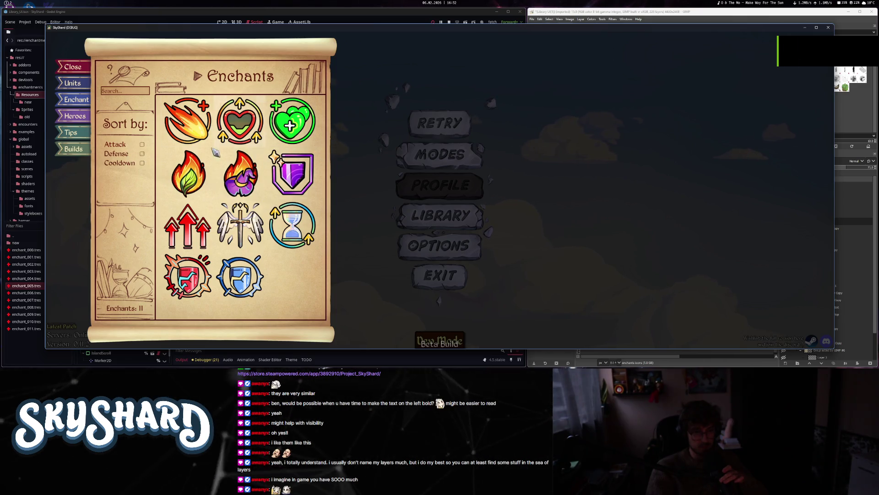
pyautogui.click(116, 156)
pyautogui.click(117, 155)
pyautogui.click(142, 145)
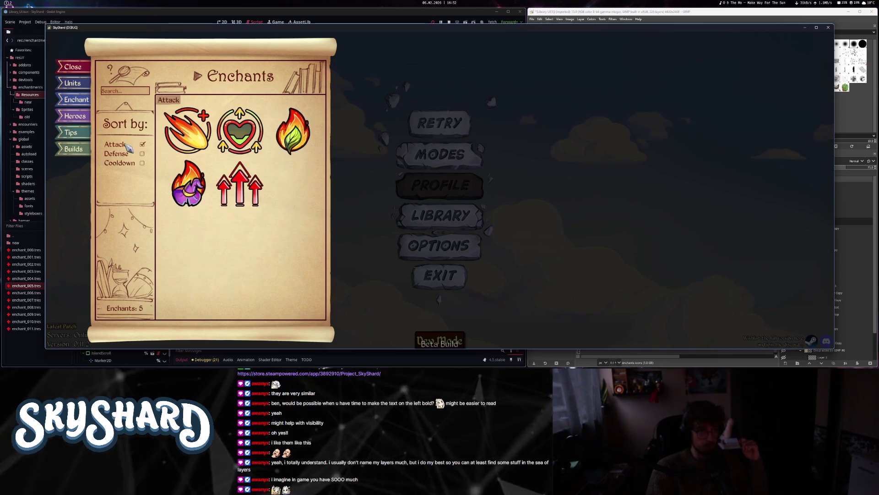
pyautogui.click(142, 144)
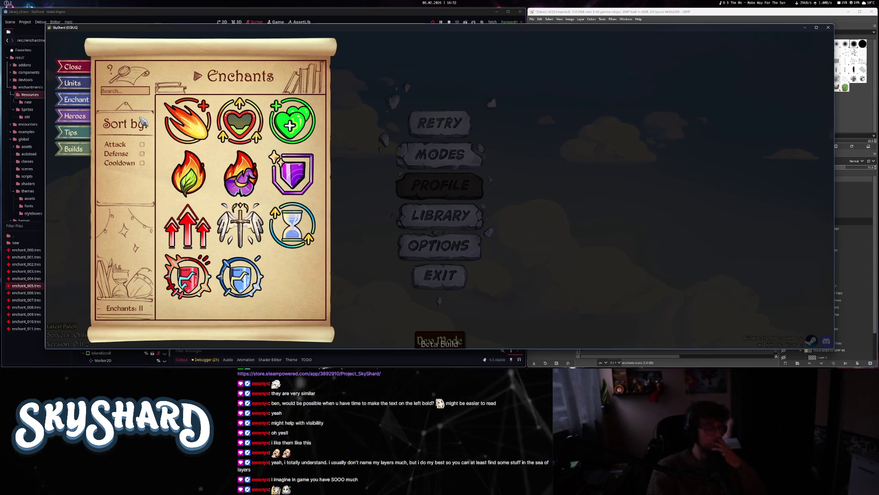
# - Close the library by clicking outside it, then reopen the library panel
pyautogui.click(74, 83)
pyautogui.click(73, 104)
pyautogui.click(385, 133)
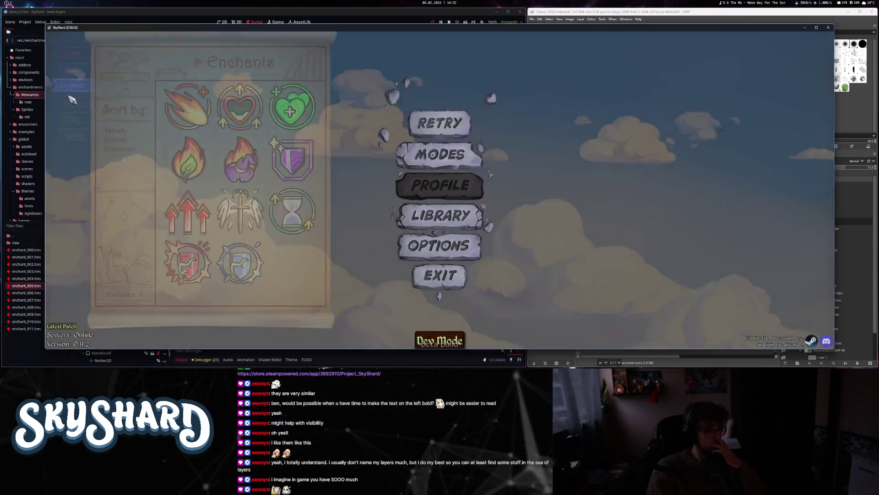
pyautogui.click(426, 215)
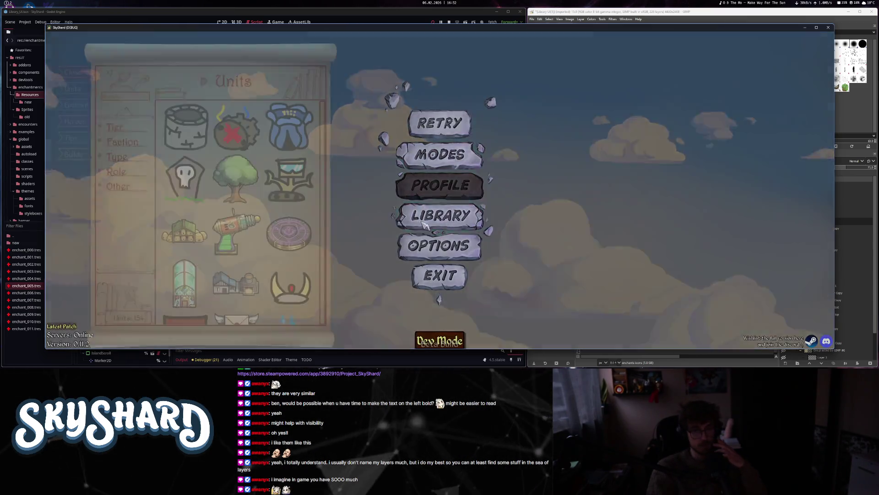
# - Switch repeatedly between the Enchants and Units pages to compare their counts
pyautogui.click(79, 101)
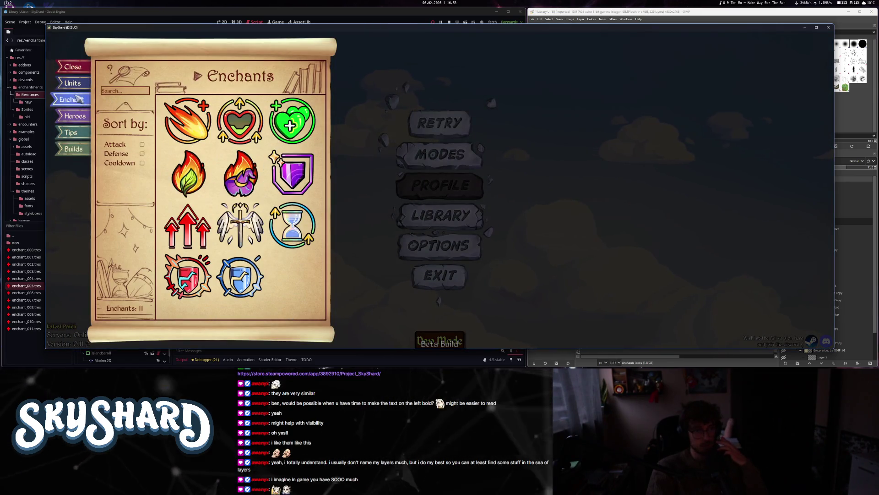
pyautogui.click(74, 83)
pyautogui.click(77, 100)
pyautogui.click(76, 84)
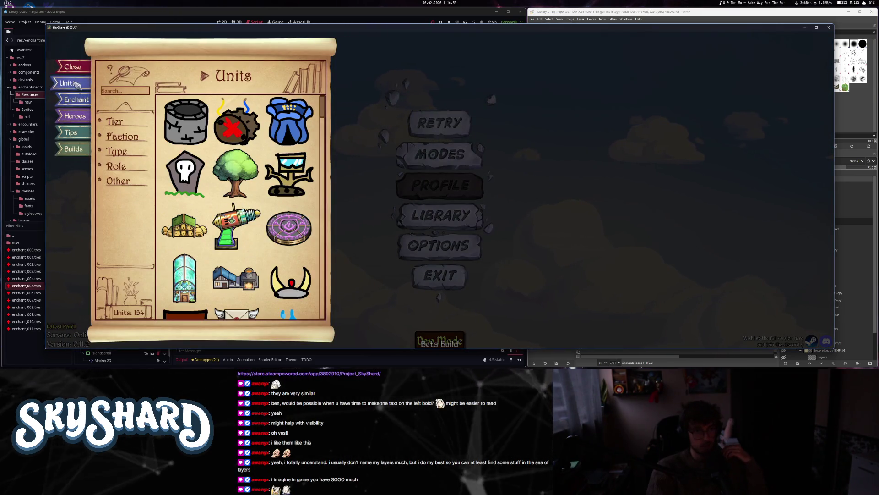
pyautogui.click(77, 99)
pyautogui.click(74, 83)
pyautogui.click(78, 98)
pyautogui.click(73, 84)
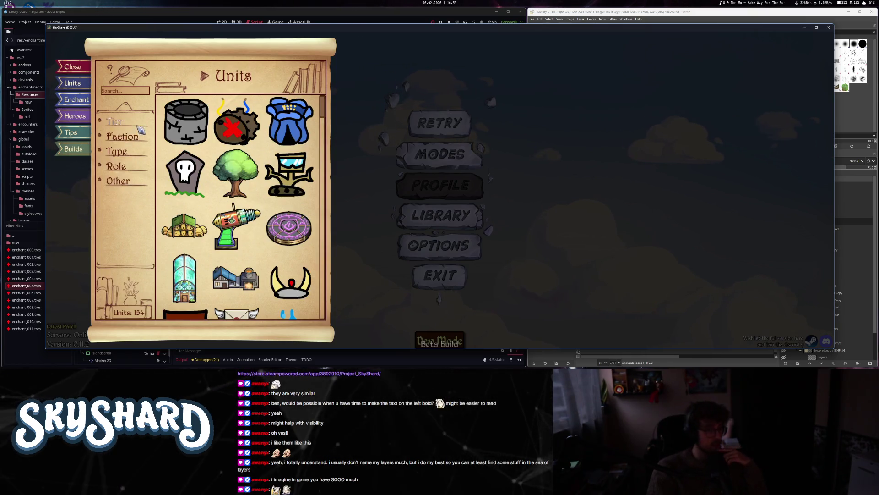
# - Filter units by Offense and Utility types, then clear both Type filters
pyautogui.click(117, 151)
pyautogui.click(128, 162)
pyautogui.click(128, 181)
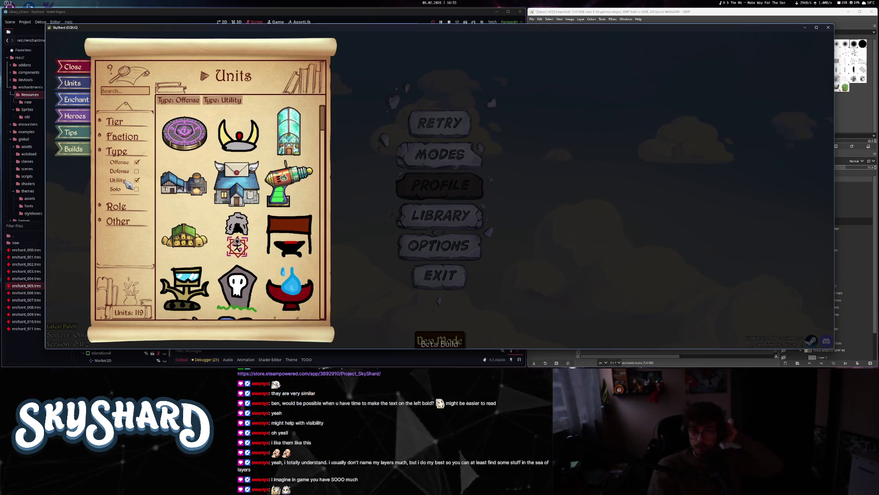
pyautogui.click(127, 182)
pyautogui.click(125, 164)
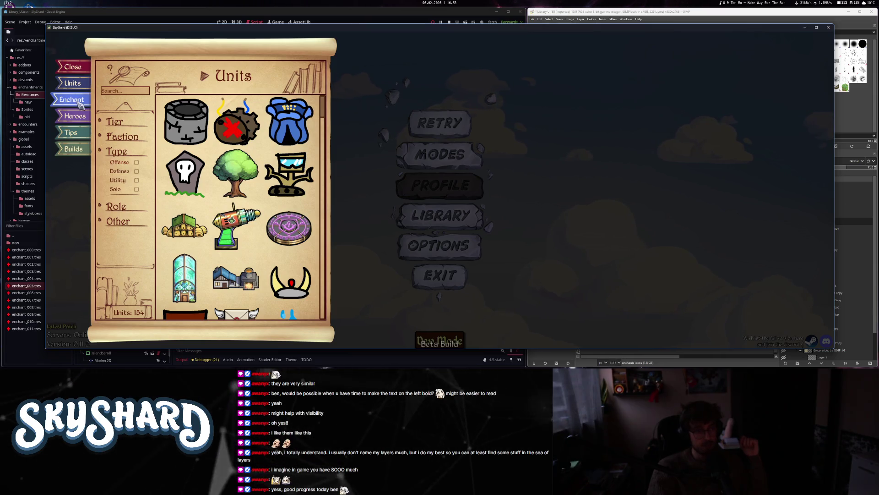
# - Flip between the Enchants and Units pages again, ending on the Heroes page
pyautogui.click(77, 101)
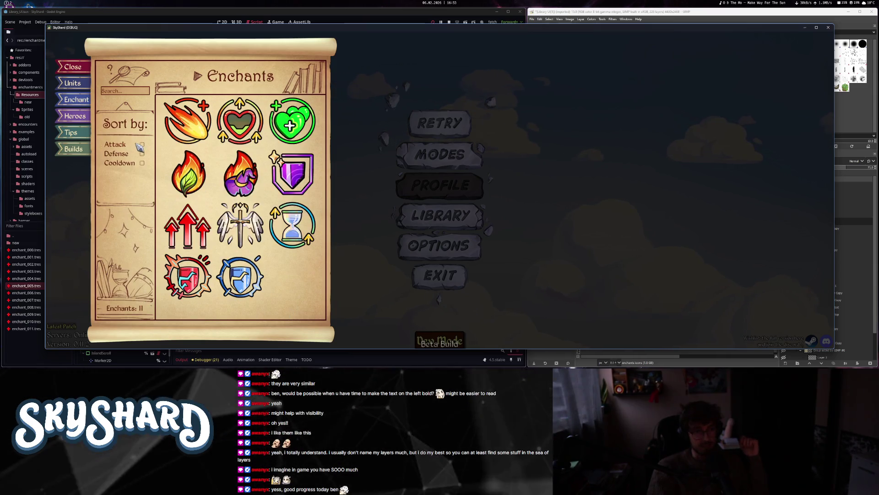
pyautogui.click(73, 83)
pyautogui.click(77, 101)
pyautogui.click(77, 86)
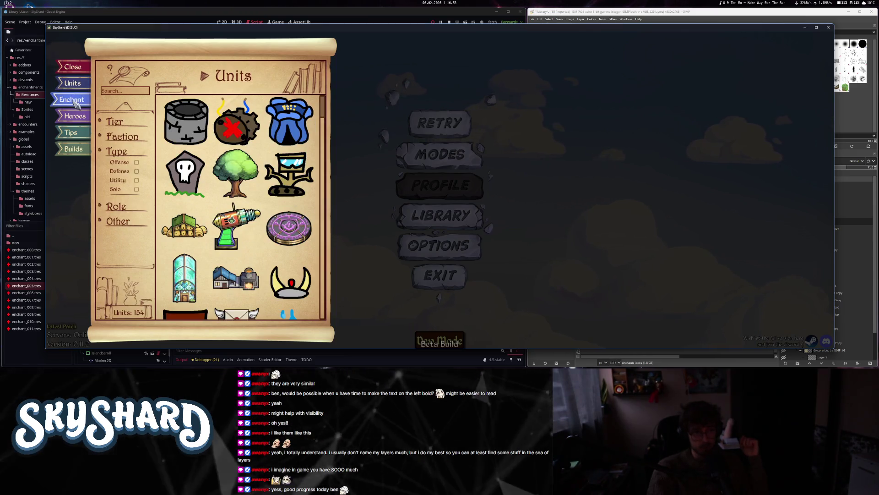
pyautogui.click(77, 104)
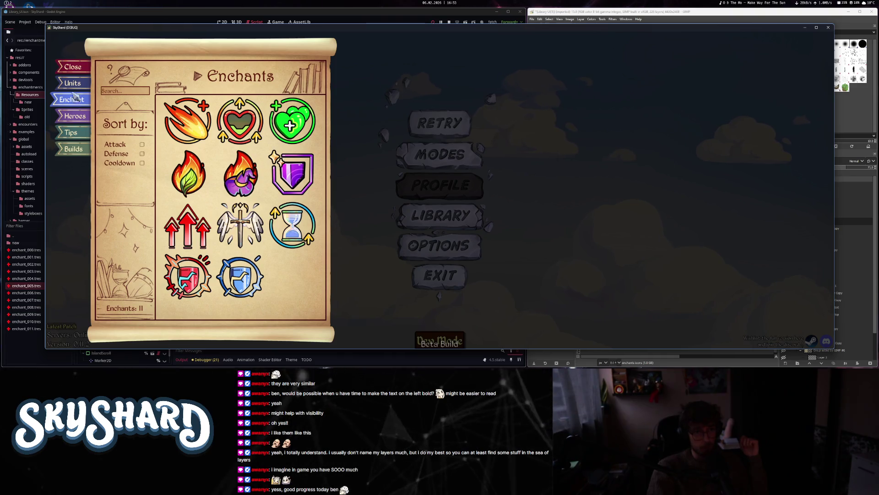
pyautogui.click(73, 84)
pyautogui.click(75, 100)
pyautogui.click(78, 117)
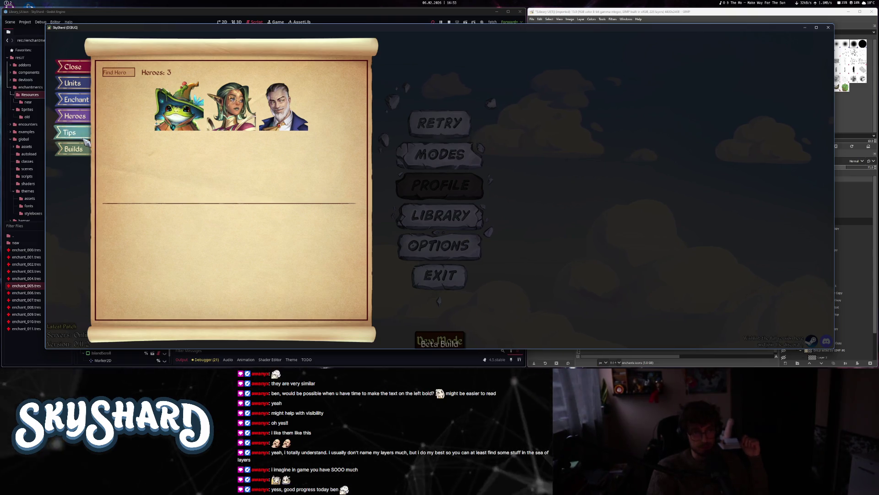
# - Close and reopen the library with L, then visit the Heroes, Tips and Units pages
pyautogui.click(69, 135)
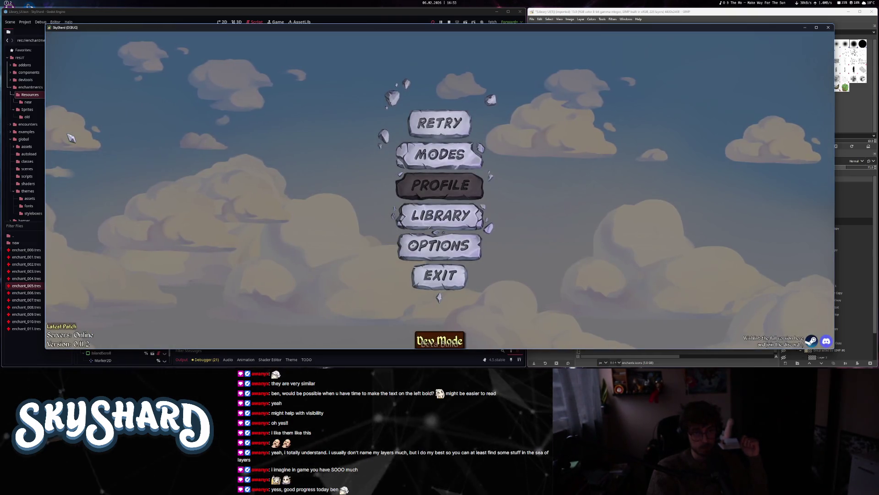
pyautogui.press('l')
pyautogui.click(75, 117)
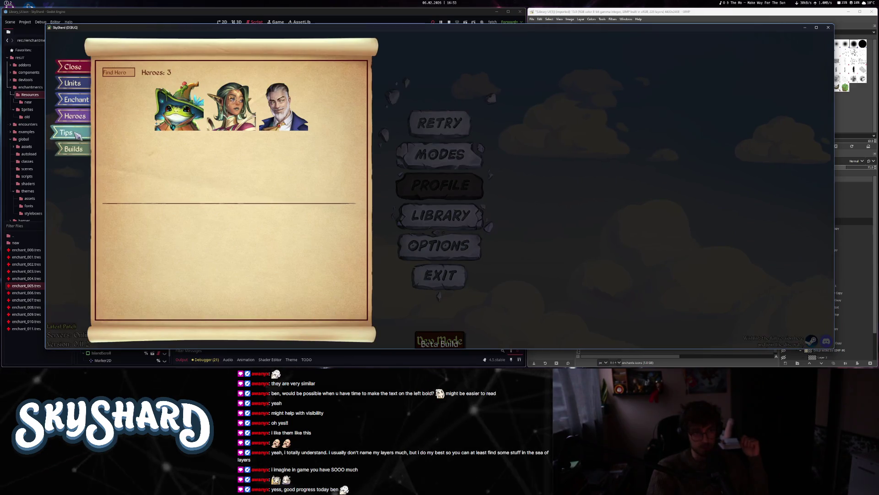
pyautogui.click(78, 134)
pyautogui.click(75, 117)
pyautogui.click(77, 122)
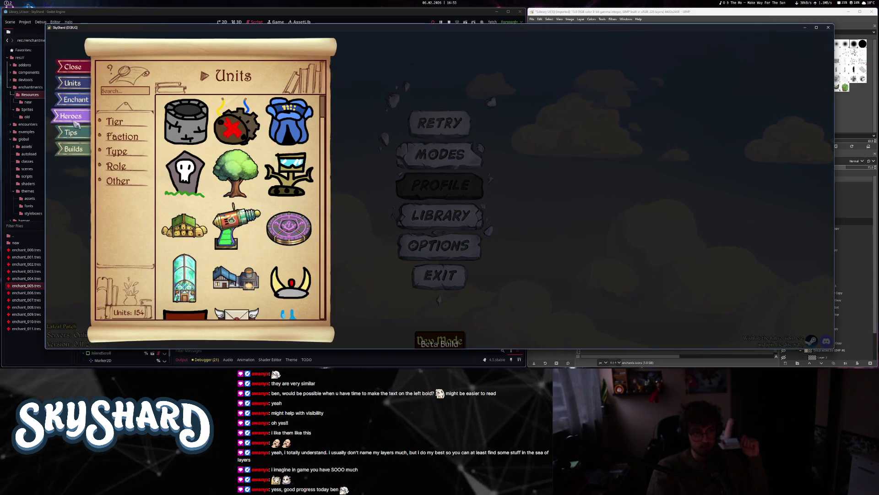
pyautogui.click(73, 135)
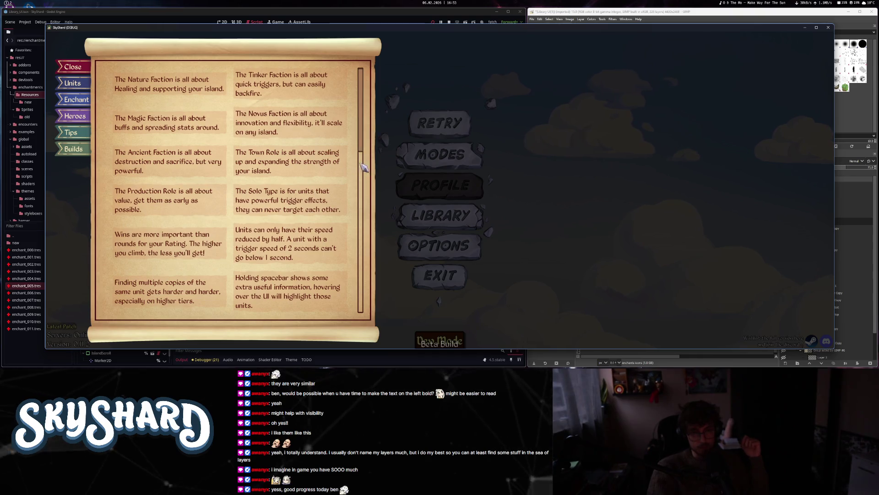
# - Open the Builds page, preview a saved build's island, and close the build history overlay
pyautogui.scroll(-10, 363, 191)
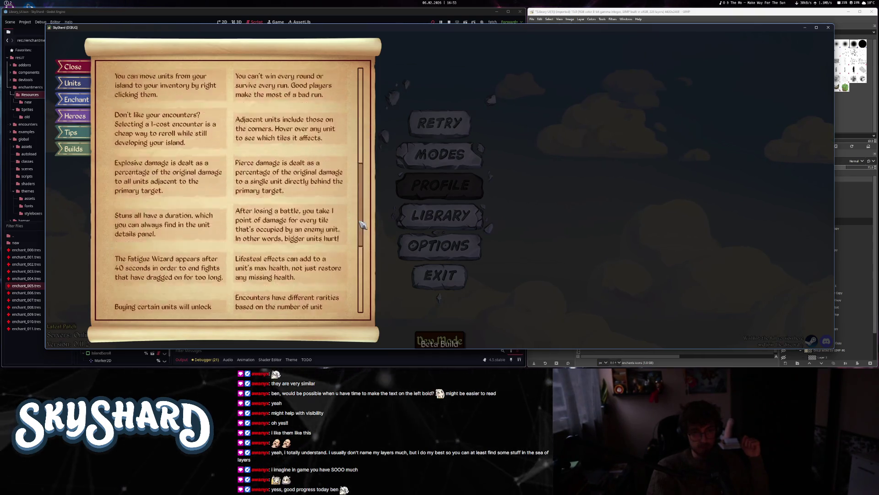
pyautogui.moveTo(360, 256); pyautogui.dragTo(342, 99)
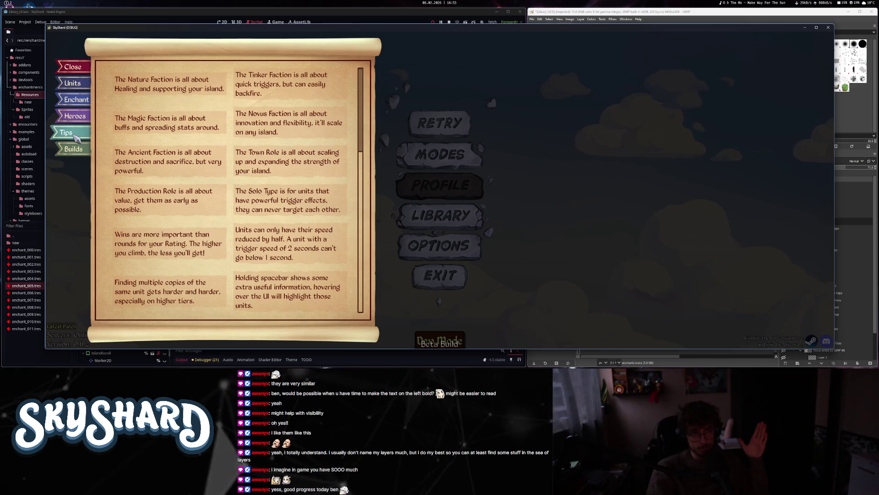
pyautogui.click(73, 149)
pyautogui.click(172, 88)
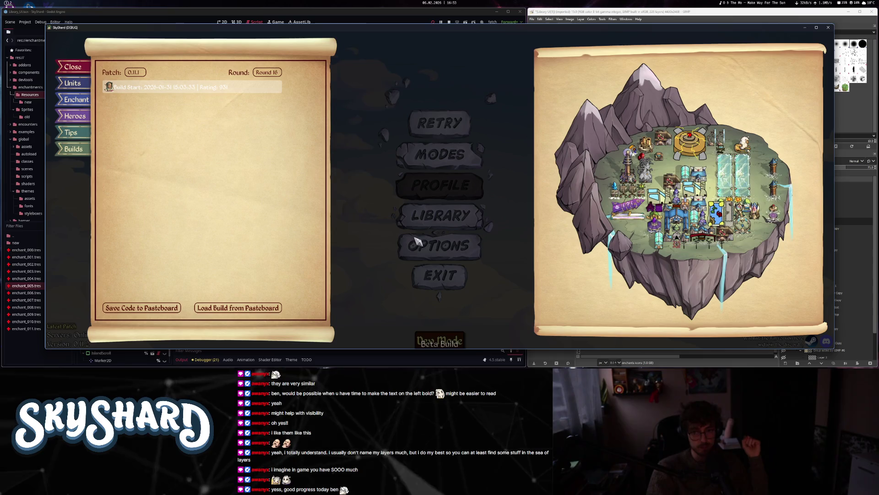
pyautogui.press('Escape')
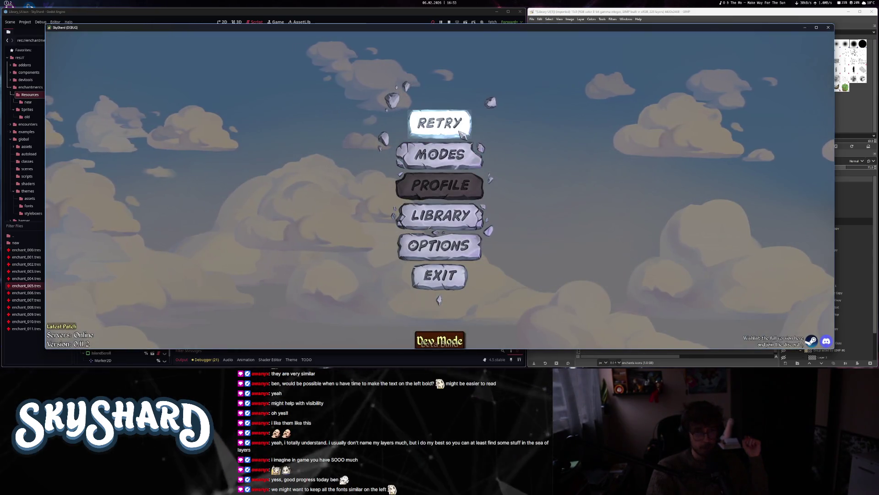
pyautogui.click(453, 170)
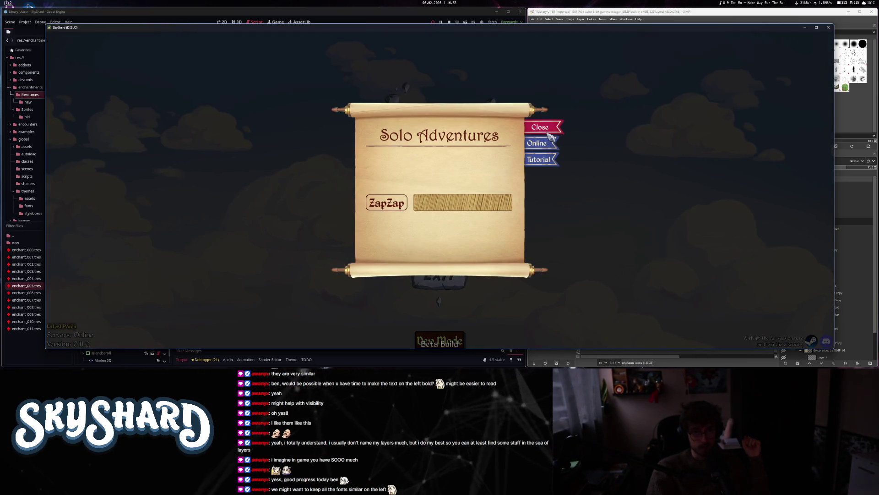
pyautogui.click(550, 146)
pyautogui.click(570, 159)
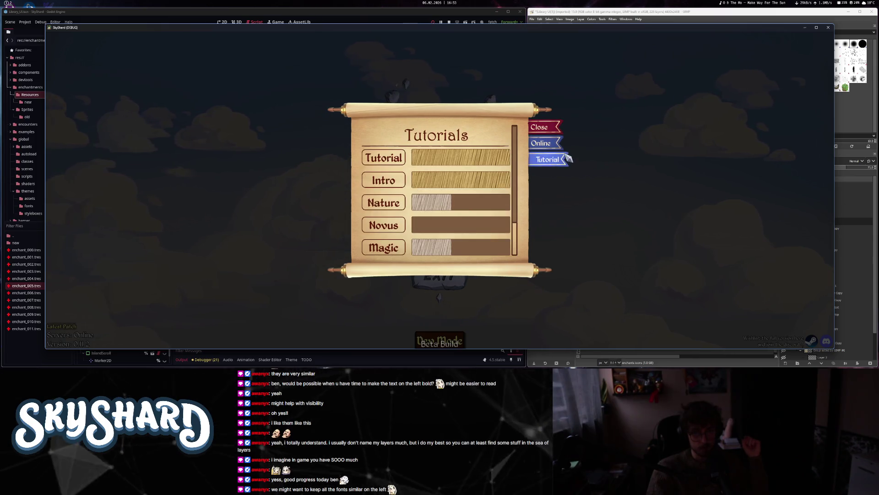
pyautogui.click(570, 127)
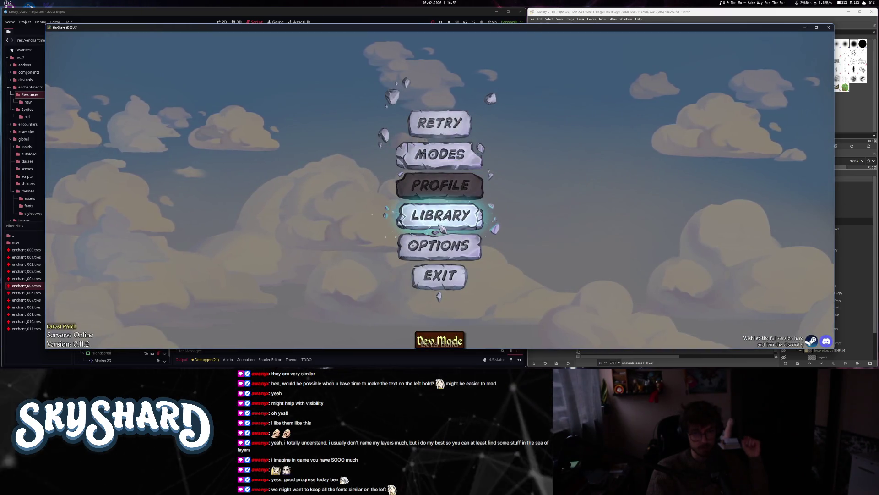
pyautogui.click(440, 248)
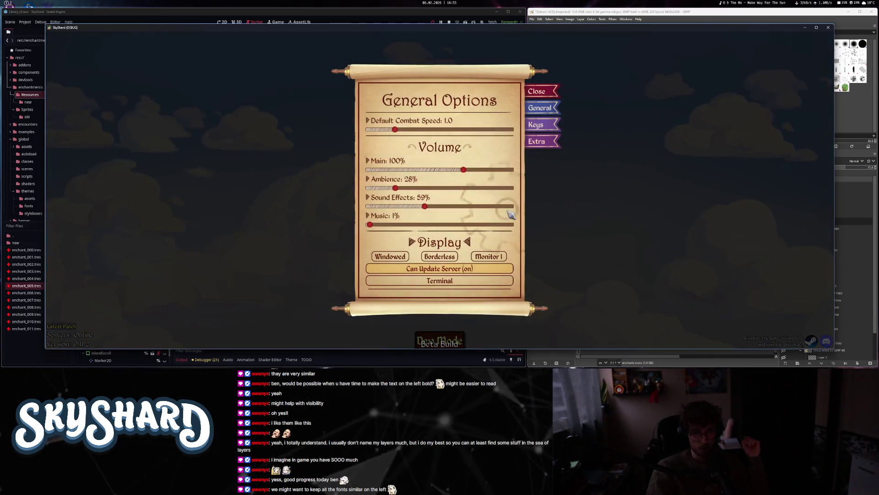
pyautogui.click(554, 128)
pyautogui.click(553, 120)
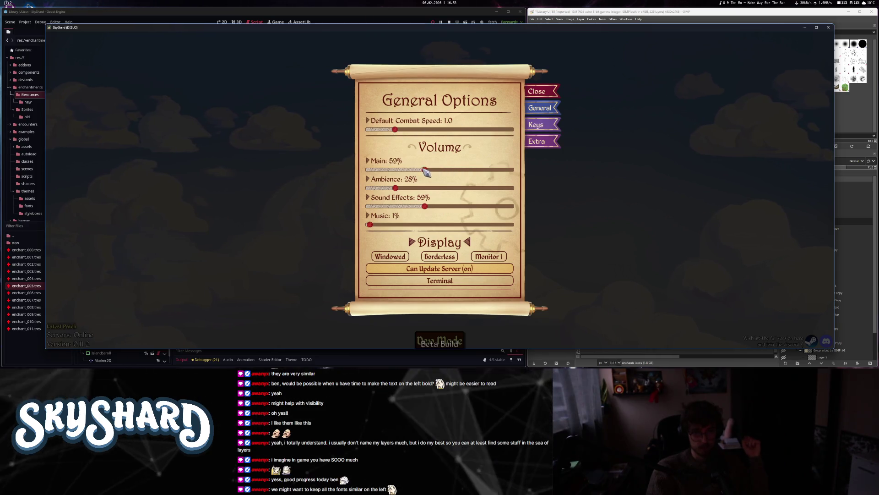
pyautogui.click(466, 170)
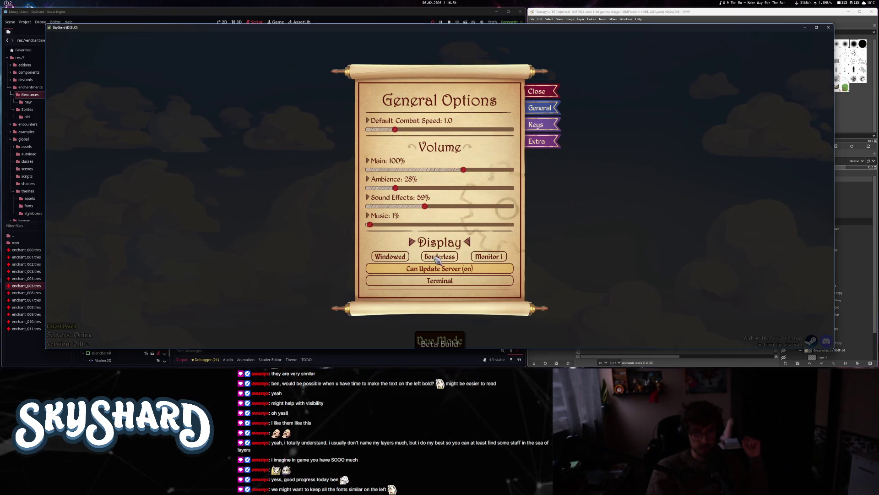
pyautogui.click(553, 126)
pyautogui.click(551, 123)
pyautogui.click(550, 137)
pyautogui.click(549, 153)
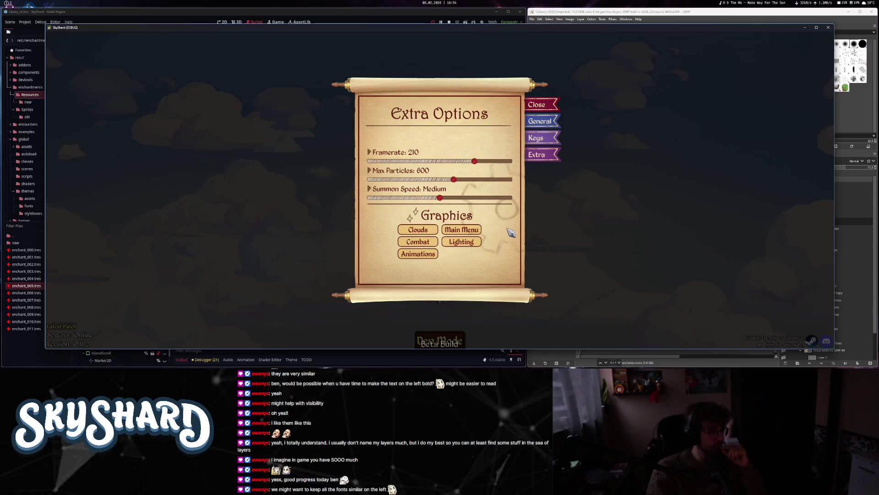
pyautogui.click(537, 104)
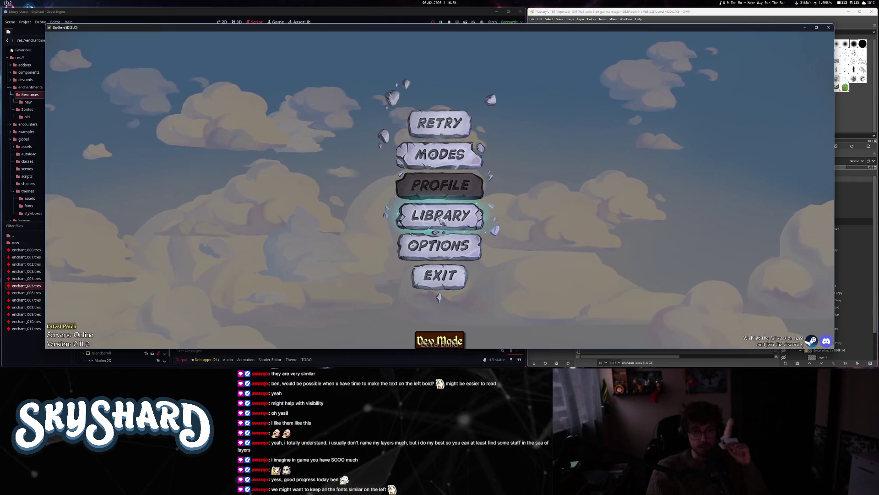
# - Open the library, toggle the Tier 1 unit filter, and switch to Enchants and back
pyautogui.click(440, 221)
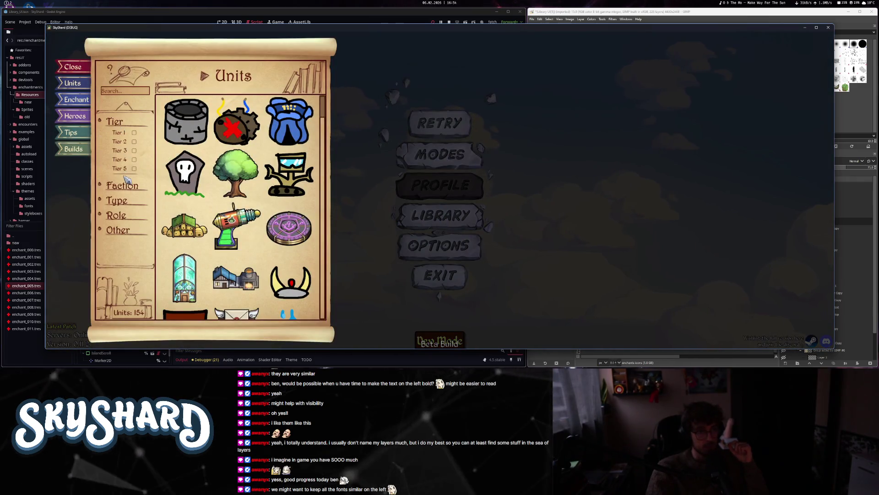
pyautogui.click(123, 132)
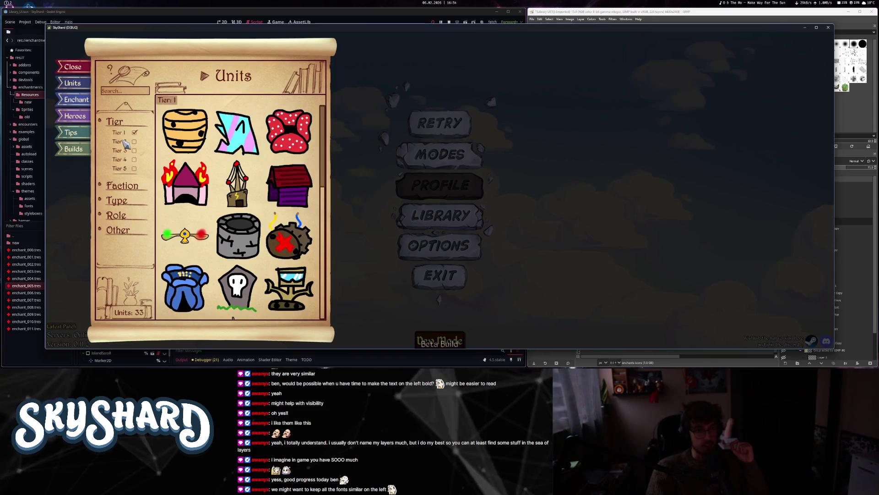
pyautogui.click(123, 142)
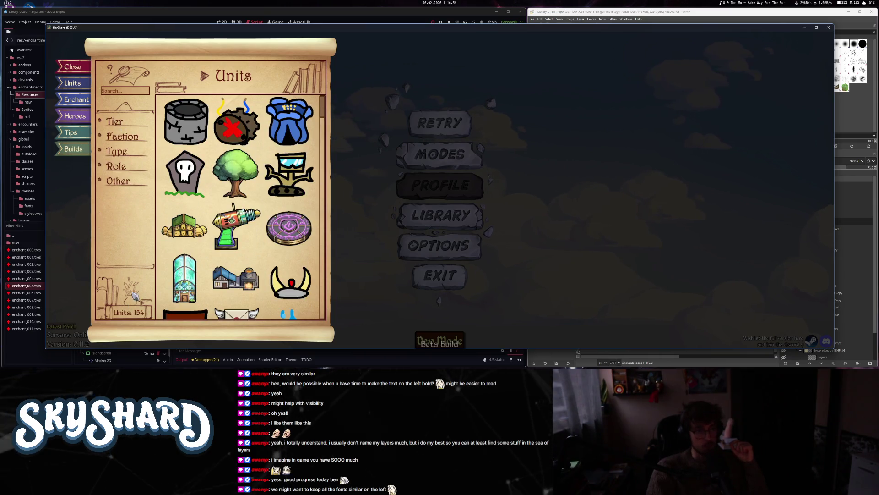
pyautogui.click(81, 100)
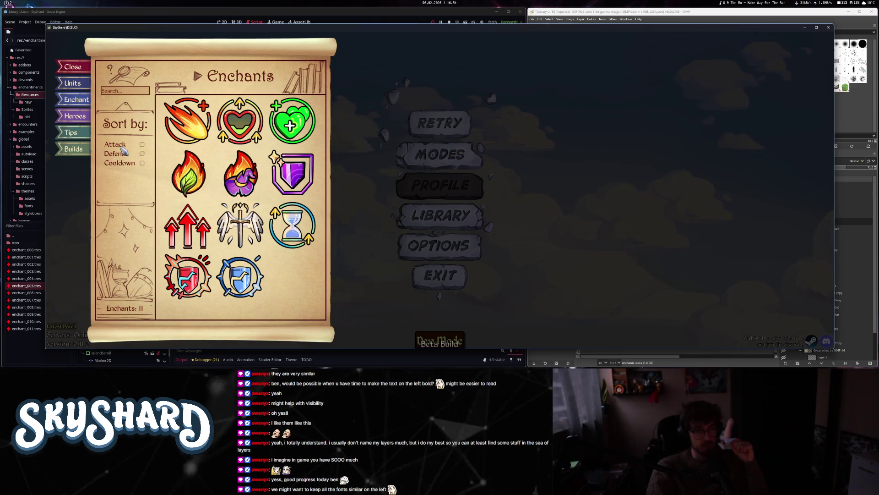
pyautogui.click(73, 83)
# - Expand and collapse the Faction and Role unit filter groups
pyautogui.click(123, 136)
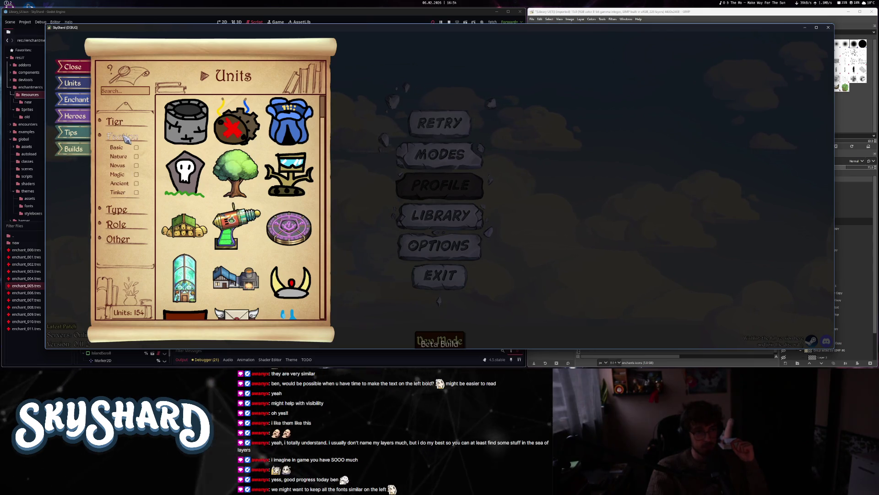
pyautogui.click(123, 137)
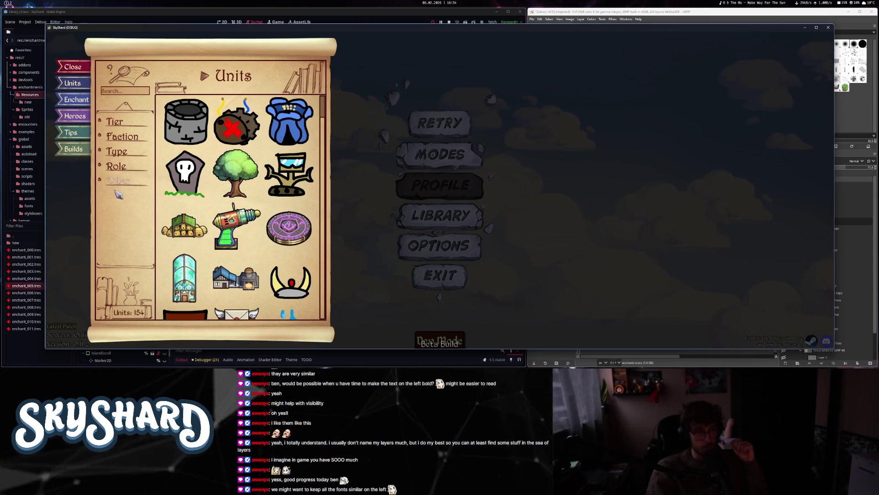
pyautogui.click(120, 168)
pyautogui.click(120, 168)
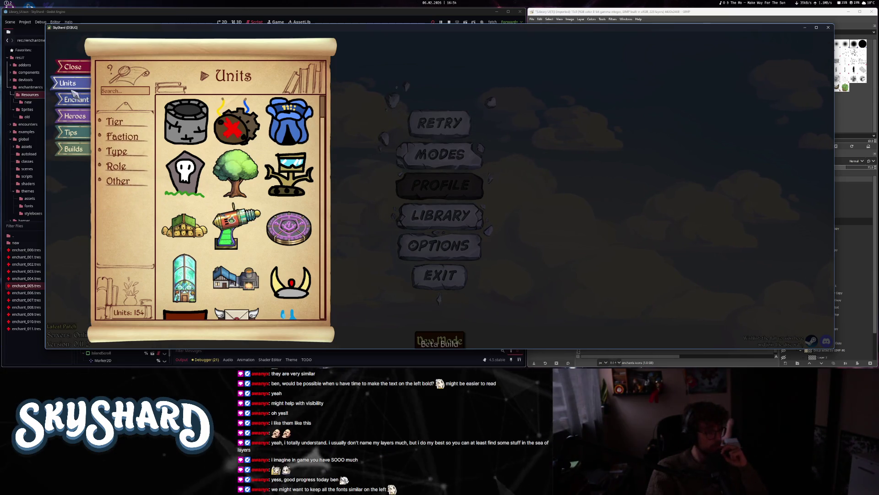
# - Switch between the Units and Enchants pages, close the library by clicking outside, then reopen it
pyautogui.click(78, 105)
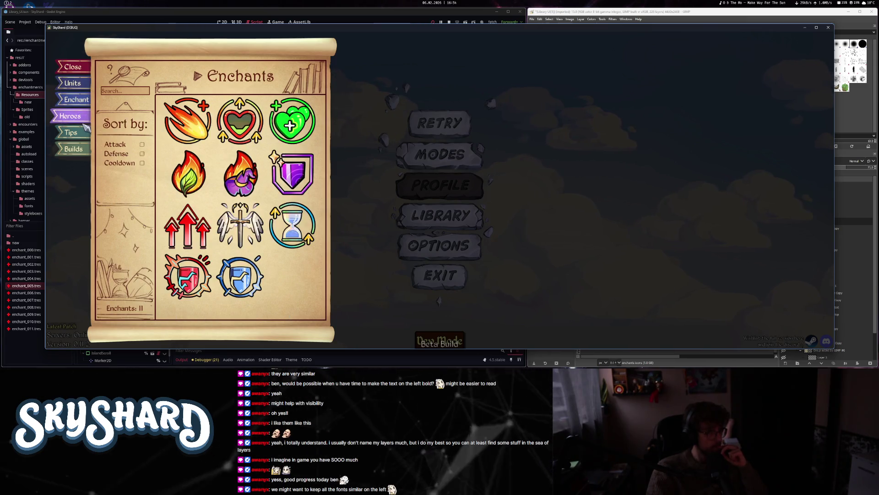
pyautogui.click(78, 90)
pyautogui.click(79, 103)
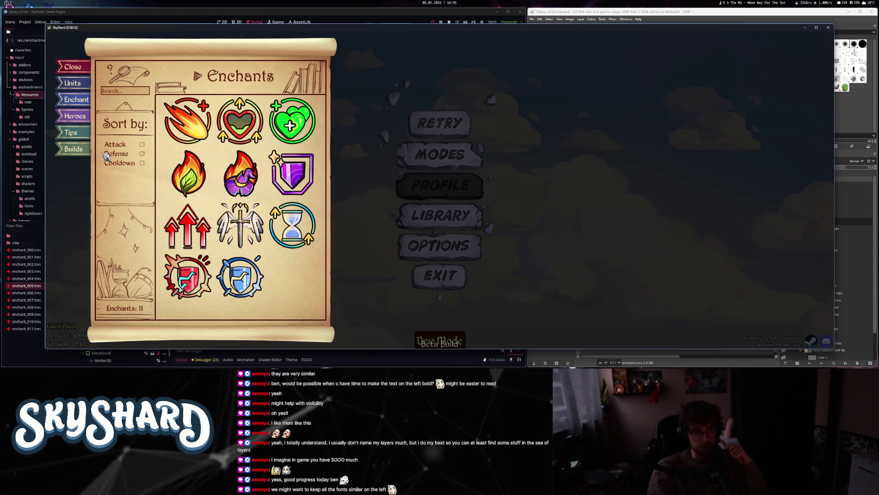
pyautogui.click(75, 86)
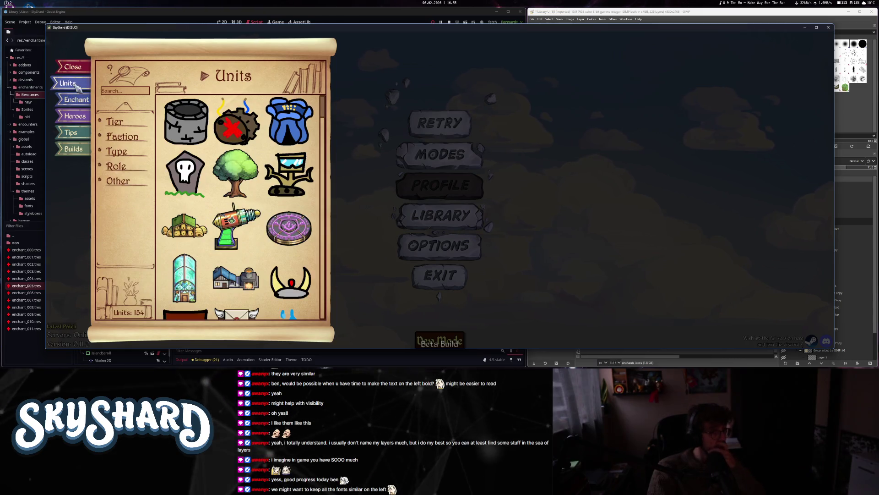
pyautogui.click(76, 103)
pyautogui.click(73, 67)
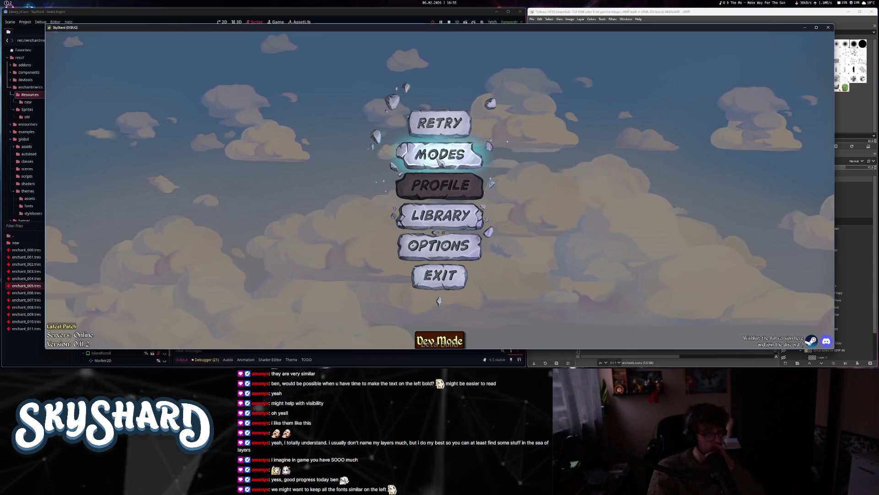
pyautogui.click(435, 220)
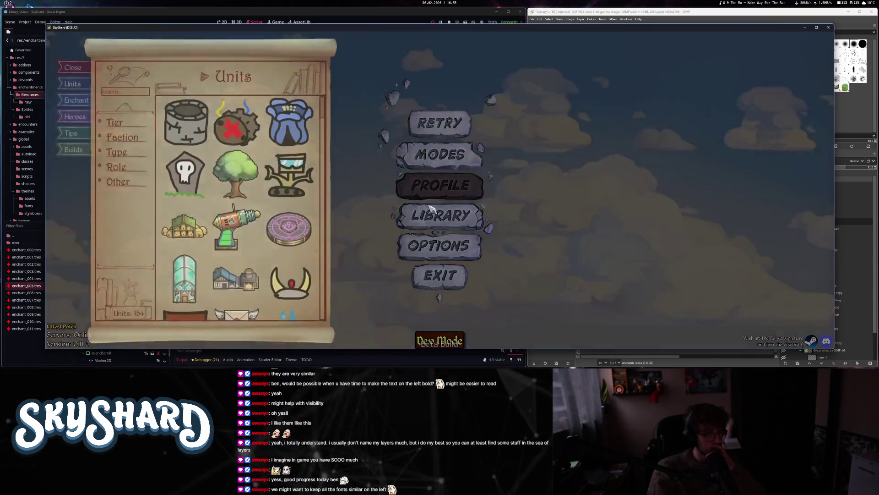
pyautogui.hotkey('alt', 'Tab')
pyautogui.hotkey('alt', 'Tab')
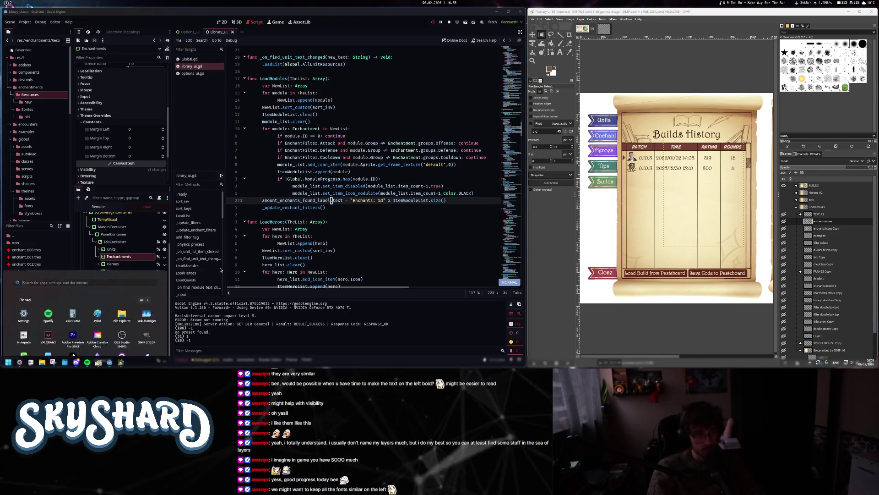
# - Close the library overlay and quit the running game back to library_ui.gd
pyautogui.press('Escape')
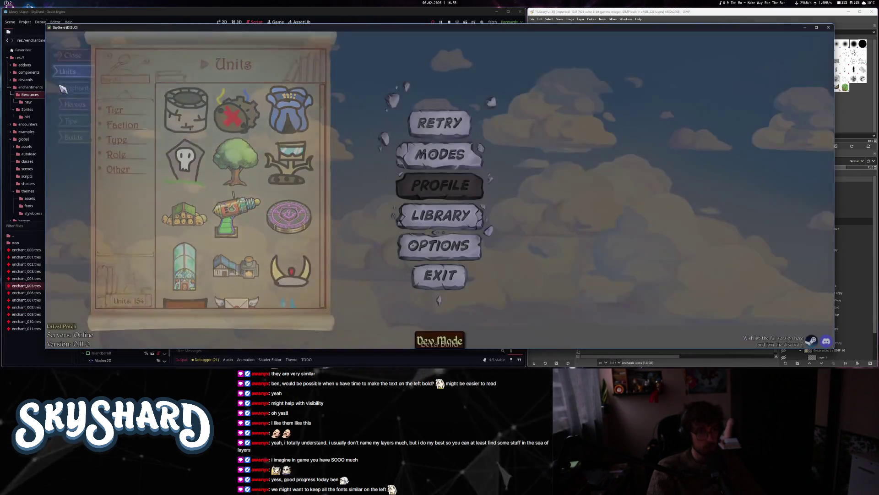
pyautogui.click(443, 273)
pyautogui.scroll(4, 443, 271)
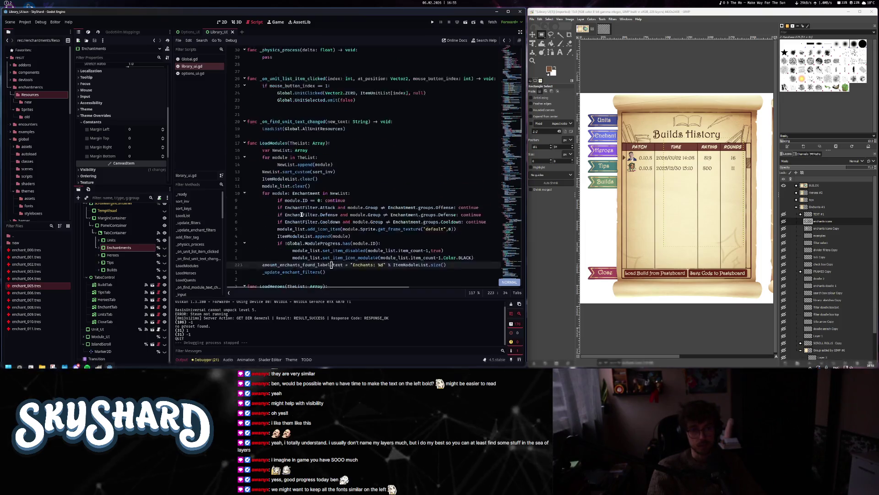
pyautogui.scroll(-12, 352, 206)
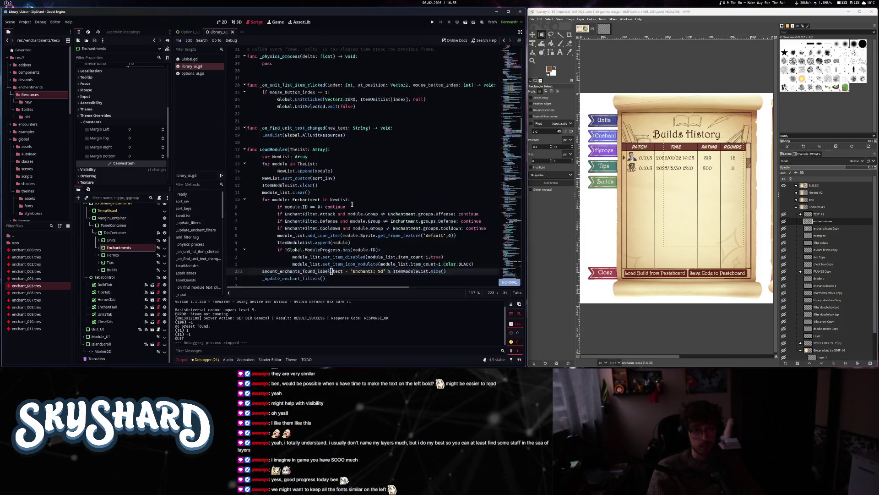
pyautogui.scroll(16, 352, 206)
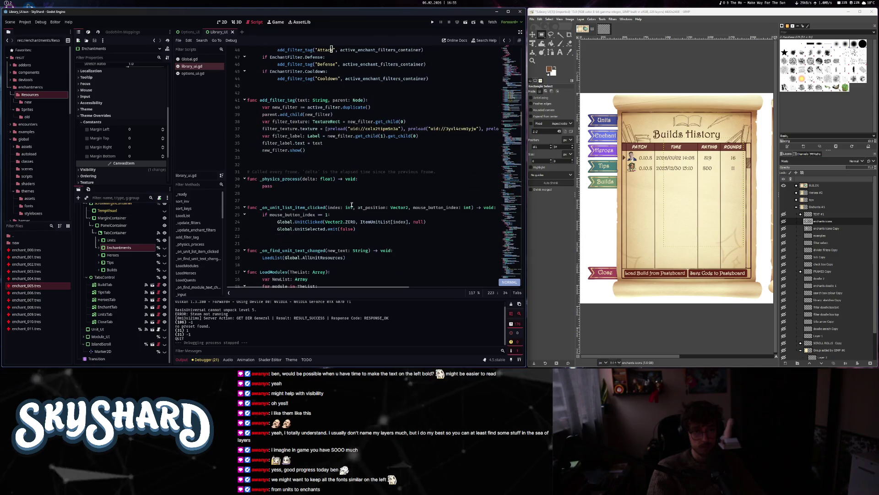
# - Go to _input, change rect.grow(500) to grow(700), and run the game with F5
pyautogui.click(352, 207)
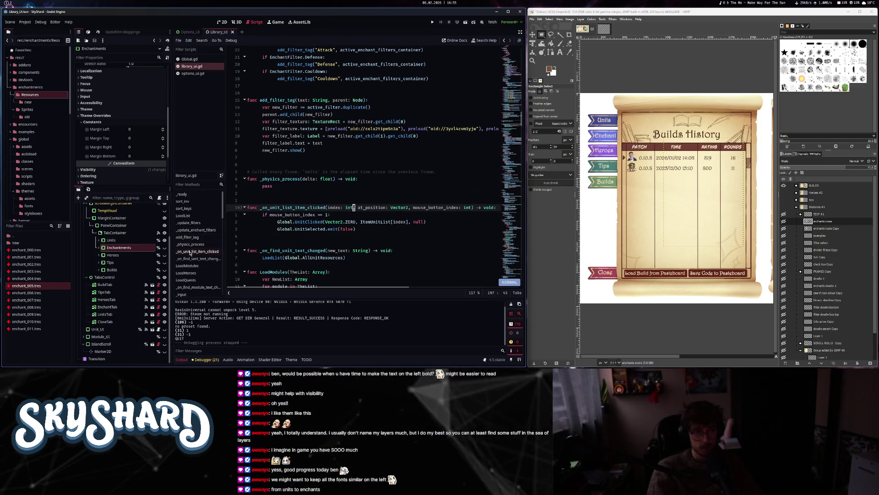
pyautogui.click(182, 295)
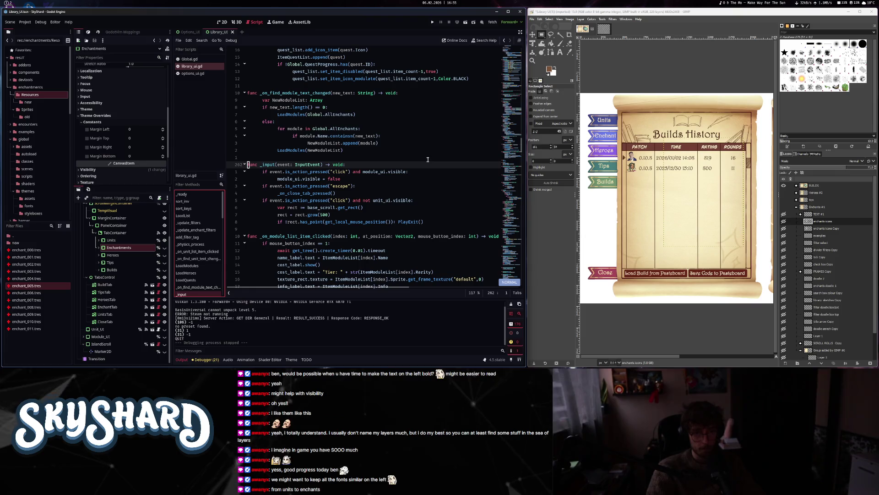
pyautogui.click(321, 214)
pyautogui.press('r')
pyautogui.press('7')
pyautogui.press('l')
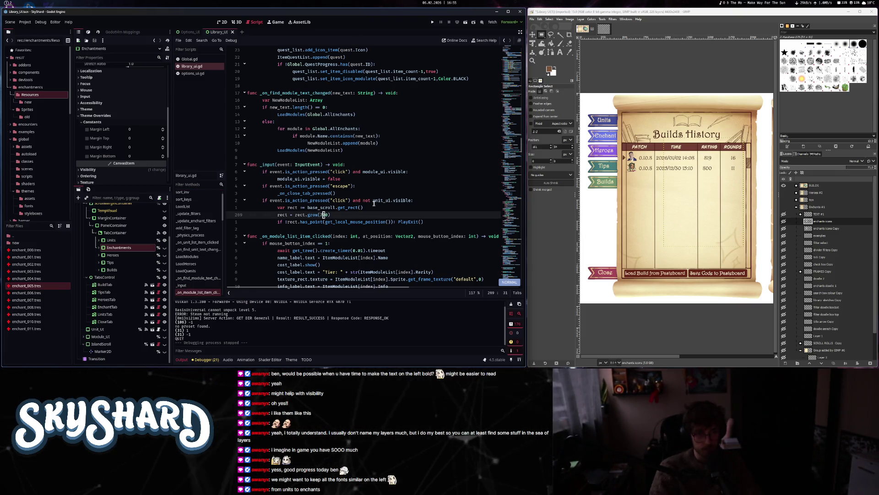
pyautogui.press('F5')
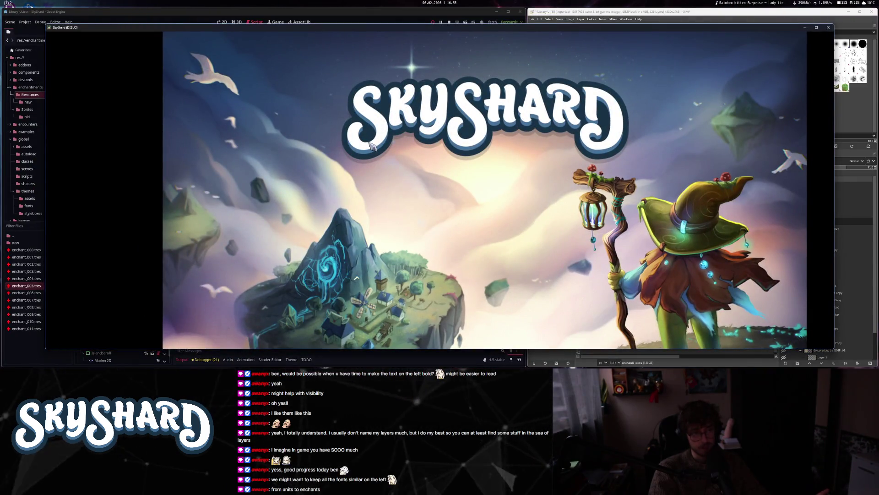
# - Skip the splash, open the library's Enchants page, and click outside to close it
pyautogui.click(371, 146)
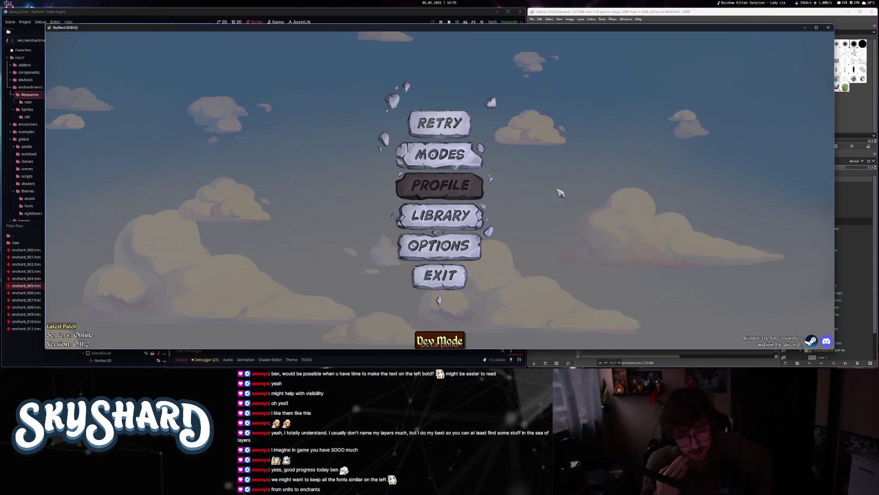
pyautogui.click(439, 216)
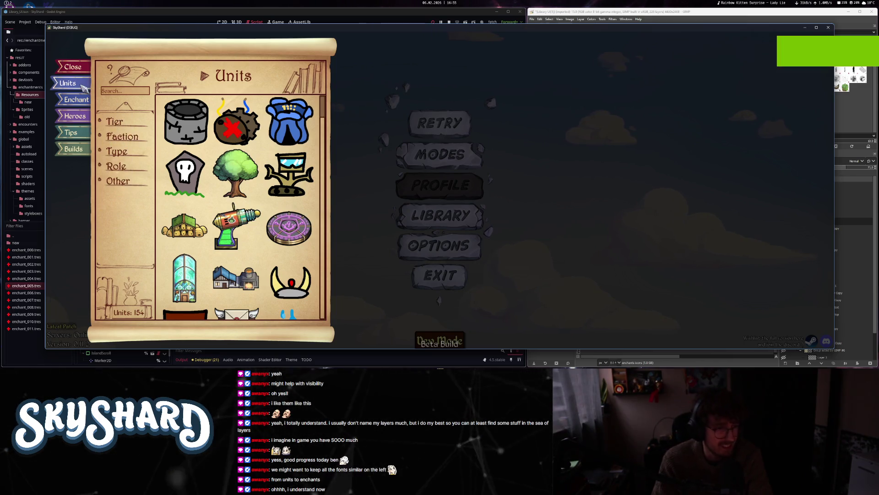
pyautogui.click(76, 99)
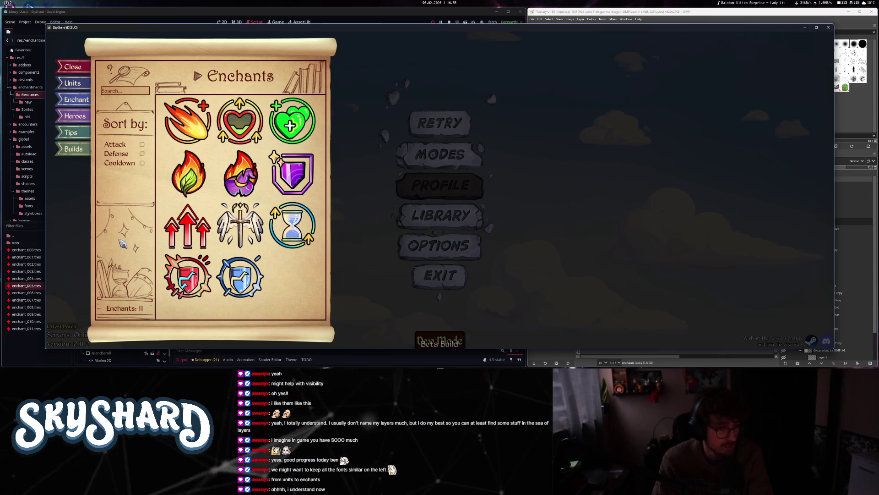
pyautogui.click(57, 117)
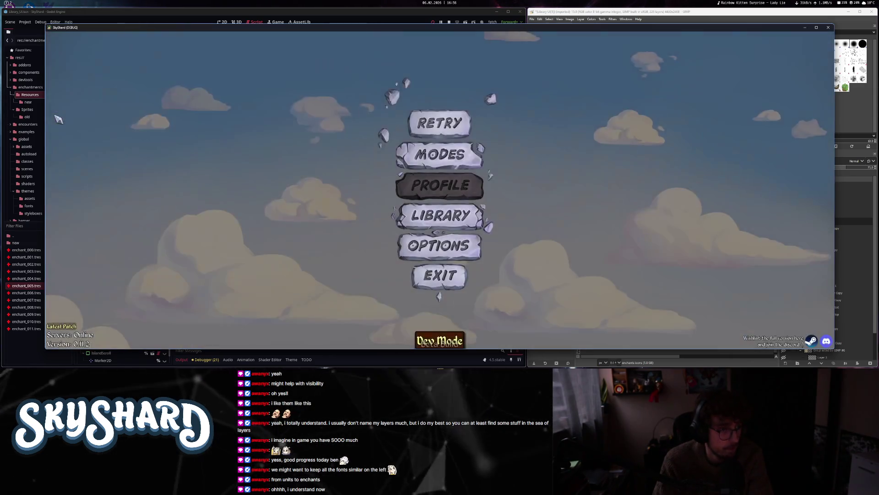
# - Reopen the library on Enchants, close it by clicking outside again, then quit the game
pyautogui.click(442, 216)
pyautogui.click(76, 100)
pyautogui.click(73, 66)
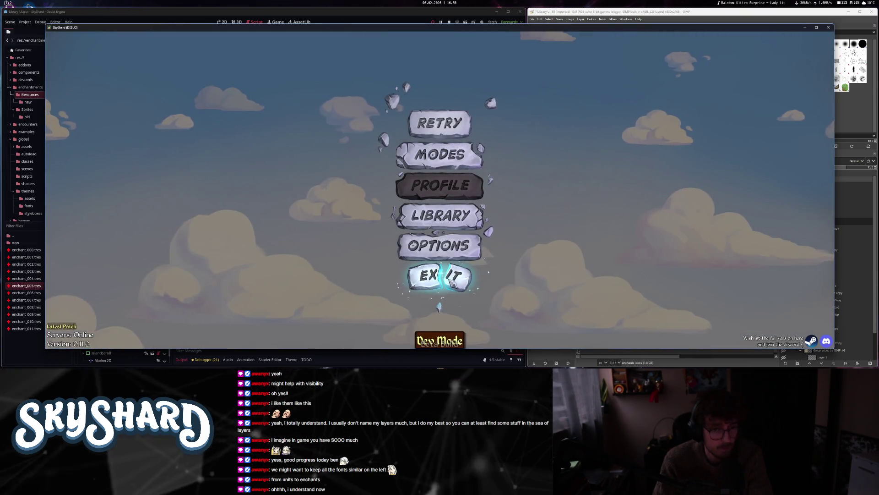
pyautogui.click(439, 276)
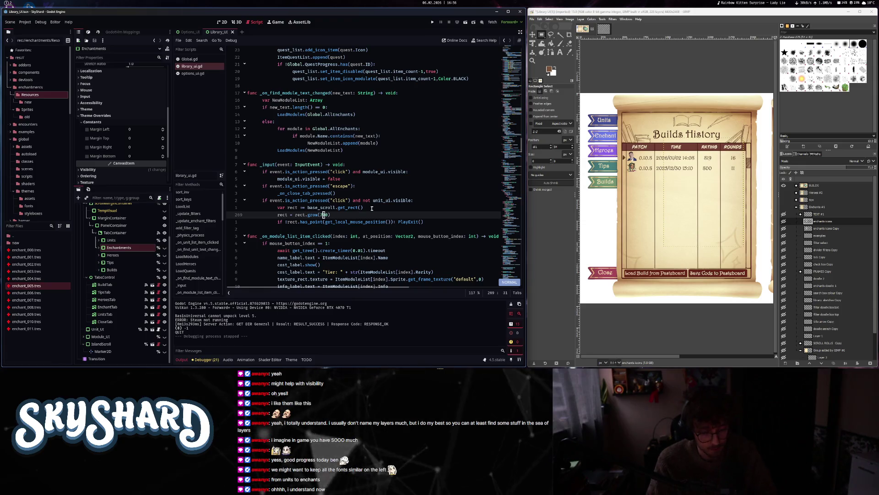
# - Append '010' to the rect.grow() argument in _input to enlarge the margin
pyautogui.write('a0')
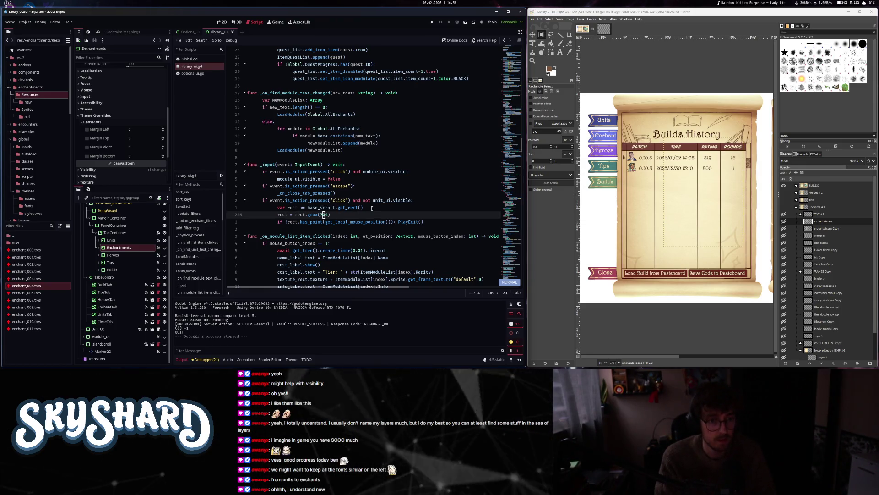
pyautogui.write('10')
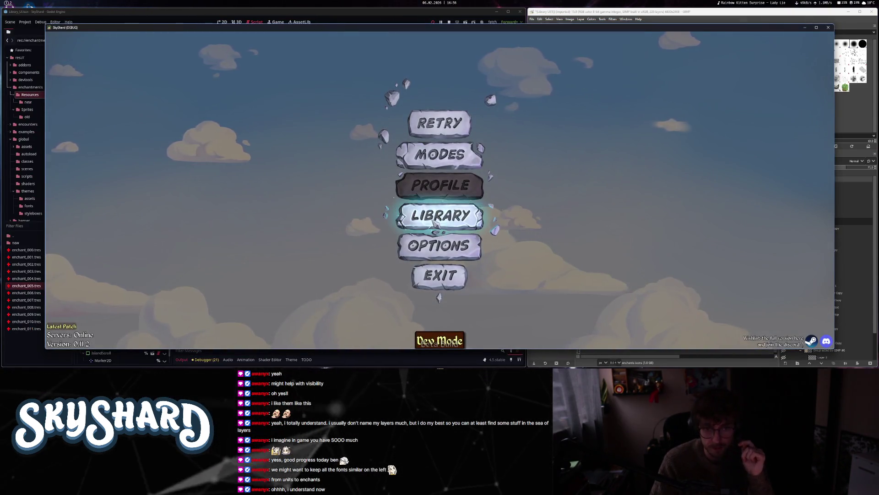
# - Open the library panel in the running SkyShard game and bring the game window back
pyautogui.click(435, 223)
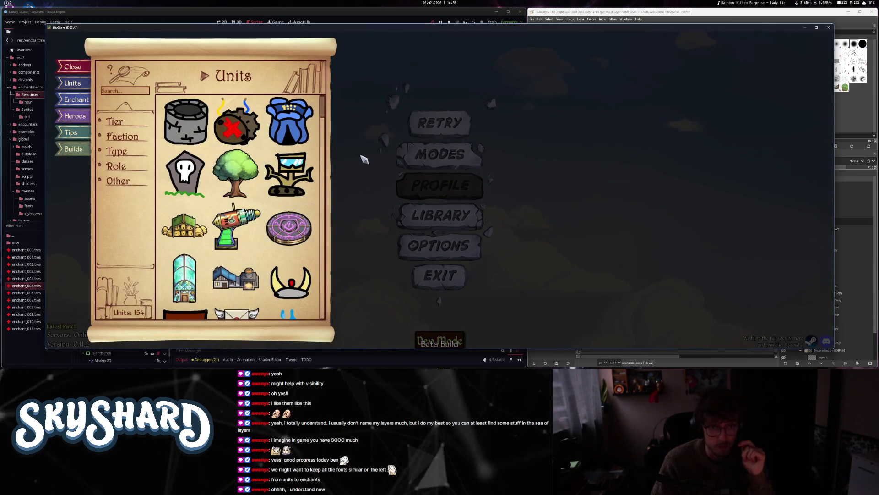
pyautogui.hotkey('alt', 'F4')
pyautogui.press('super')
pyautogui.press('Escape')
pyautogui.hotkey('alt', 'Tab')
# - View the library's Heroes page, close the panel, and exit the game
pyautogui.click(64, 116)
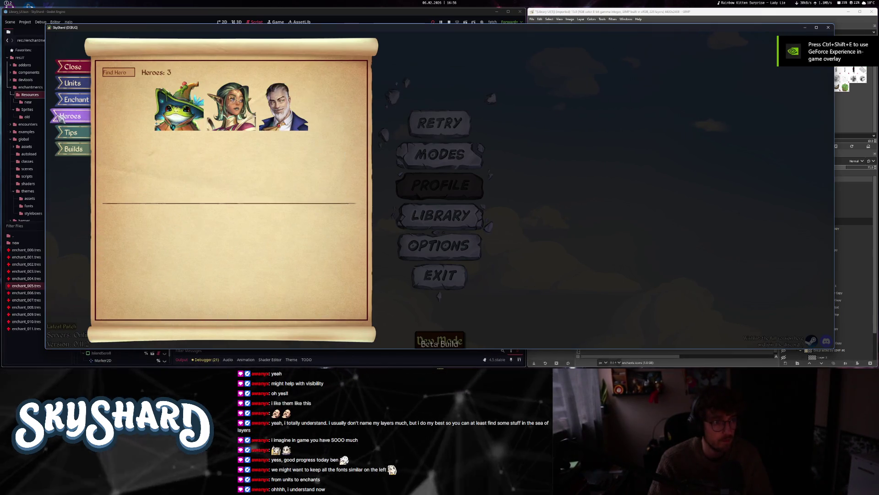
pyautogui.press('Escape')
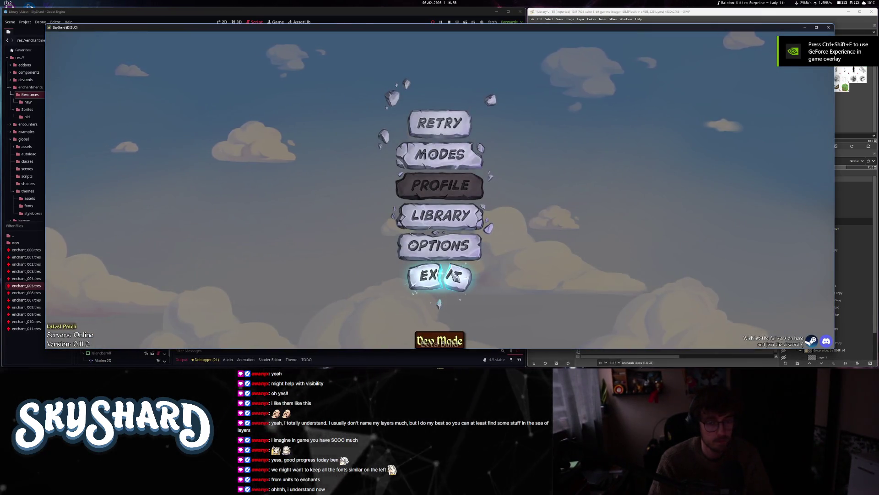
pyautogui.click(455, 276)
# - Change the library scroll rect grow value to 500 in _input
pyautogui.press('j')
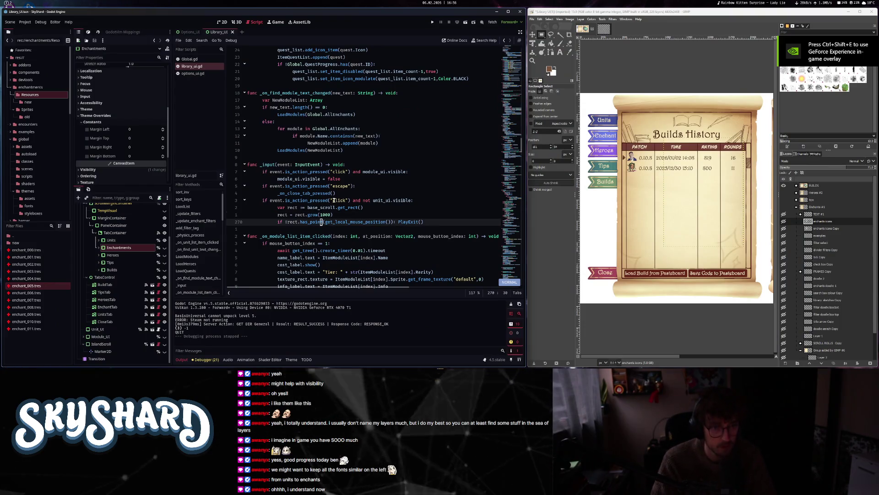
pyautogui.press('k')
pyautogui.press('s')
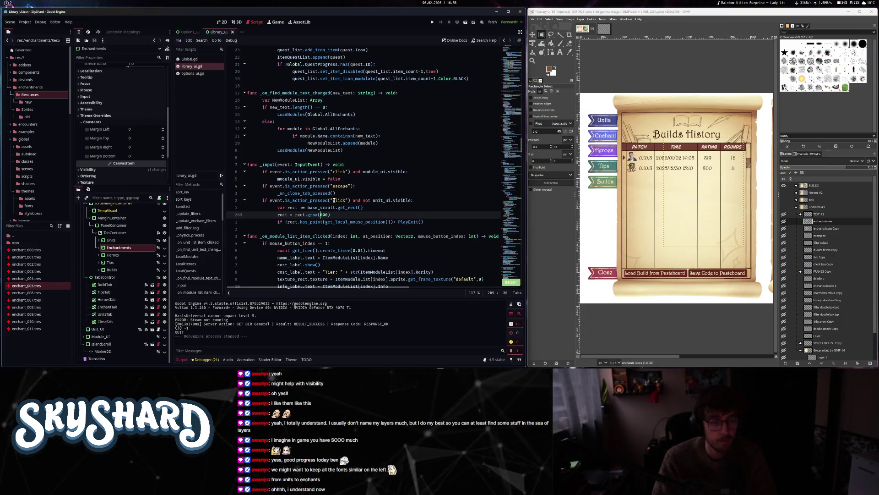
pyautogui.write('5')
pyautogui.press('Escape')
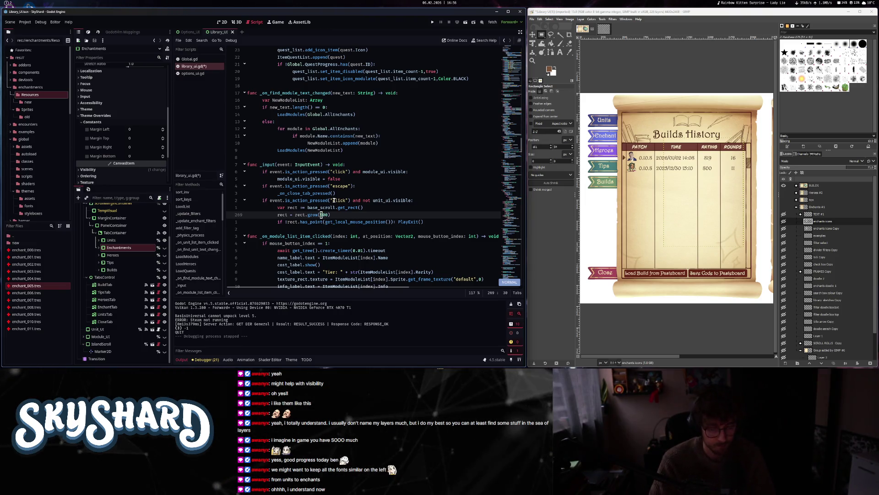
# - Add 'rect.position.x -= 500' below it, save, and relaunch the game
pyautogui.write('o')
pyautogui.write('rect.po')
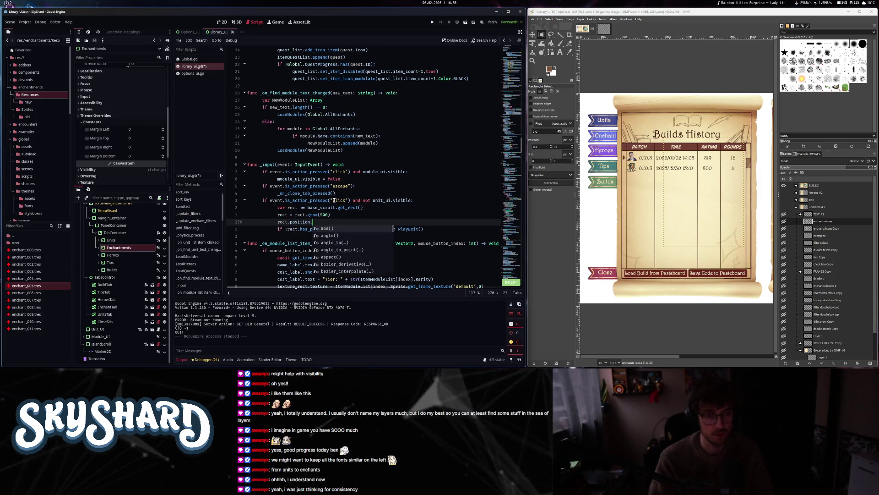
pyautogui.write(' -= 500')
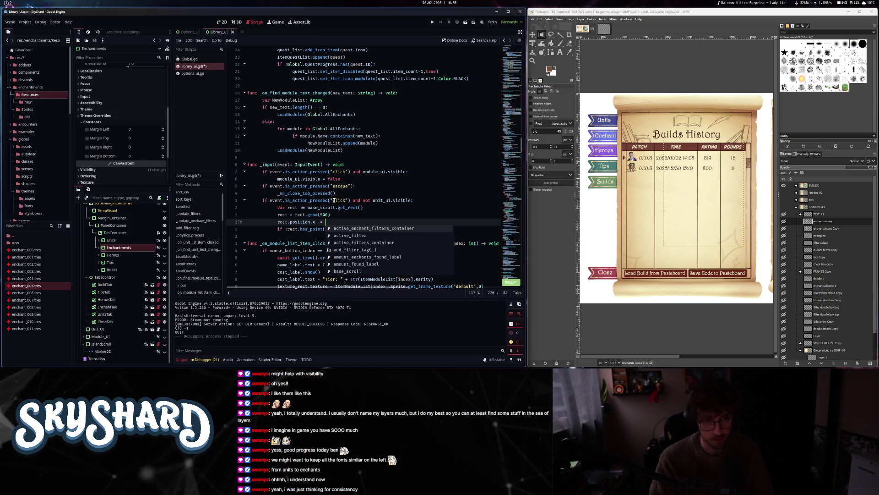
pyautogui.hotkey('ctrl', 's')
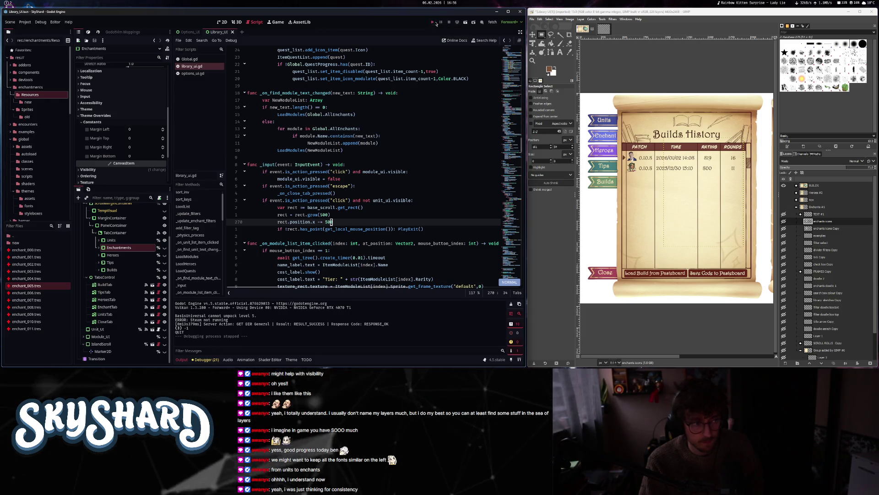
pyautogui.click(435, 22)
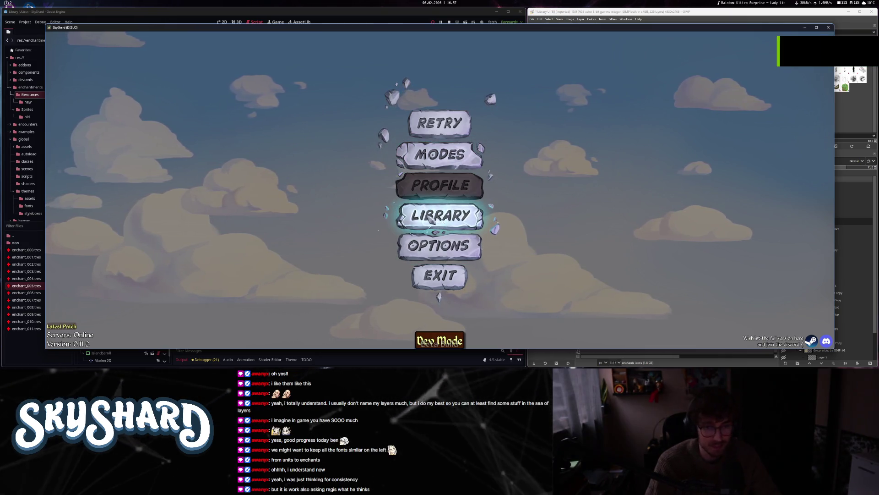
# - In the library, toggle the Faction filter, view Enchants and Heroes, and close it by clicking outside
pyautogui.click(430, 219)
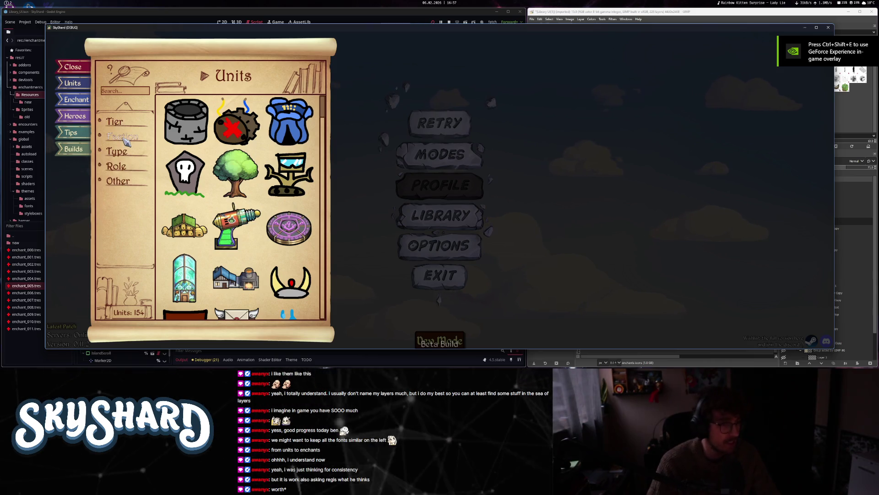
pyautogui.click(126, 137)
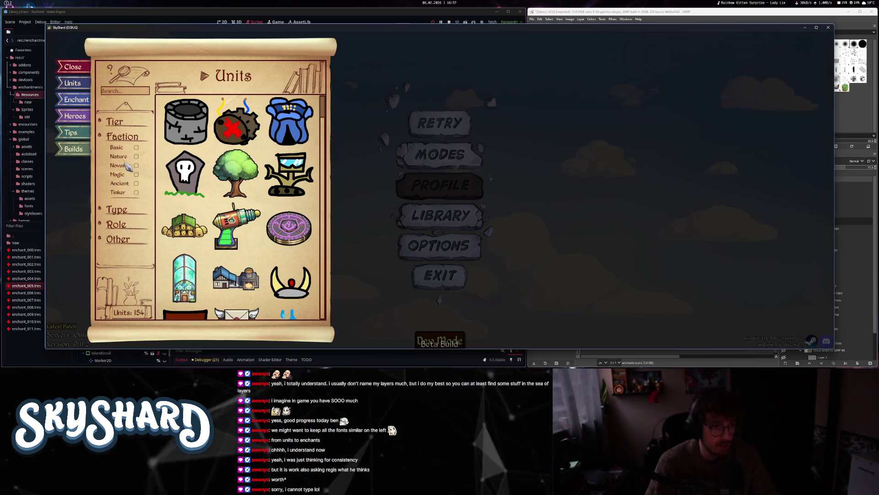
pyautogui.click(126, 137)
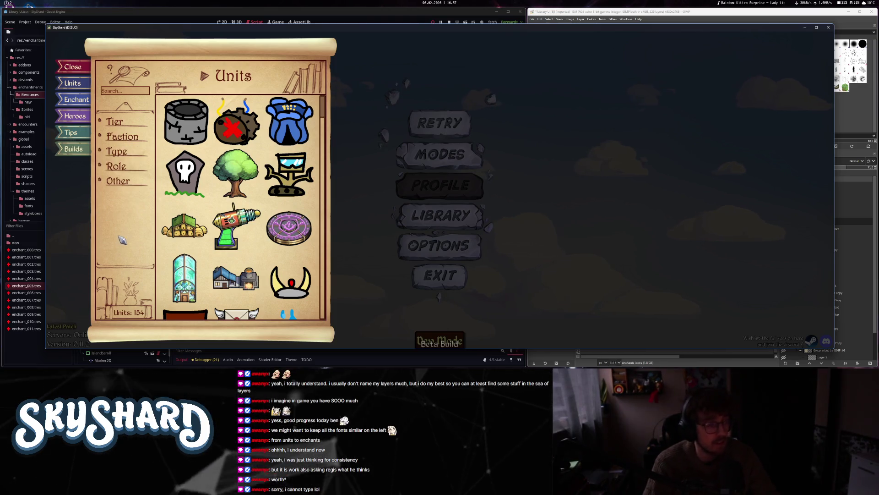
pyautogui.click(73, 99)
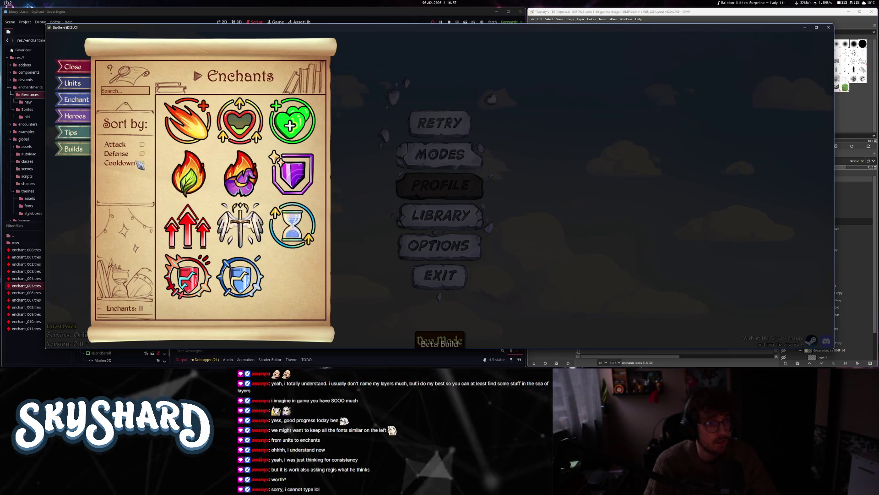
pyautogui.click(71, 115)
pyautogui.click(54, 122)
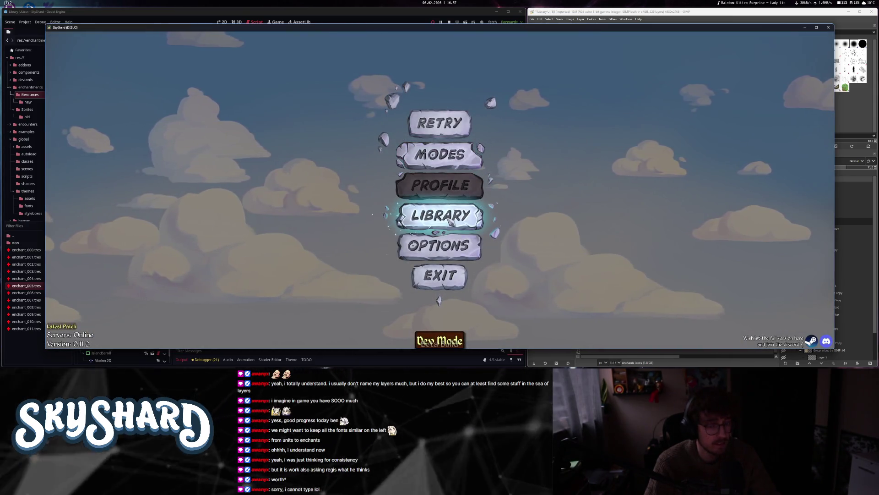
pyautogui.click(451, 221)
pyautogui.click(348, 118)
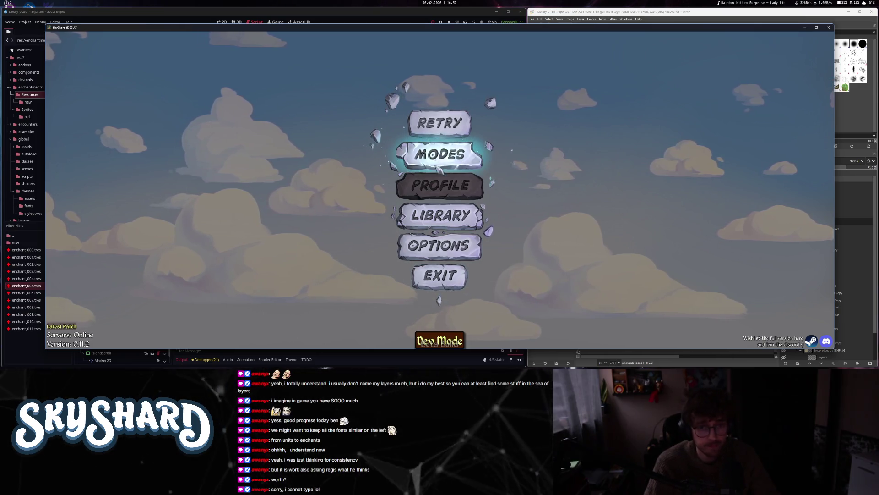
# - Check the game modes panel and the keybind and general options, then exit the game
pyautogui.click(438, 168)
pyautogui.click(559, 133)
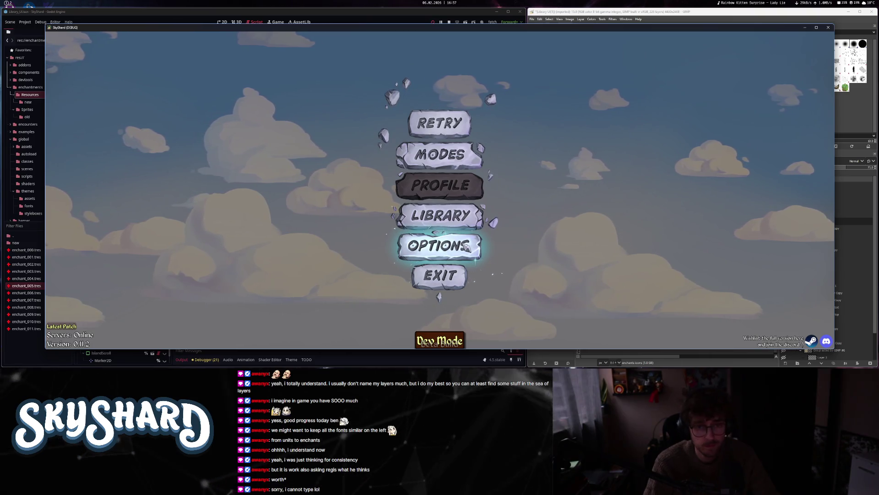
pyautogui.click(562, 127)
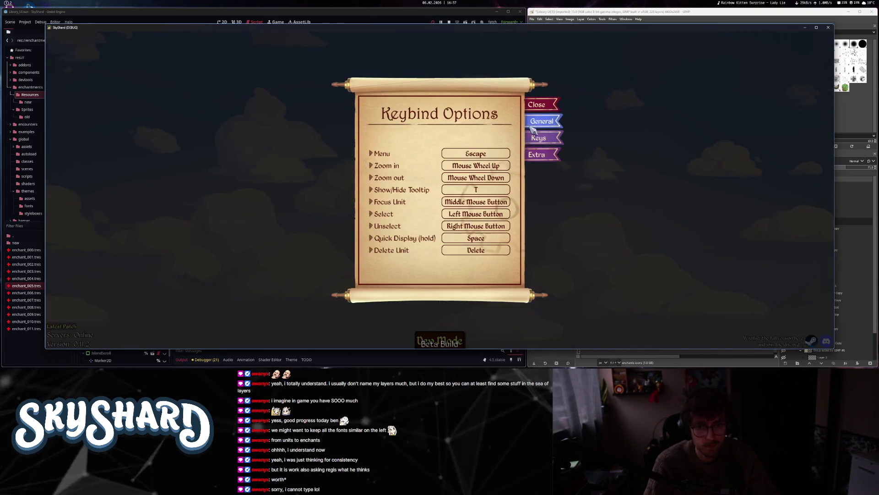
pyautogui.click(561, 128)
pyautogui.click(562, 128)
pyautogui.click(566, 127)
pyautogui.press('Escape')
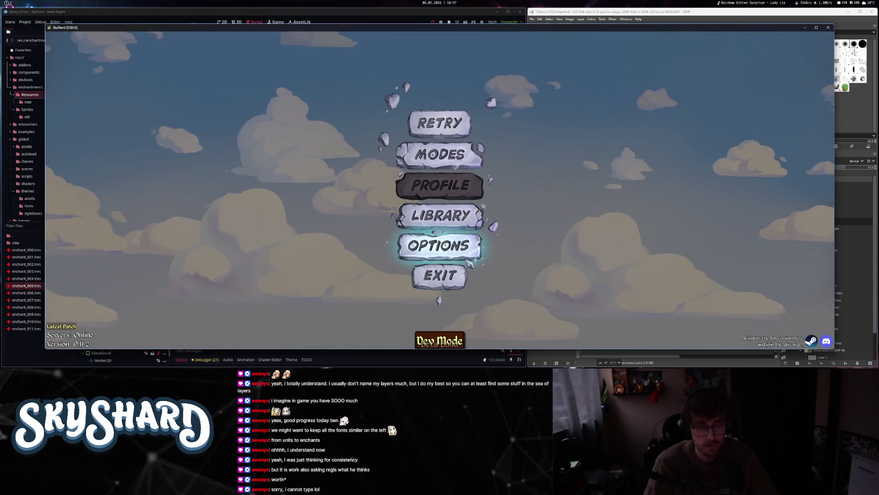
pyautogui.click(454, 277)
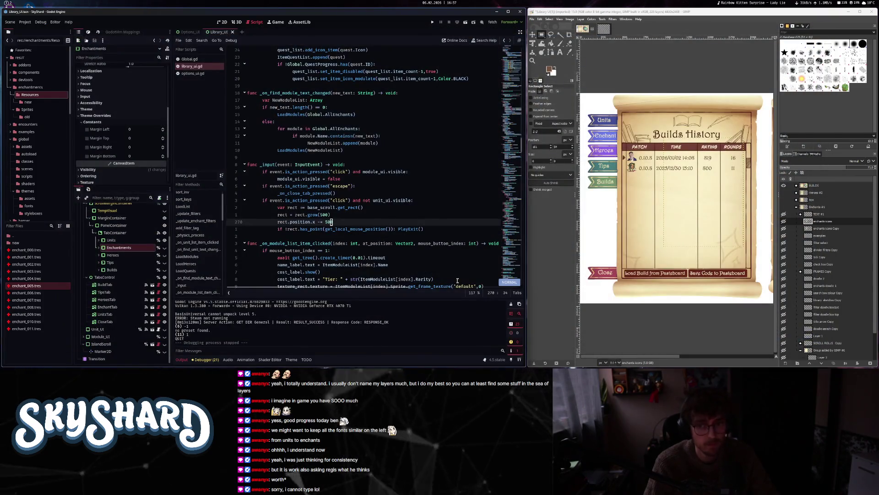
pyautogui.click(353, 215)
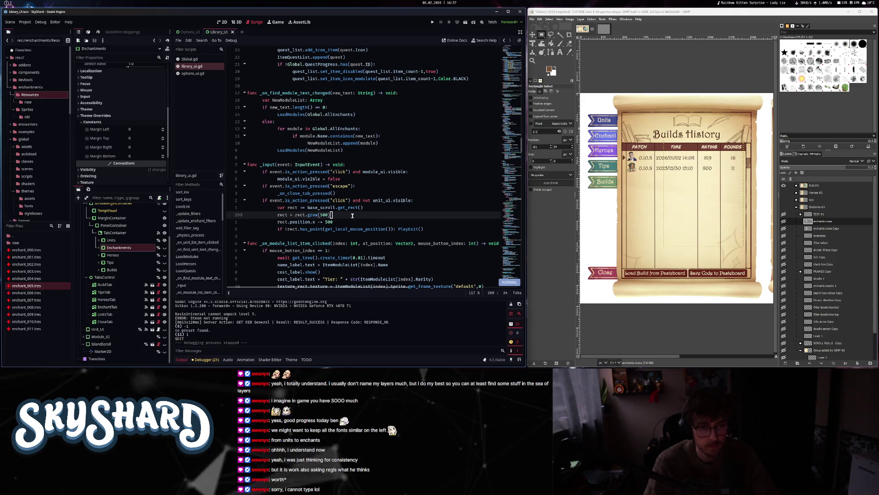
pyautogui.click(352, 224)
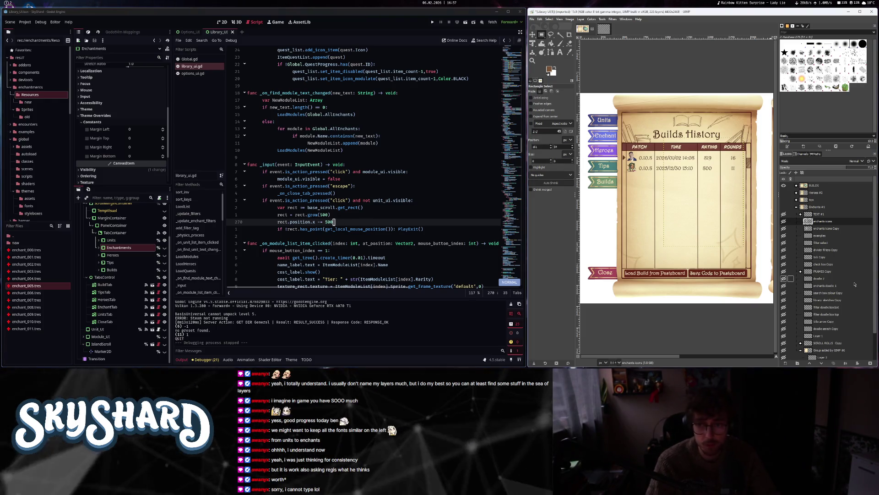
pyautogui.click(826, 209)
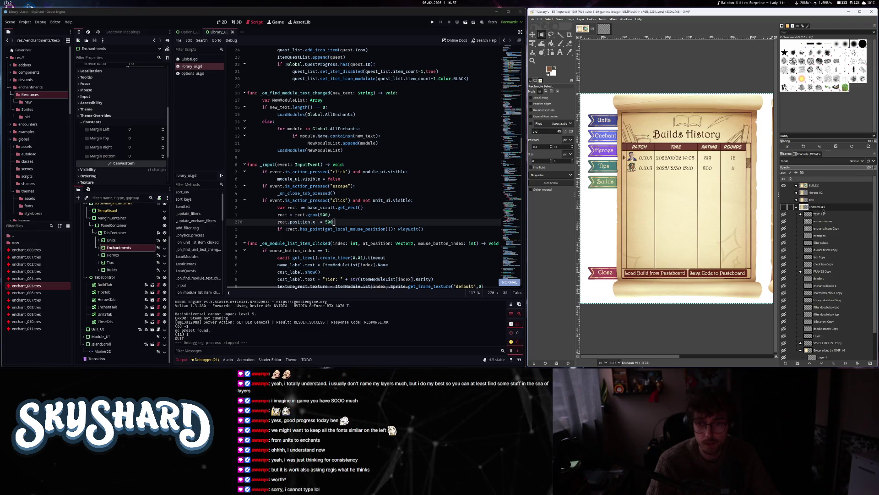